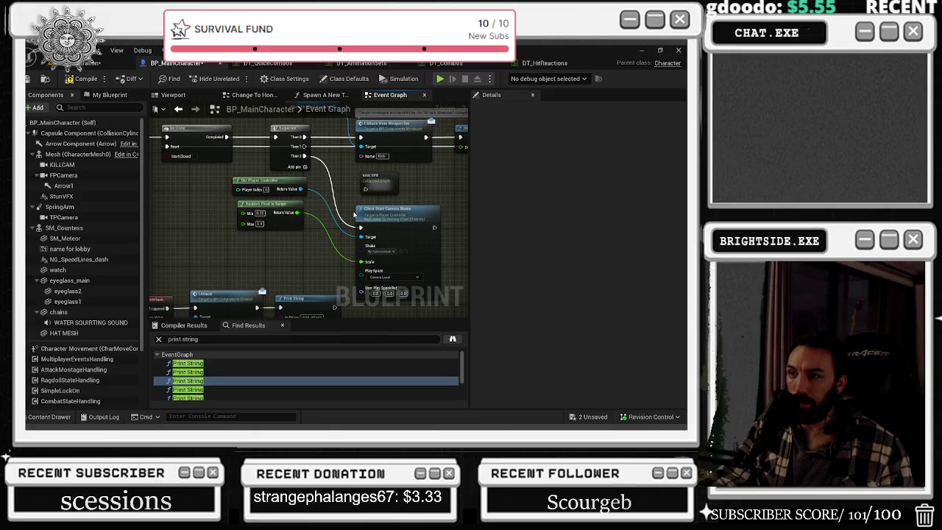
Rearrange the Get Player Controller, Random Float and attack input nodes in the Event Graph.
{"action": "mouse_move", "coordinate": [223, 178]}
{"action": "left_mouse_down"}
{"action": "mouse_move", "coordinate": [308, 231]}
{"action": "mouse_move", "coordinate": [273, 209]}
{"action": "mouse_move", "coordinate": [232, 228]}
{"action": "mouse_move", "coordinate": [239, 241]}
{"action": "mouse_move", "coordinate": [283, 249]}
{"action": "mouse_move", "coordinate": [460, 235]}
{"action": "mouse_move", "coordinate": [324, 253]}
{"action": "mouse_move", "coordinate": [241, 237]}
{"action": "left_mouse_up"}
{"action": "left_click_drag", "start_coordinate": [287, 212], "coordinate": [218, 216]}
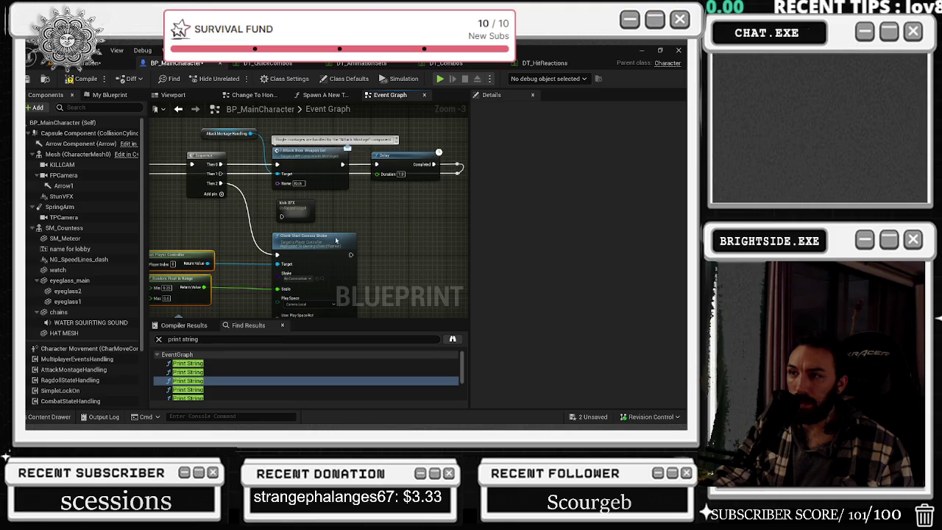
{"action": "left_click_drag", "start_coordinate": [179, 167], "coordinate": [261, 177]}
{"action": "left_click_drag", "start_coordinate": [308, 301], "coordinate": [300, 158]}
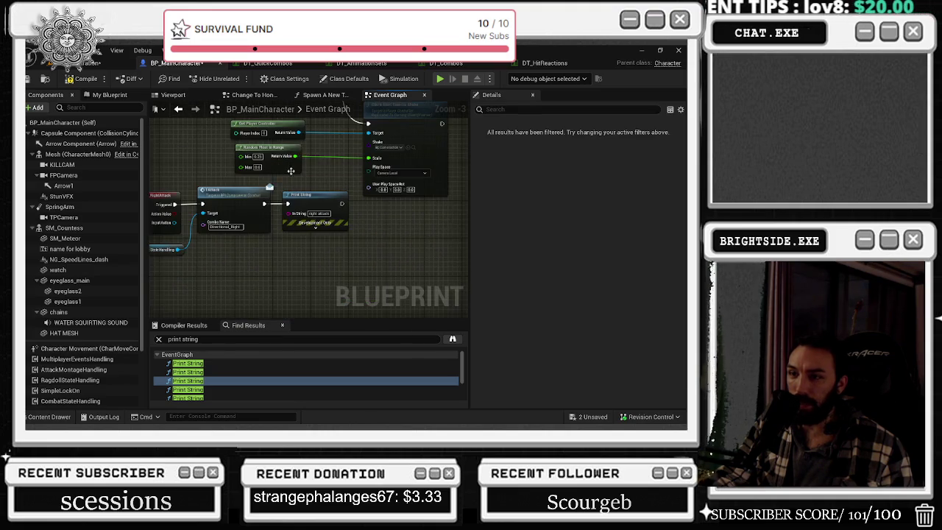
{"action": "mouse_move", "coordinate": [315, 273]}
{"action": "left_mouse_down"}
{"action": "mouse_move", "coordinate": [359, 227]}
{"action": "mouse_move", "coordinate": [295, 184]}
{"action": "mouse_move", "coordinate": [159, 140]}
{"action": "mouse_move", "coordinate": [225, 218]}
{"action": "mouse_move", "coordinate": [212, 223]}
{"action": "left_mouse_up"}
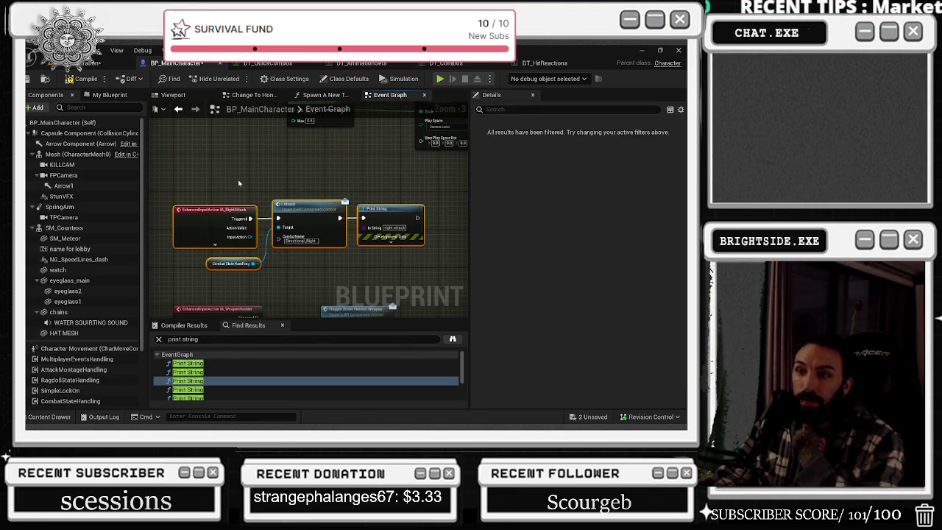
Move the weapon-holster toggle nodes into empty space and wrap them in a comment.
{"action": "left_click_drag", "start_coordinate": [295, 192], "coordinate": [279, 192]}
{"action": "scroll", "coordinate": [262, 211], "scroll_direction": "down", "scroll_amount": 2}
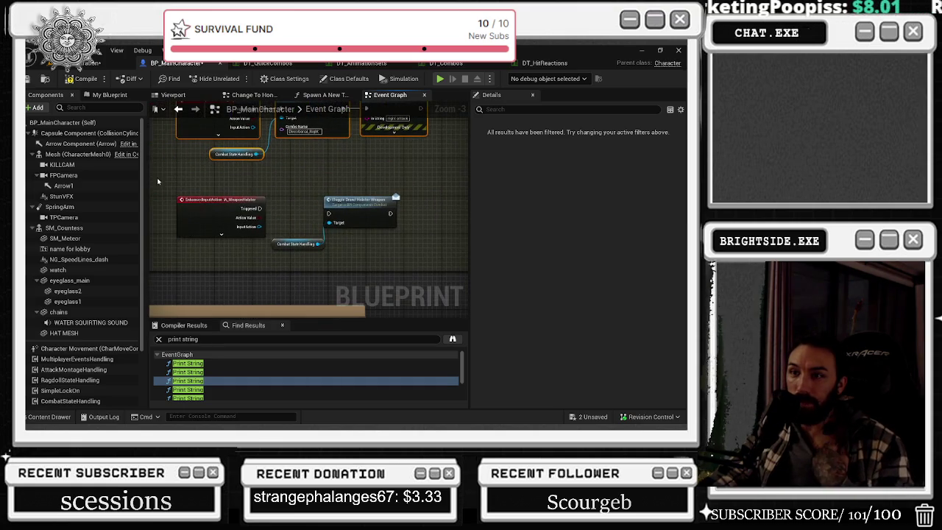
{"action": "scroll", "coordinate": [191, 190], "scroll_direction": "down", "scroll_amount": 1}
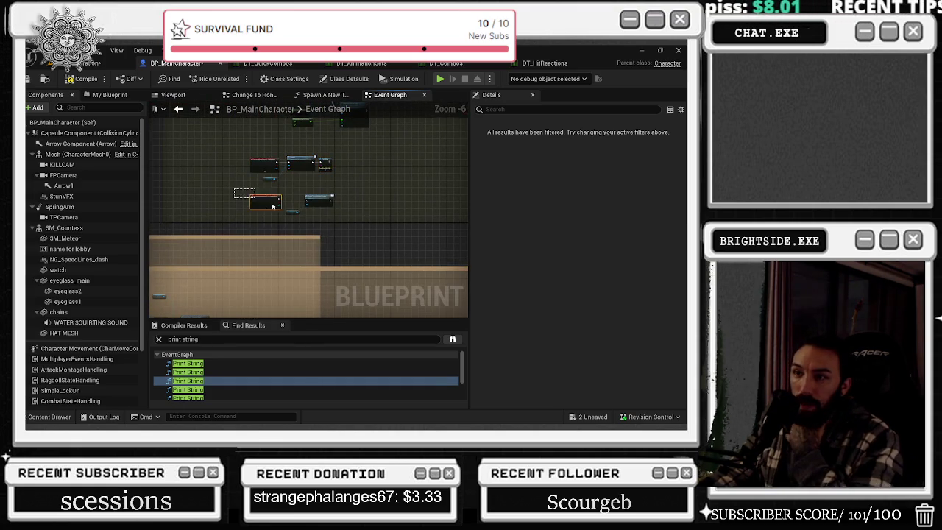
{"action": "scroll", "coordinate": [227, 280], "scroll_direction": "down", "scroll_amount": 3}
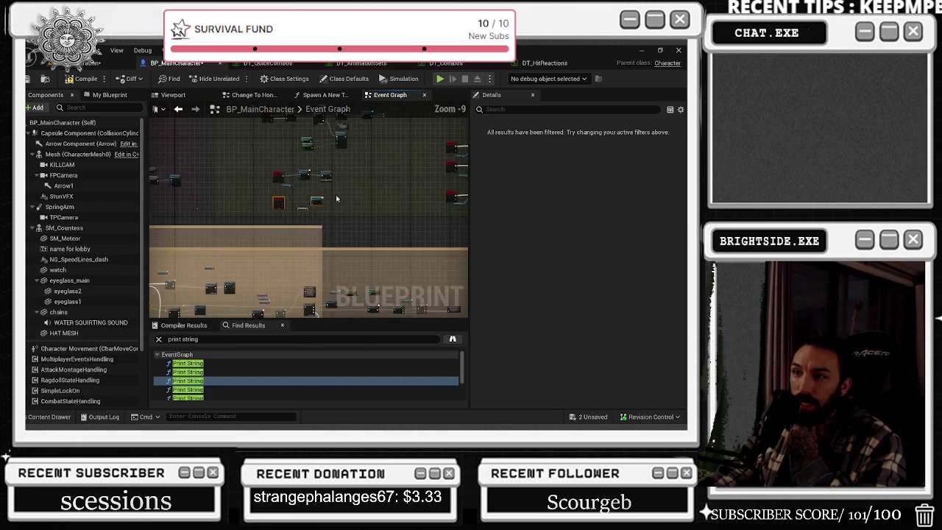
{"action": "left_click_drag", "start_coordinate": [221, 280], "coordinate": [421, 191]}
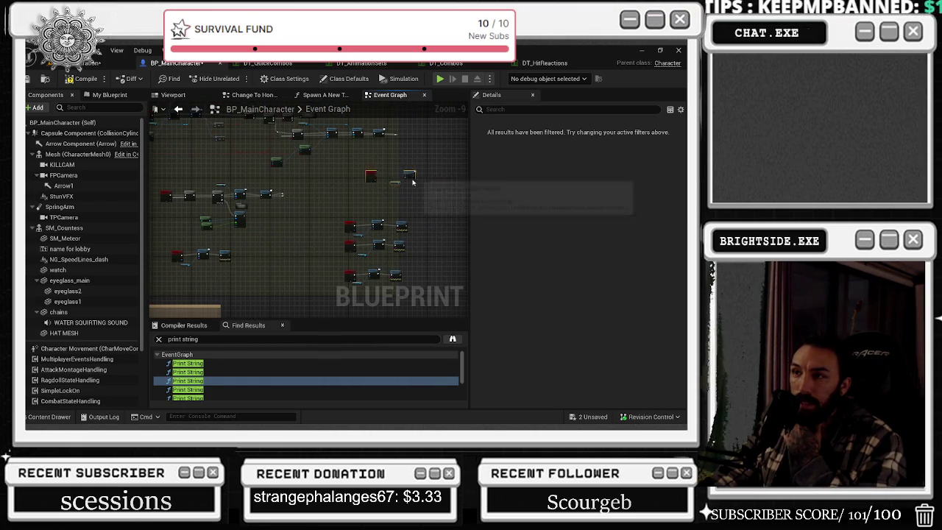
{"action": "scroll", "coordinate": [383, 213], "scroll_direction": "down", "scroll_amount": 2}
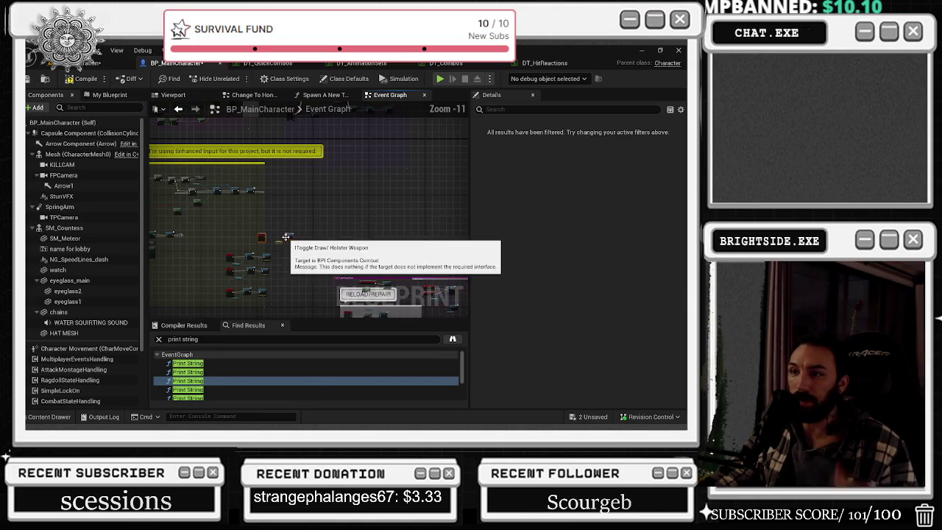
{"action": "left_click_drag", "start_coordinate": [362, 212], "coordinate": [374, 219]}
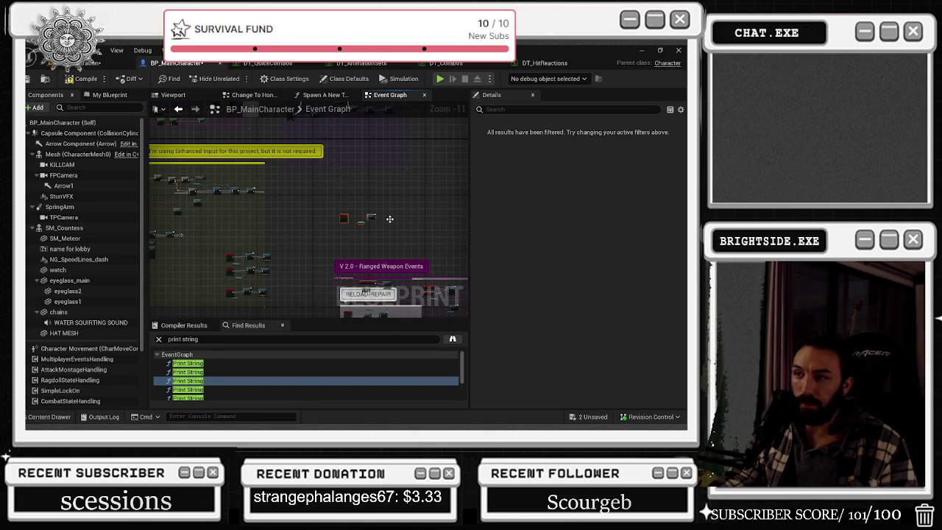
{"action": "key", "text": "c"}
{"action": "scroll", "coordinate": [389, 218], "scroll_direction": "up", "scroll_amount": 2}
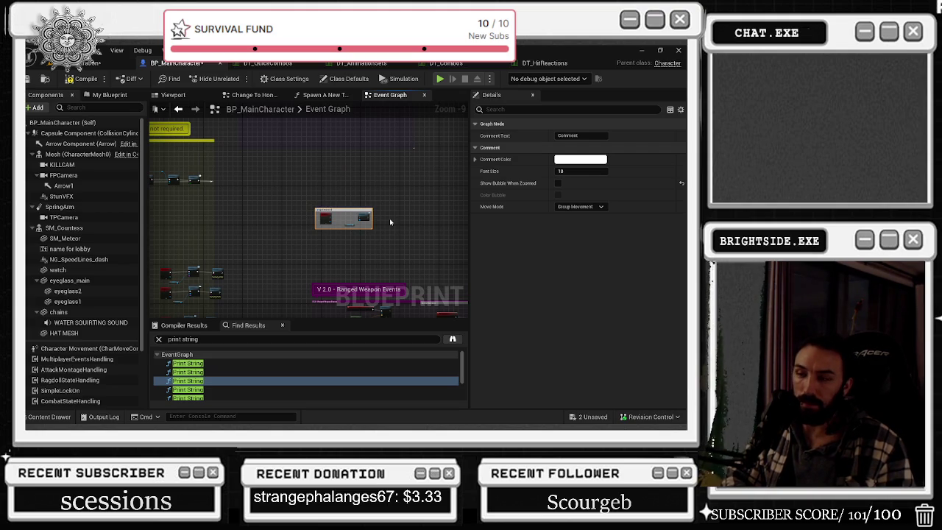
Title the comment 'weapon holster null' and view its colour options.
{"action": "type", "text": "weapon holster null"}
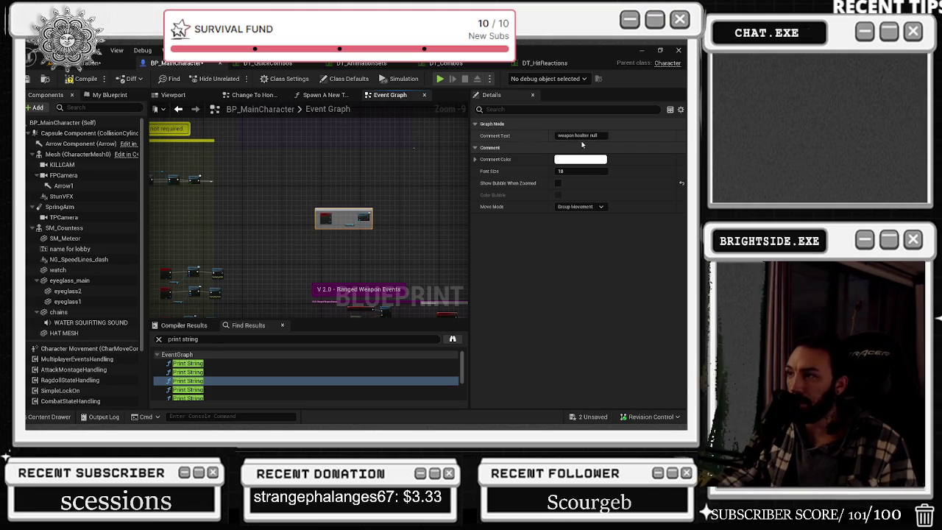
{"action": "left_click", "coordinate": [581, 159]}
{"action": "scroll", "coordinate": [325, 223], "scroll_direction": "up", "scroll_amount": 6}
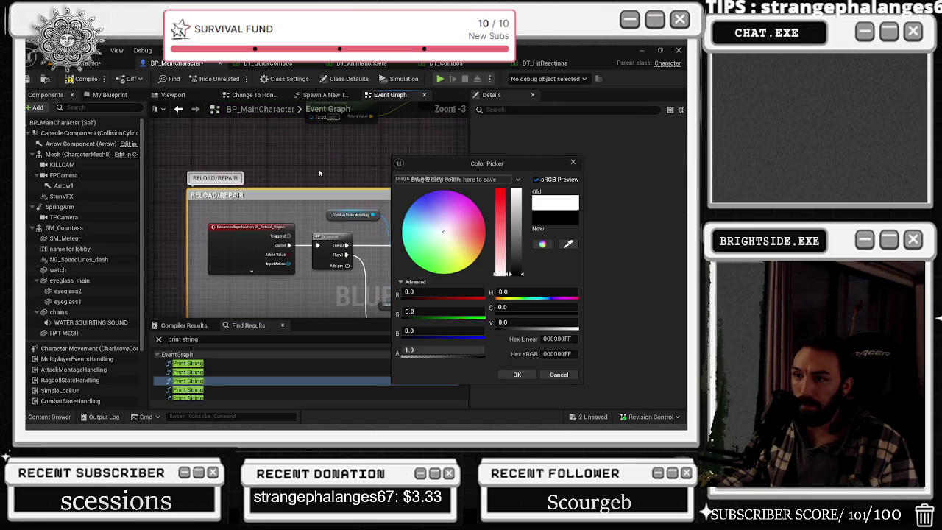
{"action": "scroll", "coordinate": [308, 179], "scroll_direction": "down", "scroll_amount": 3}
Select the RELOAD/REPAIR comment and then the two red custom event nodes.
{"action": "left_click", "coordinate": [259, 179]}
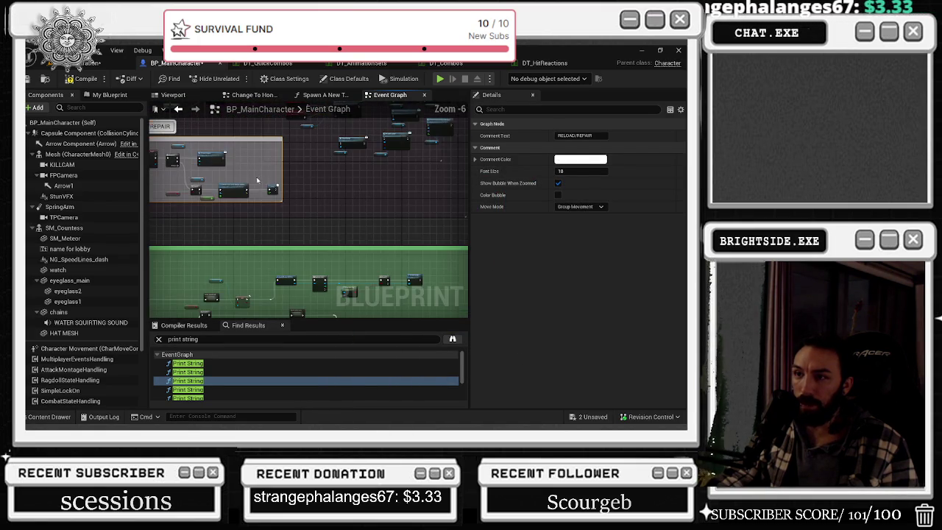
{"action": "scroll", "coordinate": [294, 213], "scroll_direction": "up", "scroll_amount": 4}
{"action": "mouse_move", "coordinate": [184, 144]}
{"action": "left_mouse_down"}
{"action": "mouse_move", "coordinate": [381, 251]}
{"action": "mouse_move", "coordinate": [319, 208]}
{"action": "mouse_move", "coordinate": [259, 210]}
{"action": "left_mouse_up"}
Move the Ragdoll State Handling node left and select the drop-weapon custom events.
{"action": "left_click_drag", "start_coordinate": [317, 242], "coordinate": [301, 184]}
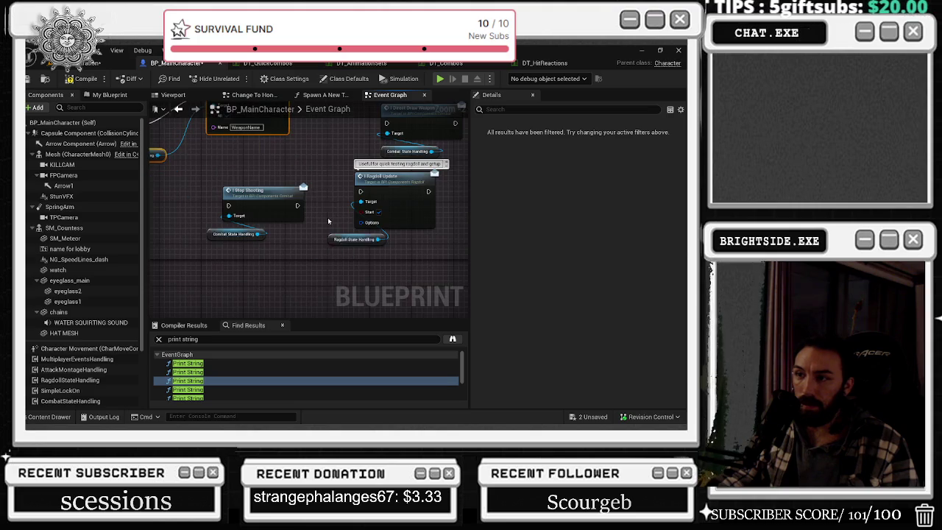
{"action": "left_click_drag", "start_coordinate": [355, 239], "coordinate": [284, 254]}
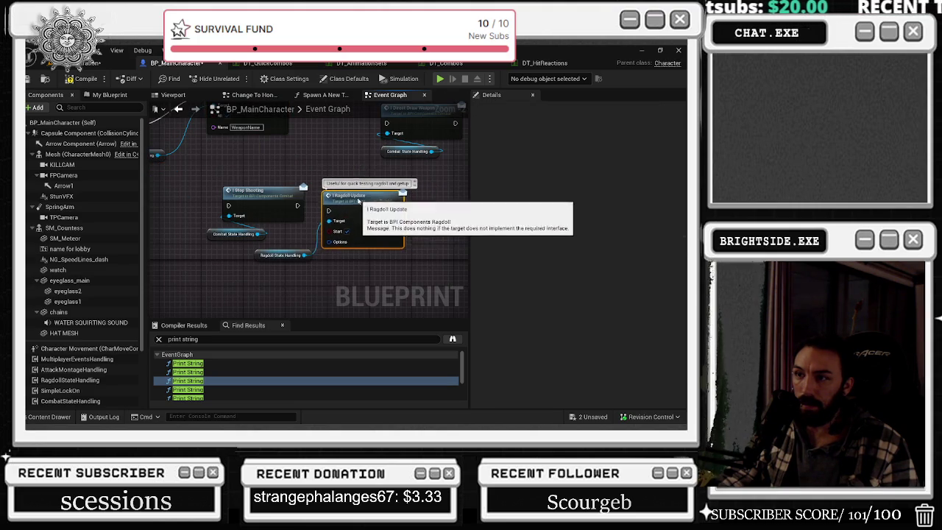
{"action": "mouse_move", "coordinate": [368, 194]}
{"action": "left_mouse_down"}
{"action": "mouse_move", "coordinate": [295, 264]}
{"action": "mouse_move", "coordinate": [374, 220]}
{"action": "mouse_move", "coordinate": [411, 224]}
{"action": "left_mouse_up"}
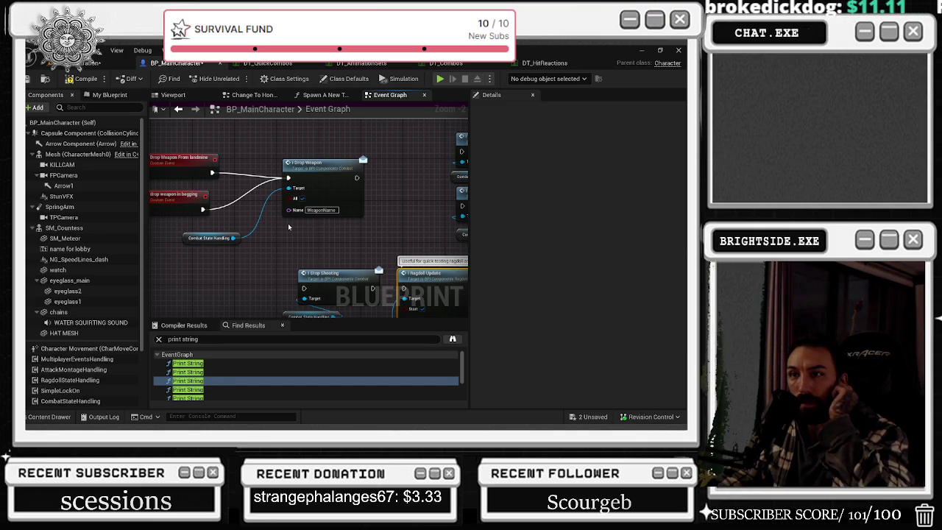
{"action": "left_click_drag", "start_coordinate": [288, 223], "coordinate": [358, 238]}
{"action": "left_click_drag", "start_coordinate": [213, 163], "coordinate": [265, 228]}
{"action": "left_click", "coordinate": [406, 157]}
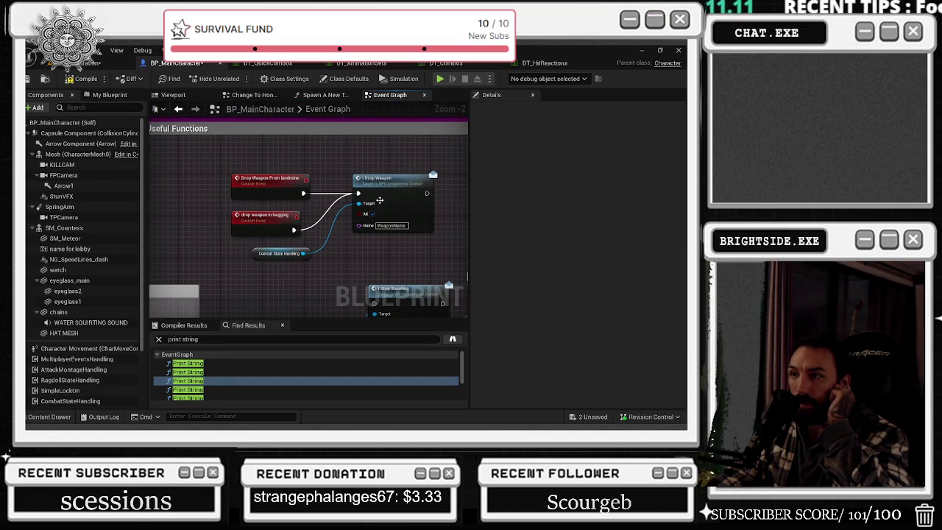
{"action": "left_click", "coordinate": [258, 255]}
Find and select the attack input nodes, then clear the selection.
{"action": "scroll", "coordinate": [206, 298], "scroll_direction": "down", "scroll_amount": 5}
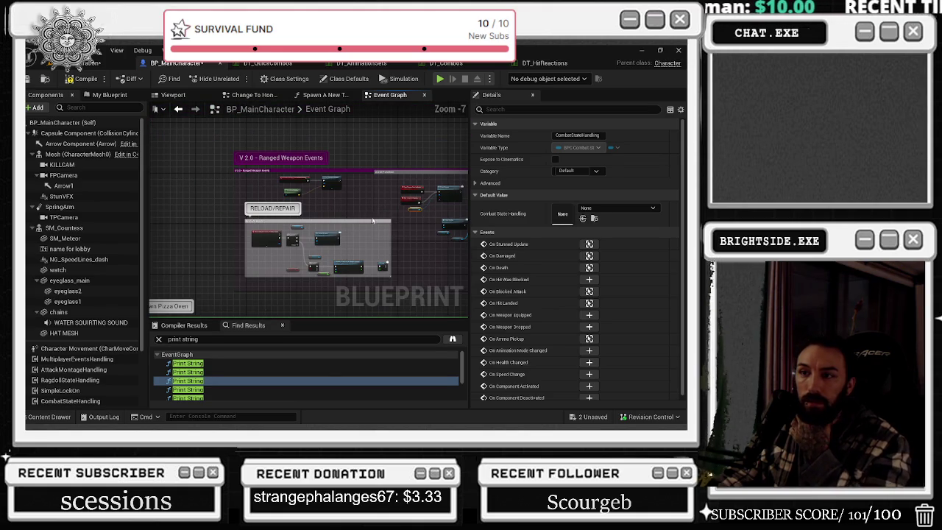
{"action": "scroll", "coordinate": [341, 233], "scroll_direction": "down", "scroll_amount": 4}
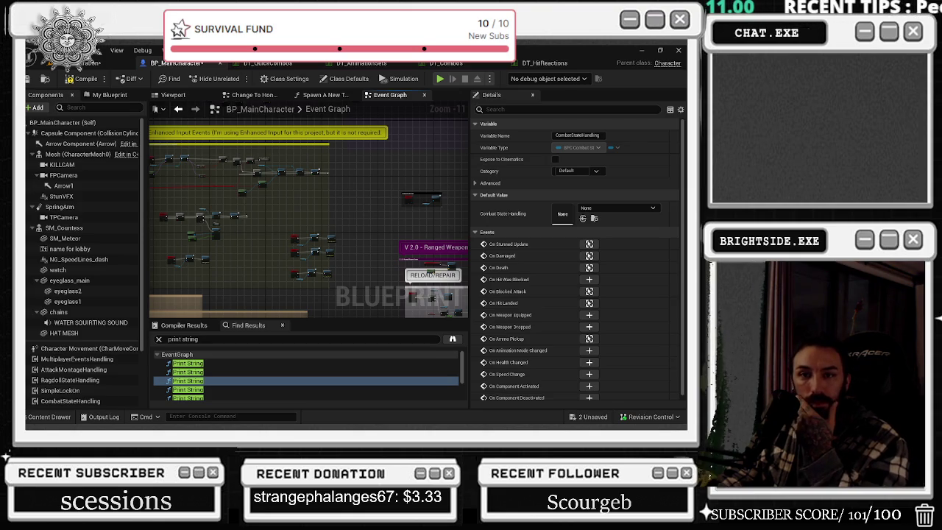
{"action": "scroll", "coordinate": [217, 221], "scroll_direction": "up", "scroll_amount": 5}
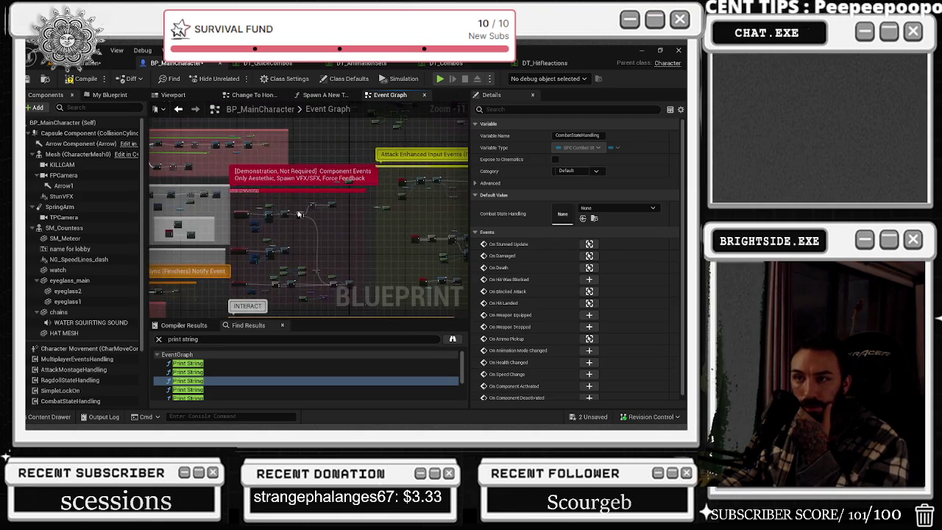
{"action": "scroll", "coordinate": [217, 221], "scroll_direction": "up", "scroll_amount": 3}
{"action": "scroll", "coordinate": [377, 258], "scroll_direction": "up", "scroll_amount": 2}
{"action": "scroll", "coordinate": [377, 257], "scroll_direction": "down", "scroll_amount": 2}
{"action": "left_click_drag", "start_coordinate": [312, 224], "coordinate": [234, 290]}
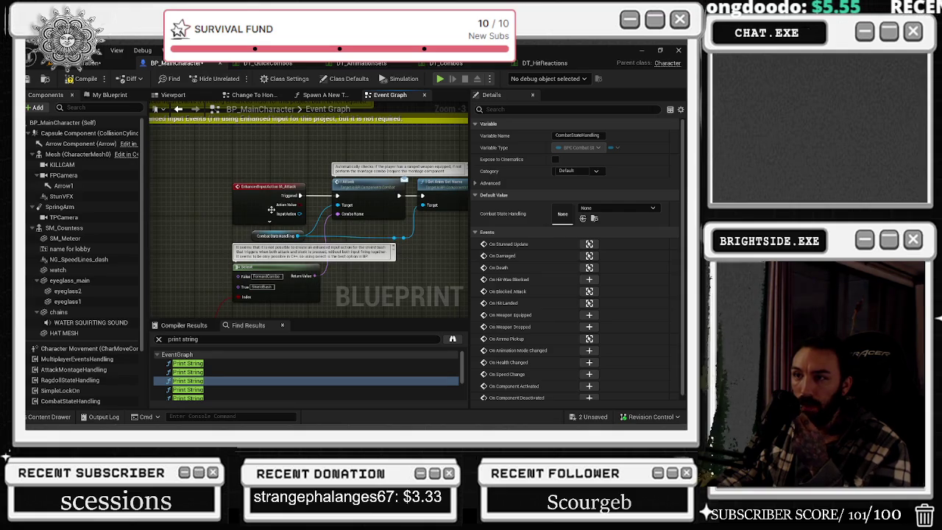
{"action": "left_click_drag", "start_coordinate": [383, 231], "coordinate": [323, 244]}
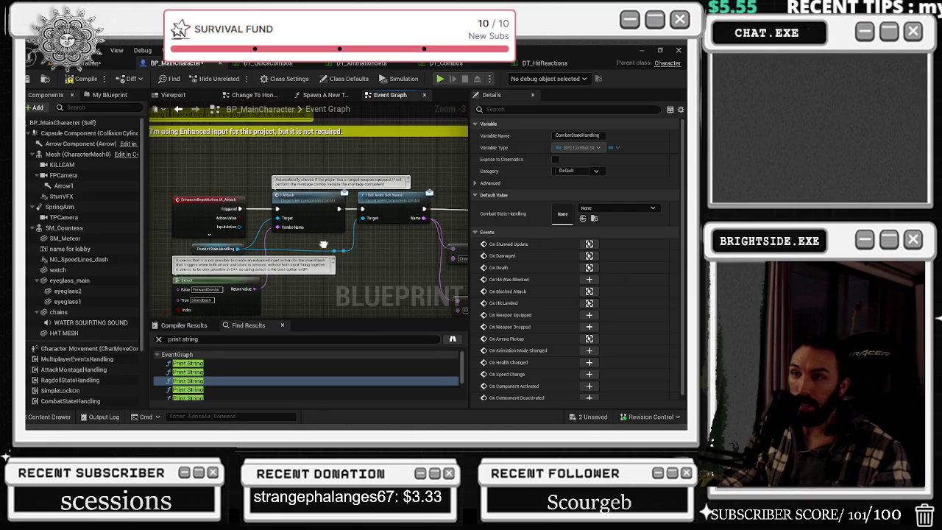
{"action": "left_click_drag", "start_coordinate": [188, 178], "coordinate": [346, 254]}
{"action": "scroll", "coordinate": [255, 258], "scroll_direction": "up", "scroll_amount": 1}
{"action": "left_click", "coordinate": [231, 267]}
Move the EXTINGUISHER node beside the Crossbow node, then open DT_QuickCombos.
{"action": "mouse_move", "coordinate": [231, 267]}
{"action": "left_mouse_down"}
{"action": "mouse_move", "coordinate": [235, 288]}
{"action": "mouse_move", "coordinate": [333, 239]}
{"action": "mouse_move", "coordinate": [240, 134]}
{"action": "left_mouse_up"}
{"action": "scroll", "coordinate": [235, 287], "scroll_direction": "down", "scroll_amount": 1}
{"action": "mouse_move", "coordinate": [302, 257]}
{"action": "left_mouse_down"}
{"action": "mouse_move", "coordinate": [265, 184]}
{"action": "mouse_move", "coordinate": [436, 241]}
{"action": "left_mouse_up"}
{"action": "scroll", "coordinate": [300, 189], "scroll_direction": "down", "scroll_amount": 1}
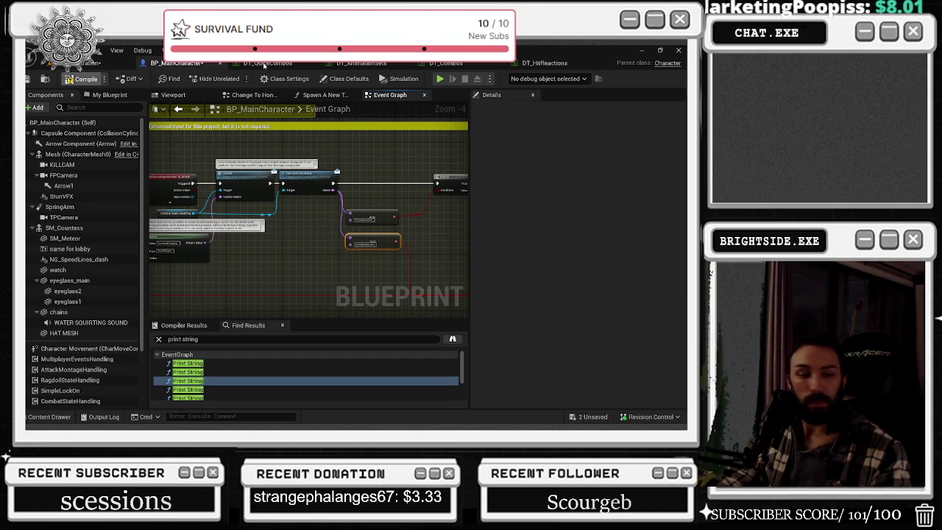
{"action": "left_click", "coordinate": [265, 64]}
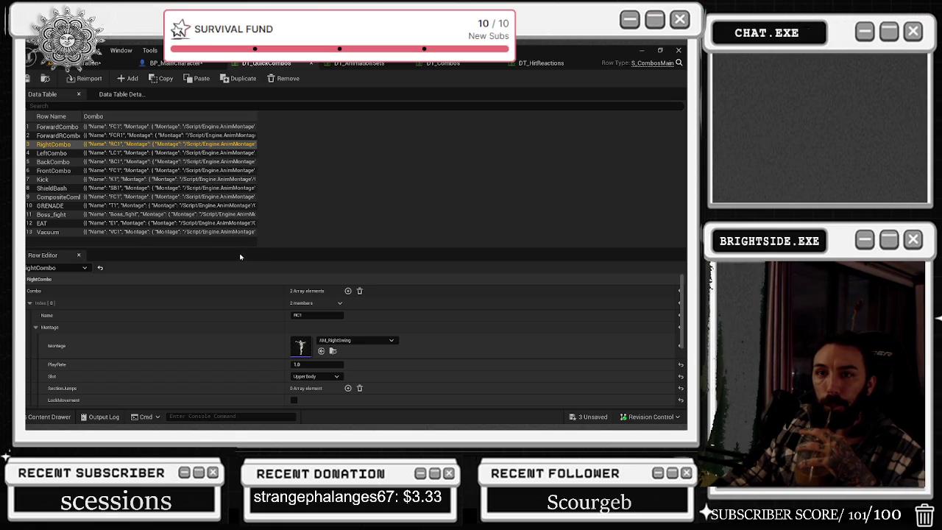
Show the ForwardCombo row and expand FC3 and its montage settings.
{"action": "left_click", "coordinate": [63, 129]}
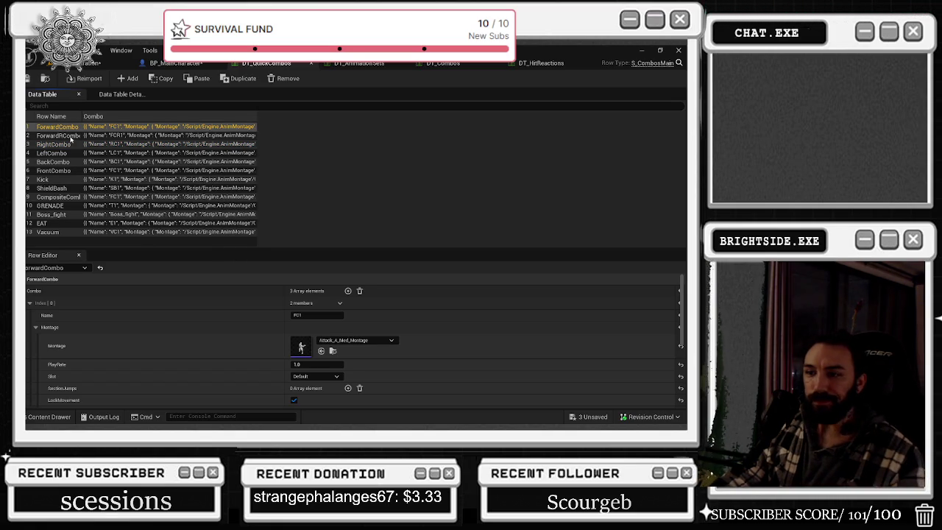
{"action": "scroll", "coordinate": [243, 337], "scroll_direction": "down", "scroll_amount": 2}
{"action": "scroll", "coordinate": [243, 336], "scroll_direction": "down", "scroll_amount": 2}
{"action": "scroll", "coordinate": [242, 337], "scroll_direction": "up", "scroll_amount": 4}
{"action": "scroll", "coordinate": [316, 283], "scroll_direction": "down", "scroll_amount": 4}
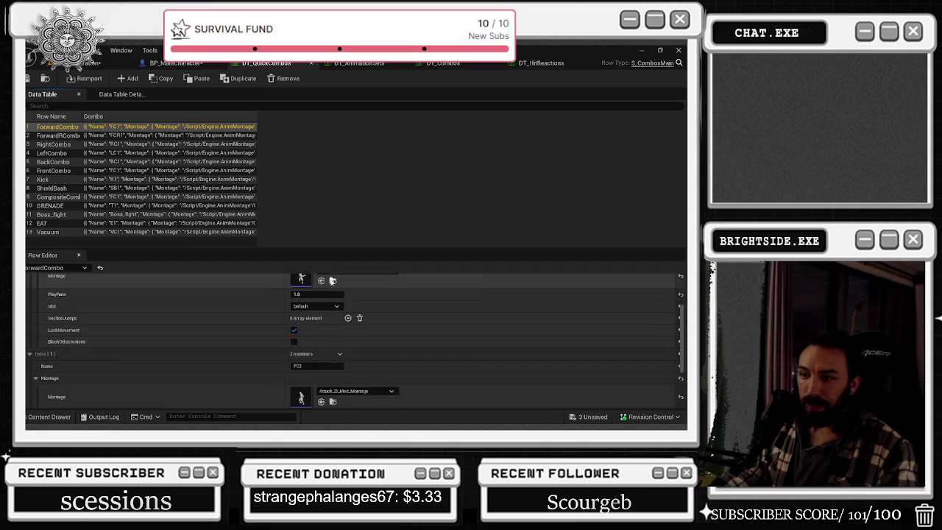
{"action": "scroll", "coordinate": [393, 354], "scroll_direction": "down", "scroll_amount": 2}
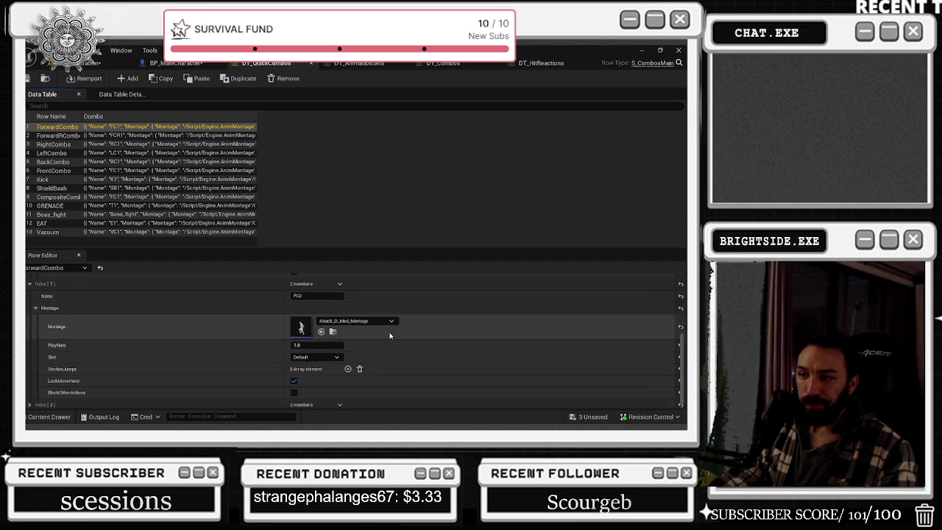
{"action": "left_click", "coordinate": [30, 401]}
{"action": "scroll", "coordinate": [196, 348], "scroll_direction": "down", "scroll_amount": 1}
{"action": "left_click", "coordinate": [176, 401]}
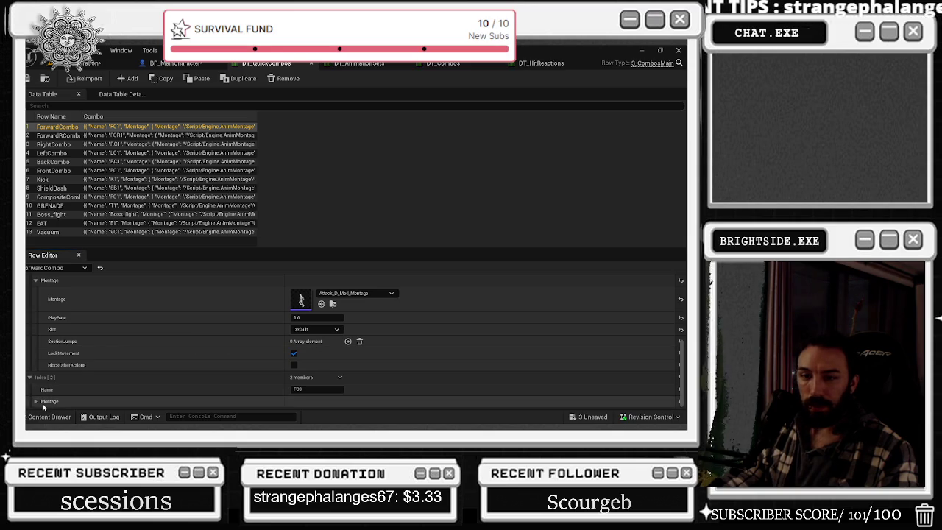
{"action": "scroll", "coordinate": [232, 323], "scroll_direction": "down", "scroll_amount": 3}
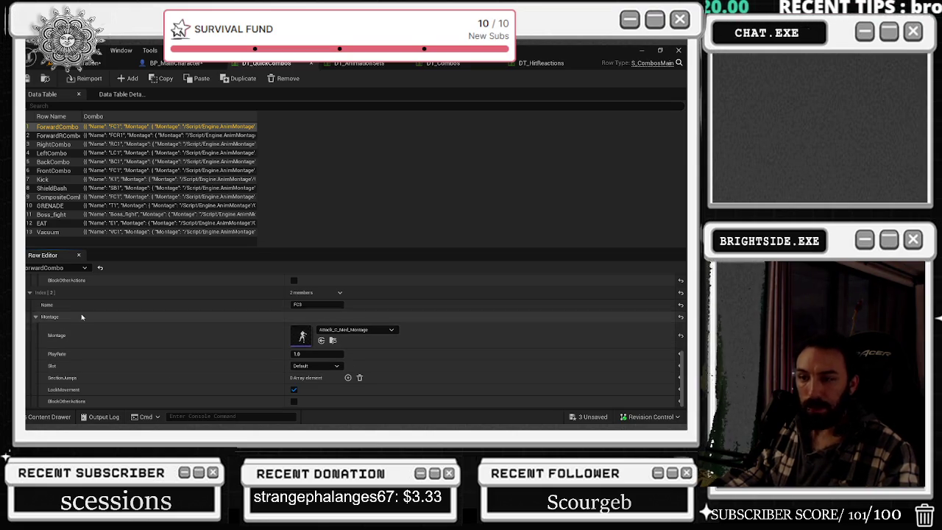
Collapse FC3 and its montage settings, then open FC3's element options menu.
{"action": "left_click", "coordinate": [30, 294]}
{"action": "left_click", "coordinate": [31, 400]}
{"action": "scroll", "coordinate": [145, 339], "scroll_direction": "down", "scroll_amount": 3}
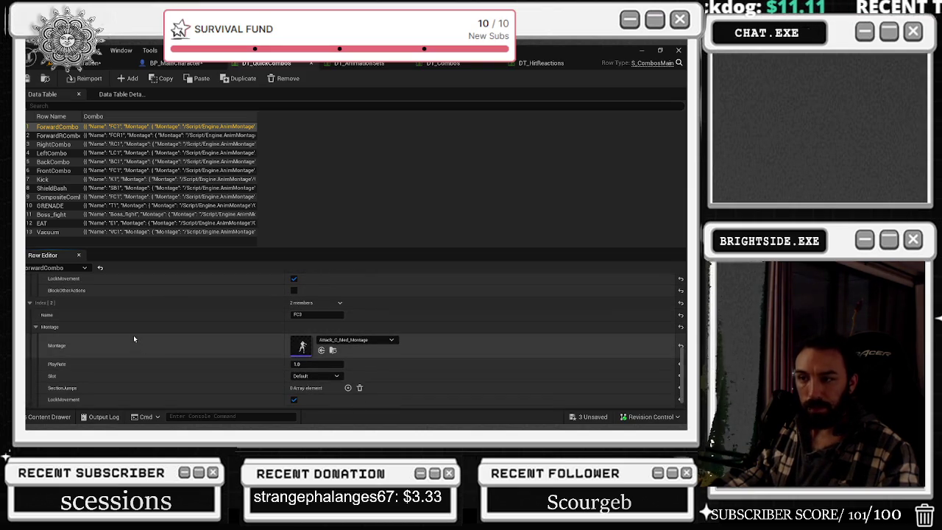
{"action": "scroll", "coordinate": [133, 333], "scroll_direction": "down", "scroll_amount": 1}
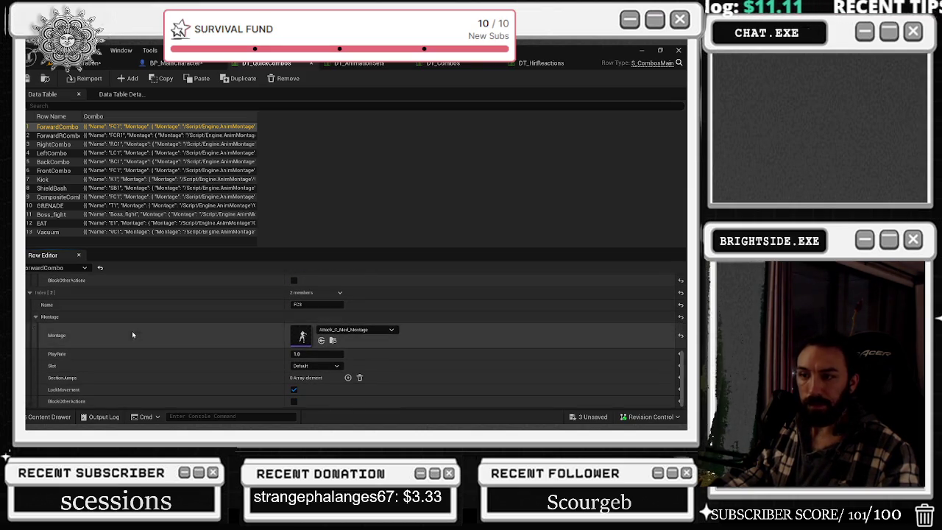
{"action": "left_click", "coordinate": [35, 318]}
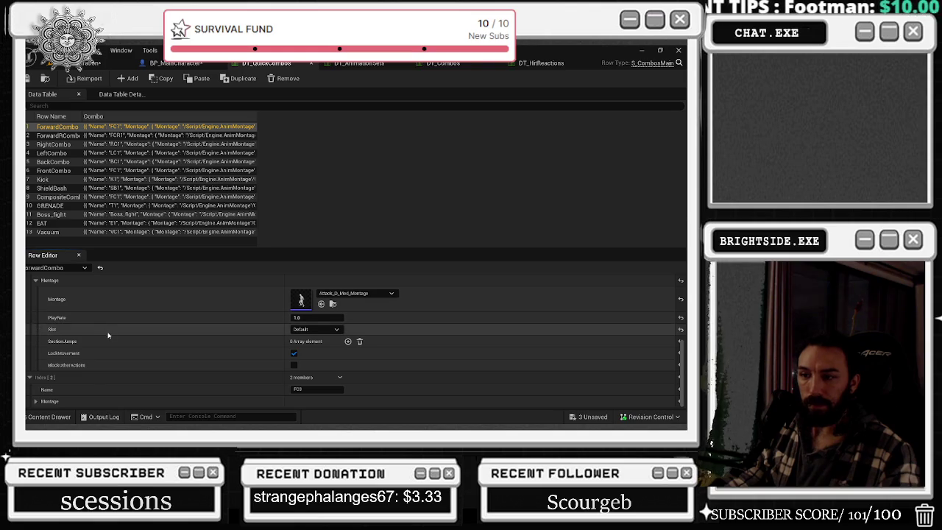
{"action": "left_click", "coordinate": [30, 376]}
{"action": "left_click", "coordinate": [340, 401]}
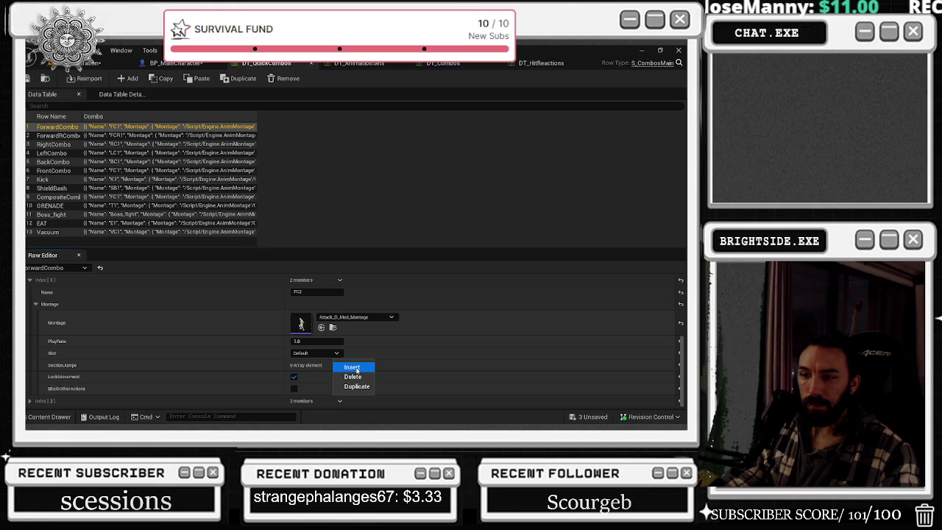
Insert a new element after ForwardCombo's third combo entry.
{"action": "left_click", "coordinate": [353, 367]}
{"action": "scroll", "coordinate": [160, 389], "scroll_direction": "up", "scroll_amount": 1}
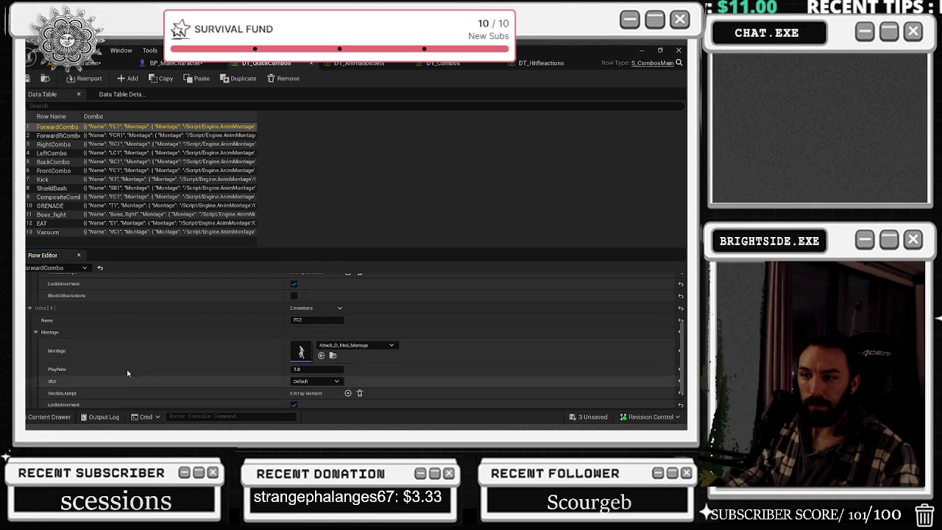
{"action": "left_click", "coordinate": [29, 309]}
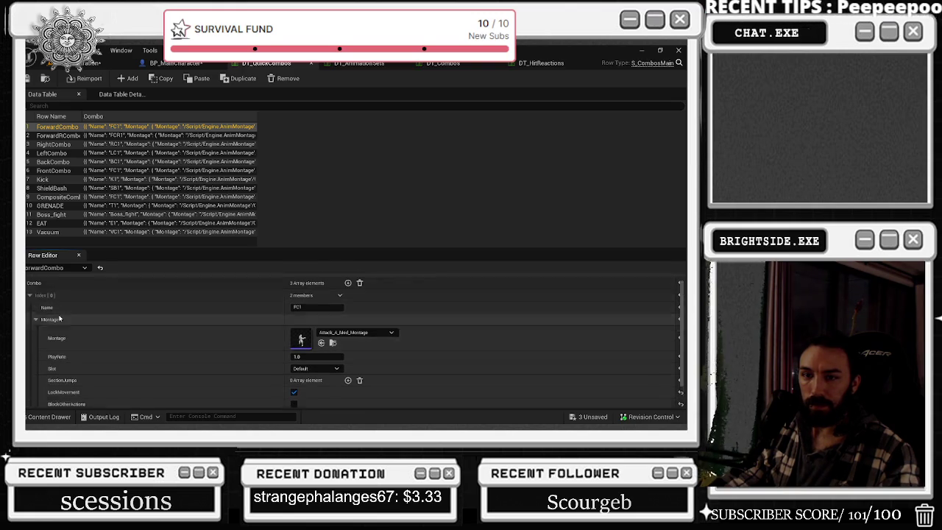
{"action": "left_click", "coordinate": [30, 303]}
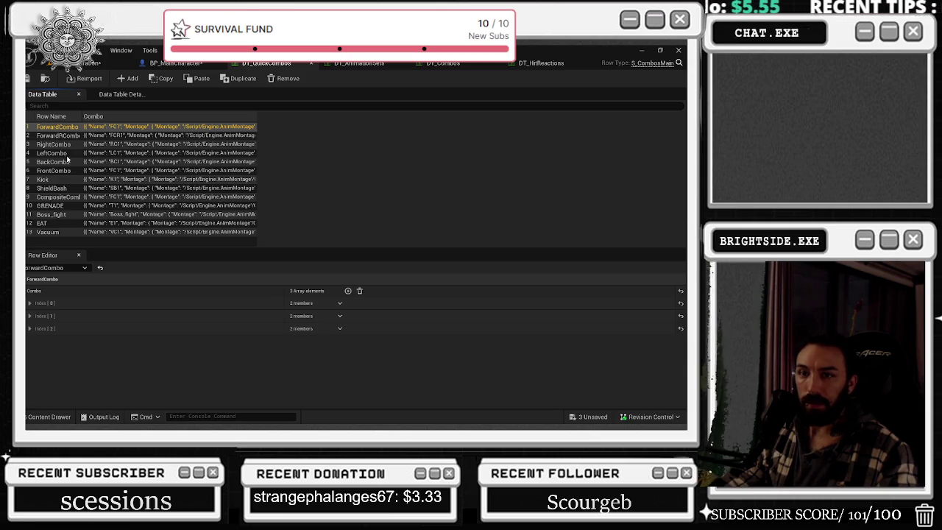
{"action": "left_click", "coordinate": [339, 329]}
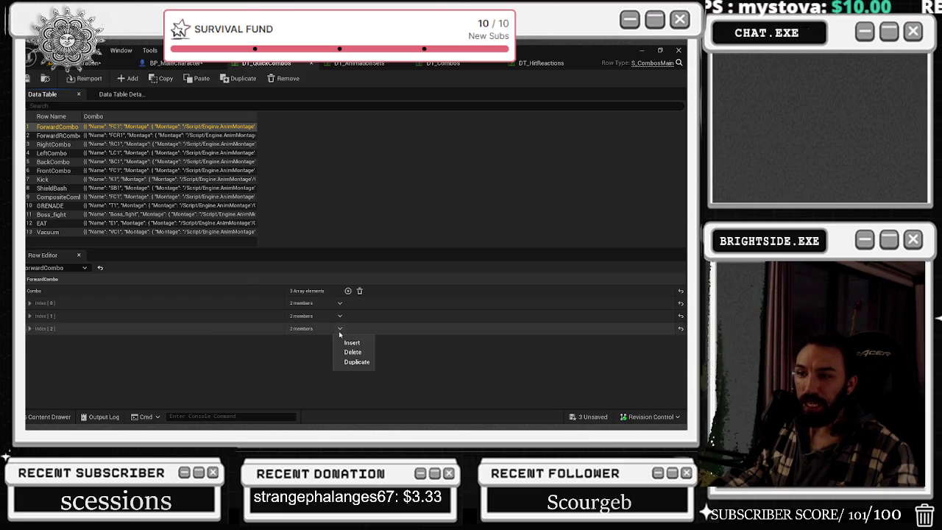
{"action": "left_click", "coordinate": [343, 341]}
Inspect the new fourth entry alongside the FC2 and FC3 montage settings.
{"action": "left_click", "coordinate": [30, 341]}
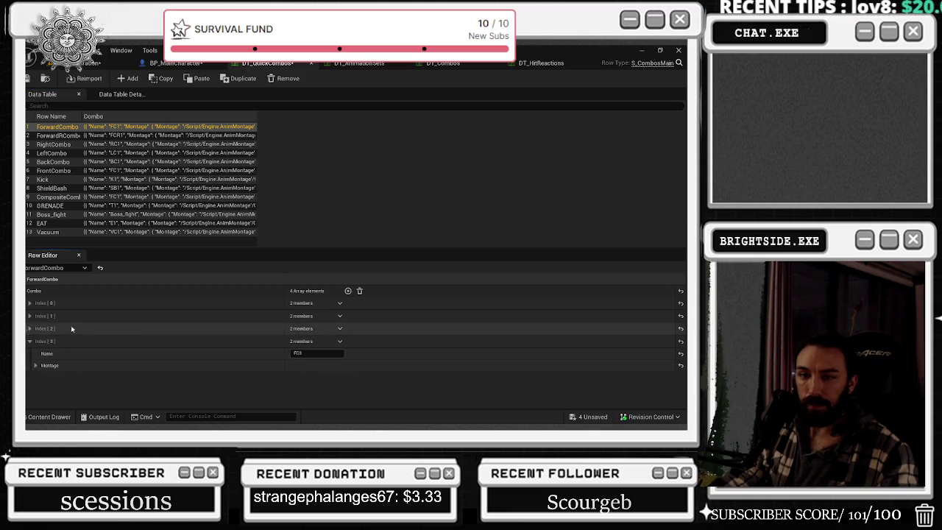
{"action": "left_click", "coordinate": [30, 329]}
{"action": "left_click", "coordinate": [30, 315]}
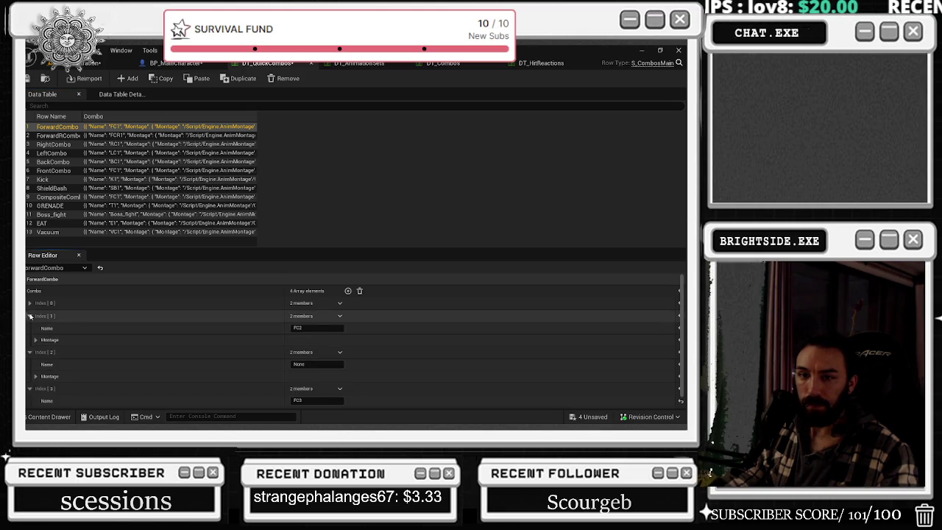
{"action": "left_click", "coordinate": [30, 315]}
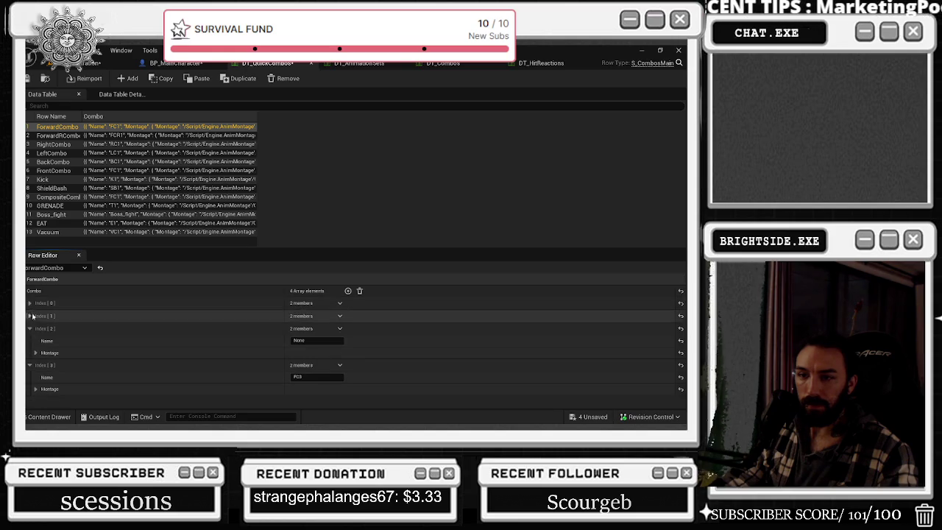
{"action": "left_click", "coordinate": [36, 352]}
{"action": "scroll", "coordinate": [109, 336], "scroll_direction": "down", "scroll_amount": 1}
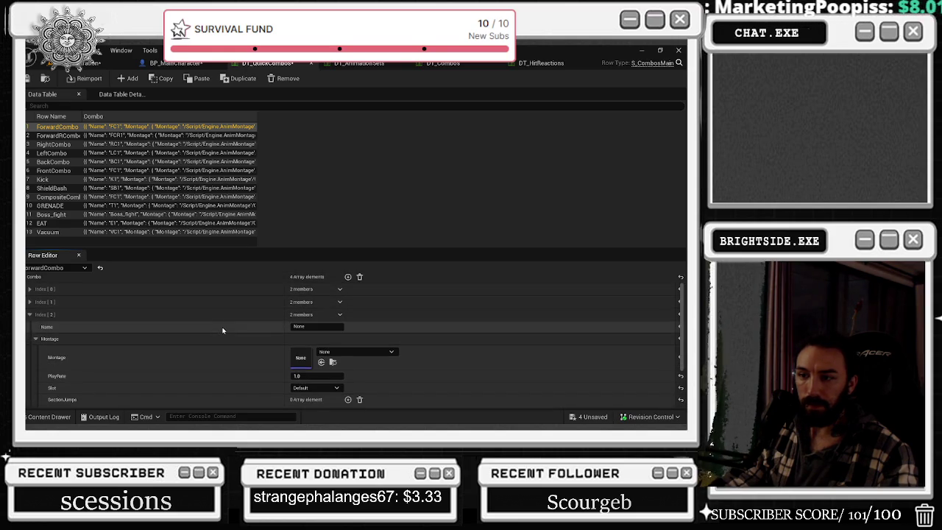
{"action": "left_click", "coordinate": [30, 301]}
{"action": "left_click", "coordinate": [36, 325]}
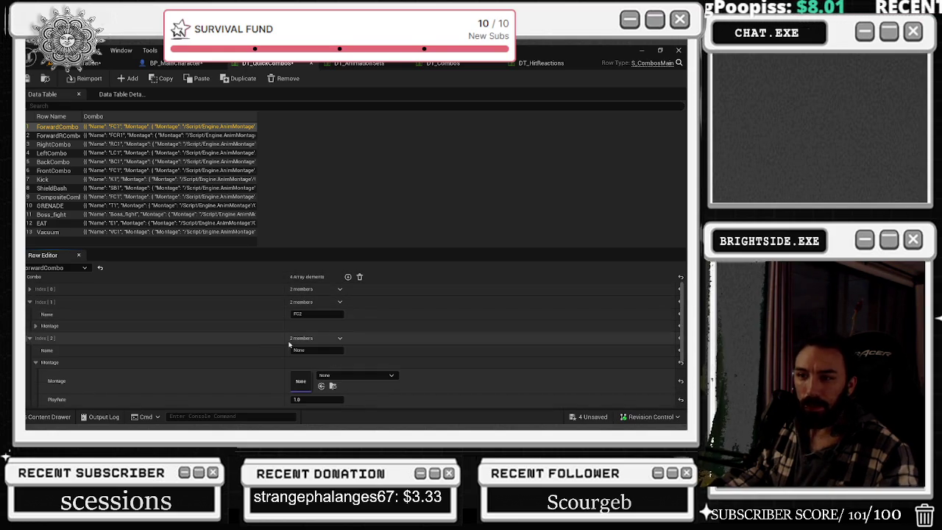
Undo the inserted element and recent edits with three Ctrl+Z presses.
{"action": "key", "text": "ctrl+z"}
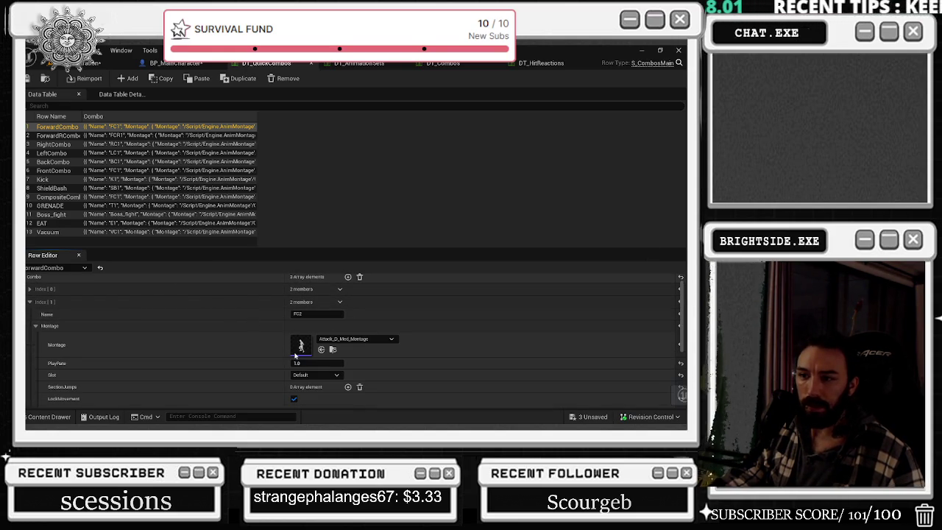
{"action": "key", "text": "ctrl+z"}
{"action": "left_click", "coordinate": [30, 302]}
{"action": "key", "text": "ctrl+z"}
{"action": "left_click", "coordinate": [103, 316]}
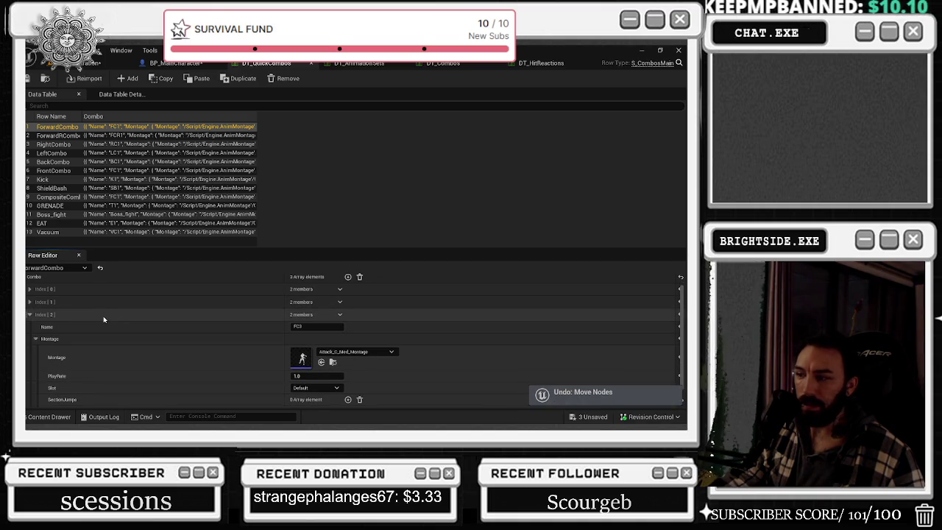
{"action": "scroll", "coordinate": [103, 315], "scroll_direction": "down", "scroll_amount": 1}
Compare the RightCombo and ForwardRCombo rows, then return to ForwardCombo's FC3 entry.
{"action": "left_click", "coordinate": [55, 144]}
{"action": "left_click", "coordinate": [55, 127]}
{"action": "left_click", "coordinate": [30, 329]}
{"action": "scroll", "coordinate": [233, 350], "scroll_direction": "down", "scroll_amount": 1}
{"action": "left_click", "coordinate": [29, 291]}
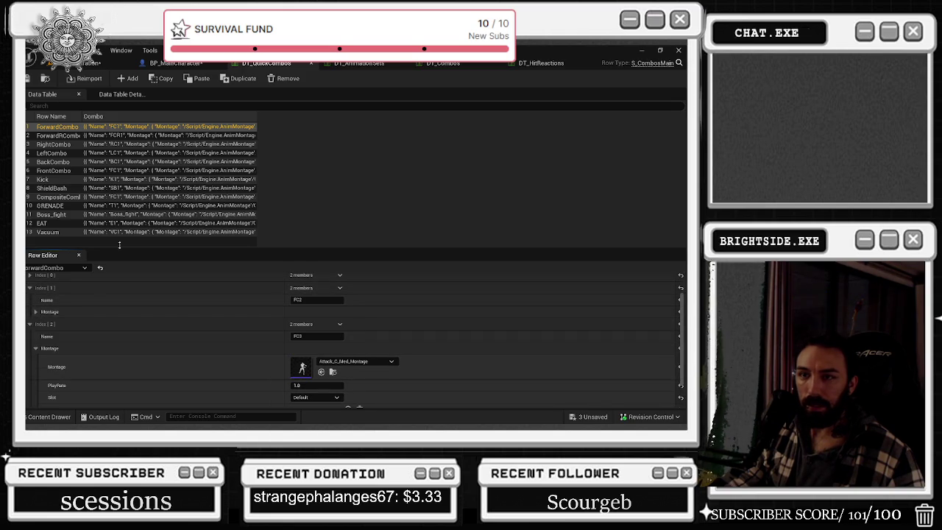
{"action": "left_click", "coordinate": [57, 135]}
{"action": "scroll", "coordinate": [216, 338], "scroll_direction": "up", "scroll_amount": 1}
{"action": "left_click", "coordinate": [30, 315]}
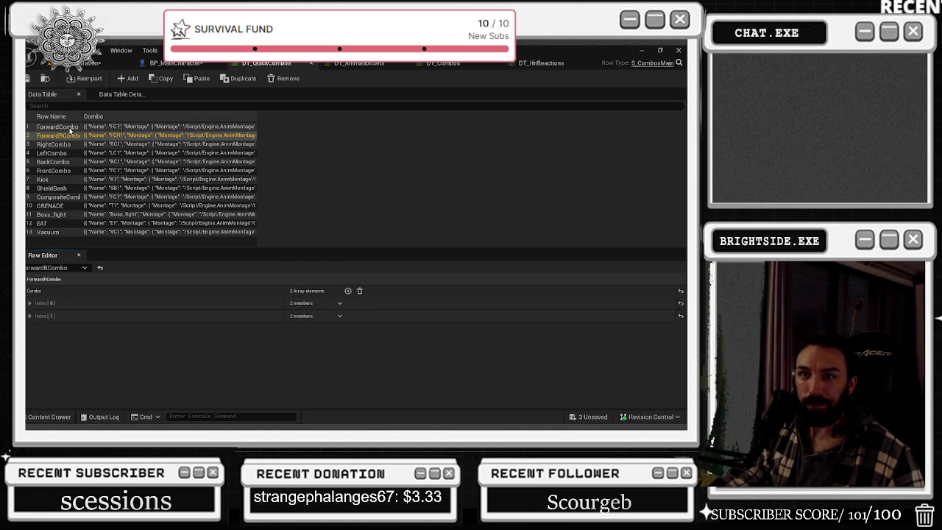
{"action": "left_click", "coordinate": [71, 130]}
{"action": "left_click", "coordinate": [29, 328]}
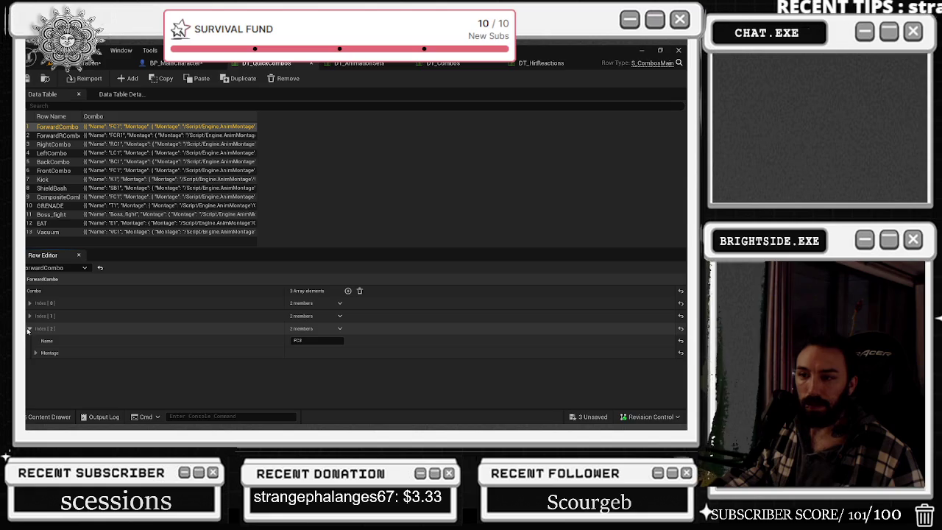
{"action": "left_click", "coordinate": [31, 330]}
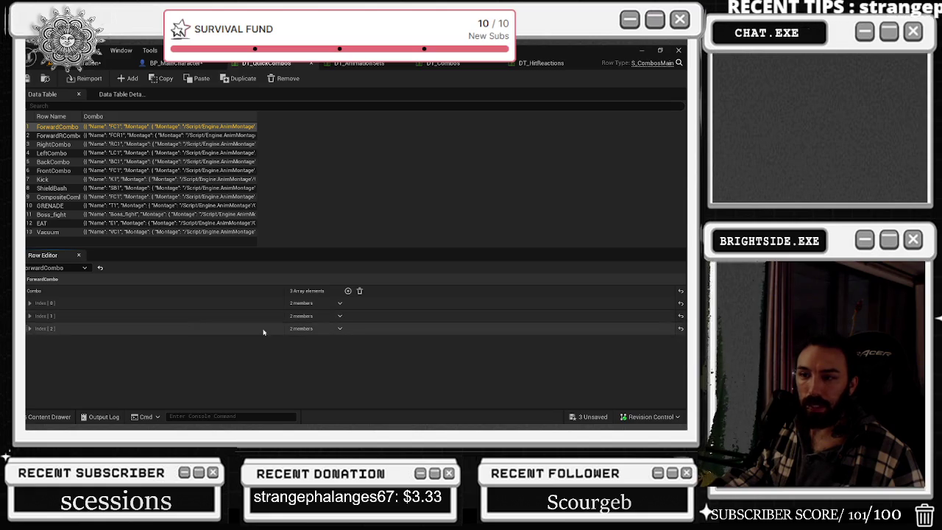
Insert a fourth entry after FC3, name it FC4, and locate its Attack_C_Med_Montage asset.
{"action": "left_click", "coordinate": [340, 331]}
{"action": "left_click", "coordinate": [350, 362]}
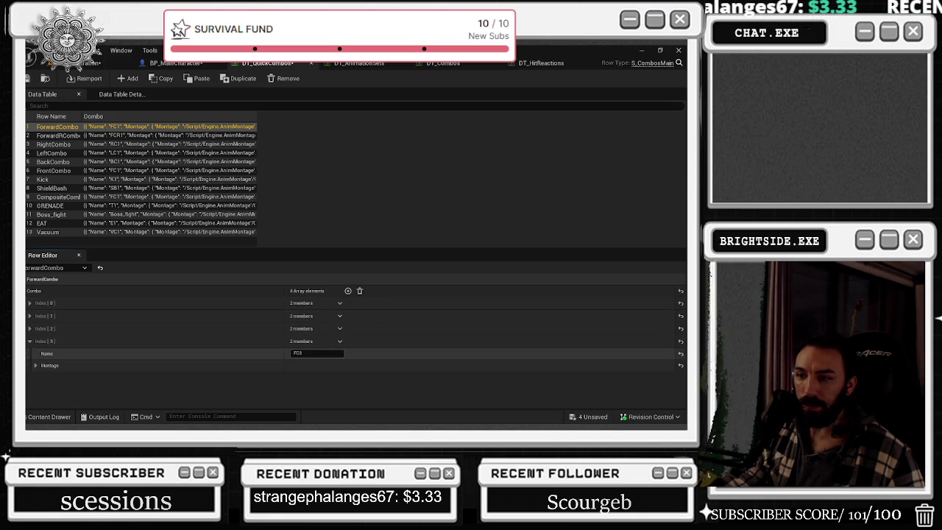
{"action": "type", "text": "4"}
{"action": "key", "text": "Return"}
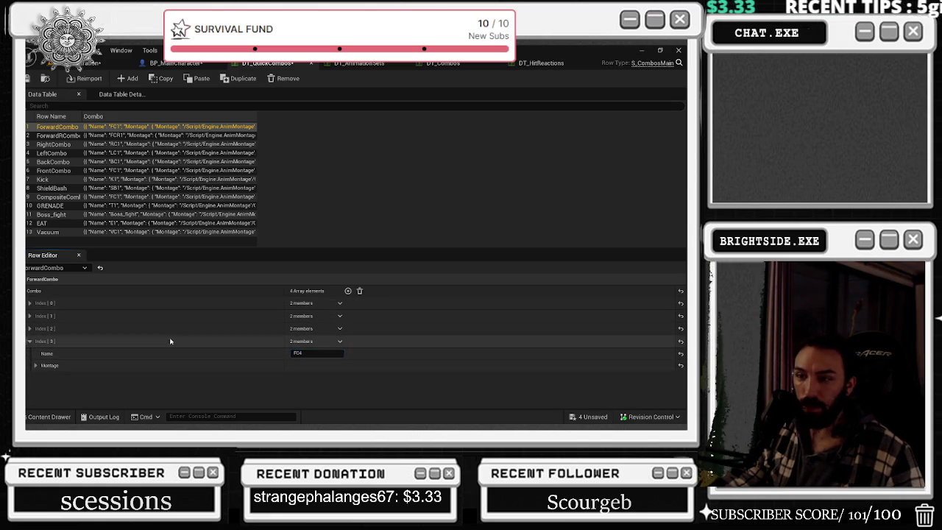
{"action": "left_click", "coordinate": [30, 329]}
{"action": "left_click", "coordinate": [29, 328]}
{"action": "left_click", "coordinate": [36, 366]}
{"action": "scroll", "coordinate": [349, 362], "scroll_direction": "down", "scroll_amount": 1}
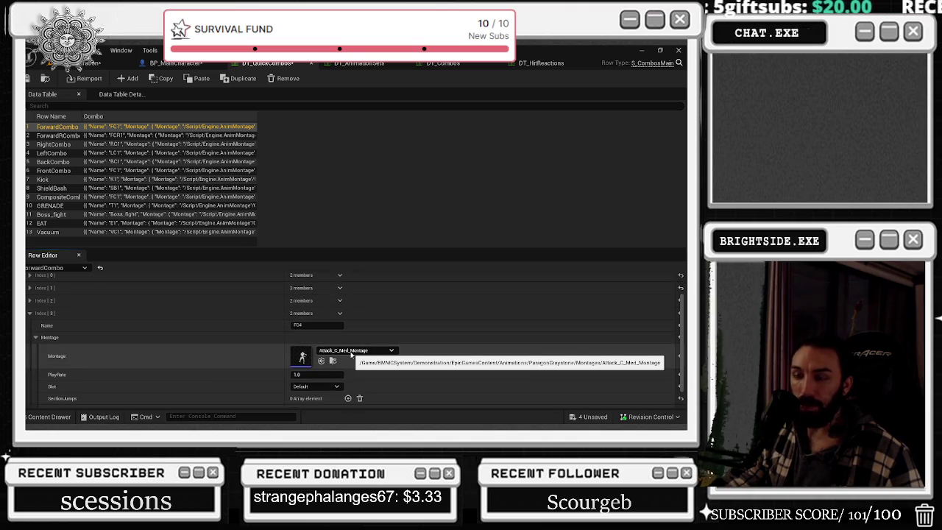
{"action": "left_click", "coordinate": [333, 361]}
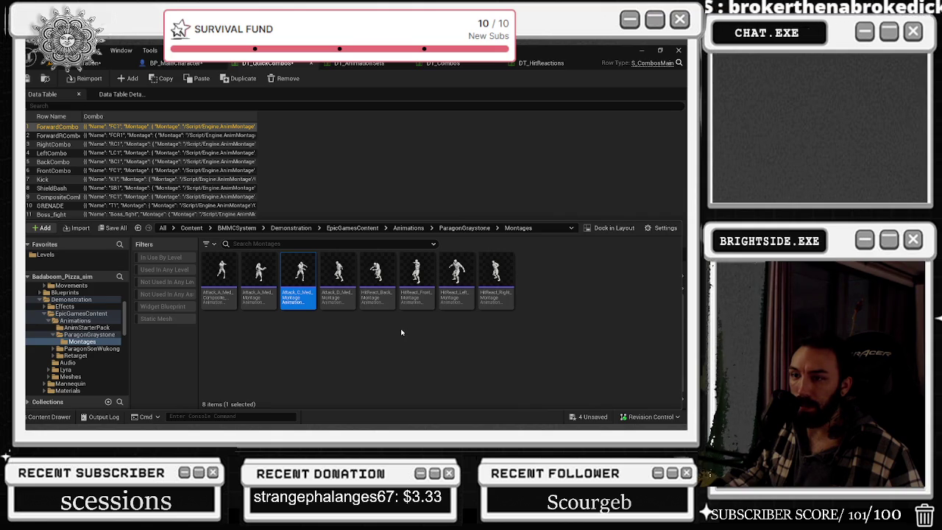
Preview Attack_A_Med_Montage, close it, and return to the Montages folder.
{"action": "double_click", "coordinate": [259, 276]}
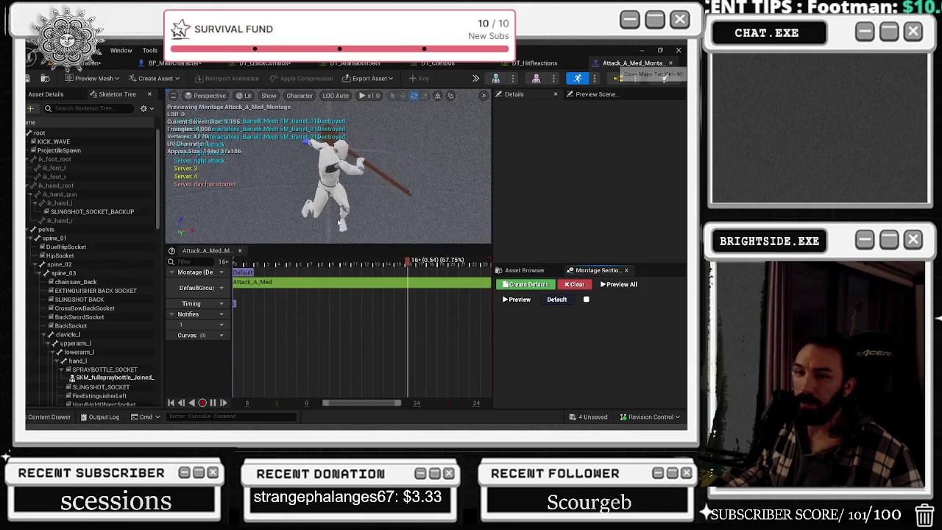
{"action": "key", "text": "ctrl+w"}
{"action": "left_click", "coordinate": [49, 417]}
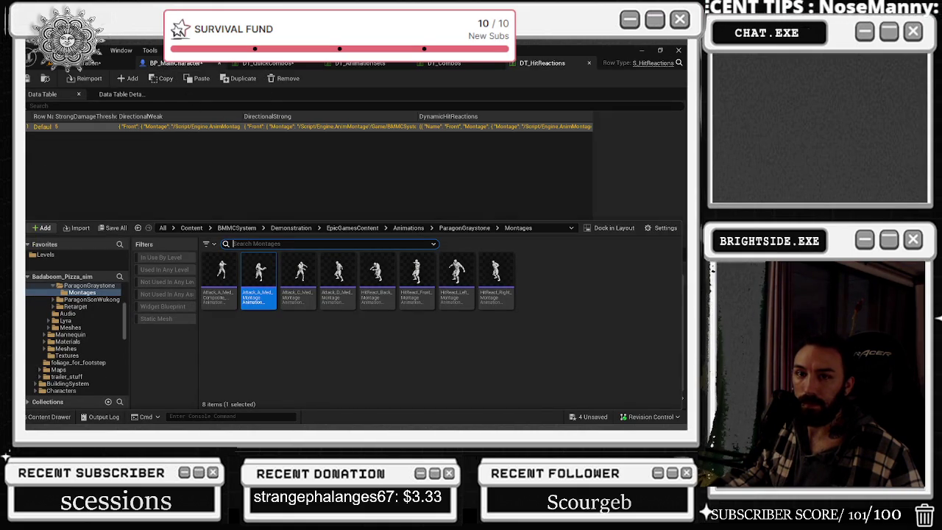
Dock the floating BP_MainCharacter window among the editor tabs and return to DT_QuickCombos.
{"action": "left_click", "coordinate": [443, 63]}
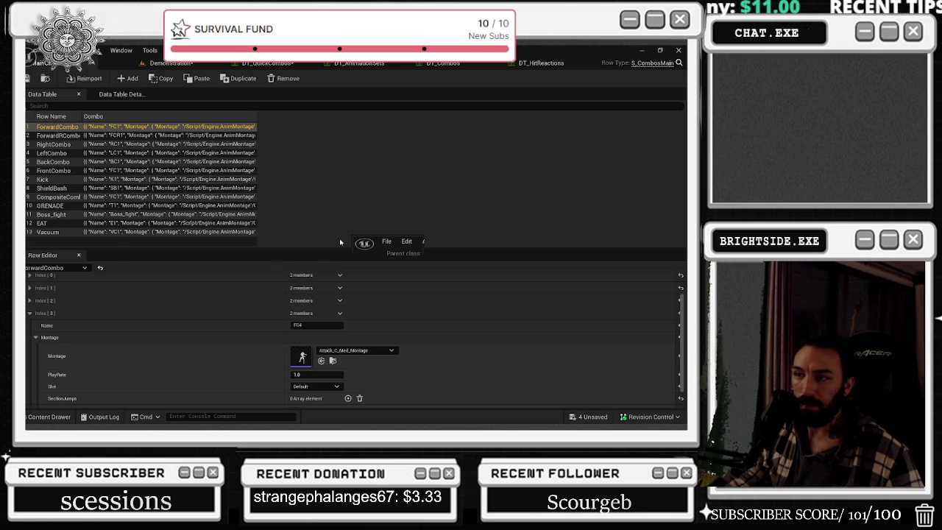
{"action": "left_click_drag", "start_coordinate": [352, 238], "coordinate": [157, 147]}
{"action": "left_click_drag", "start_coordinate": [215, 167], "coordinate": [177, 63]}
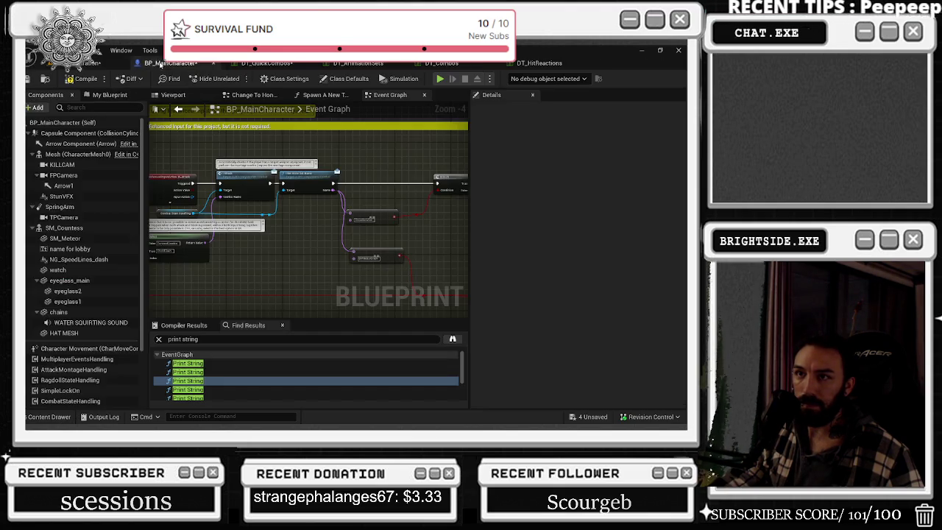
{"action": "left_click", "coordinate": [269, 64]}
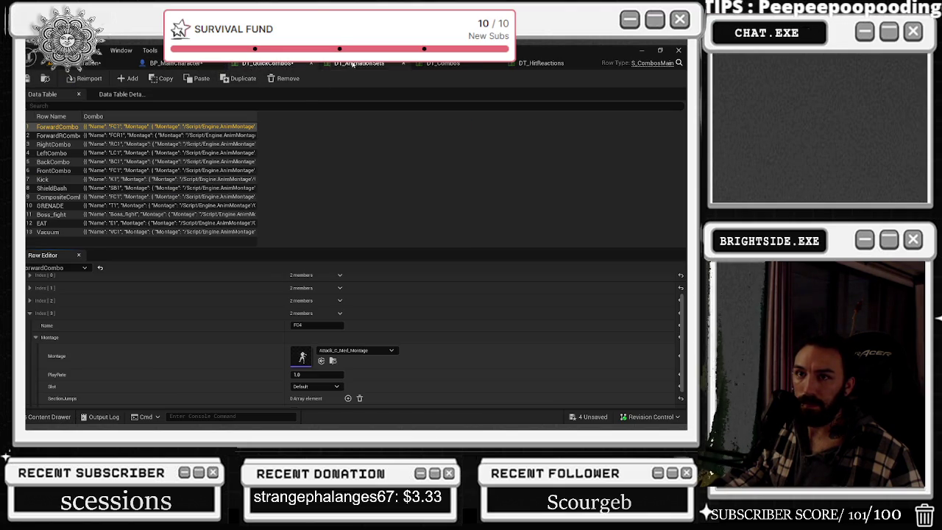
Show the Content Drawer over the row editor and collapse the Badaboom_Pizza_sim folder tree.
{"action": "scroll", "coordinate": [169, 342], "scroll_direction": "down", "scroll_amount": 1}
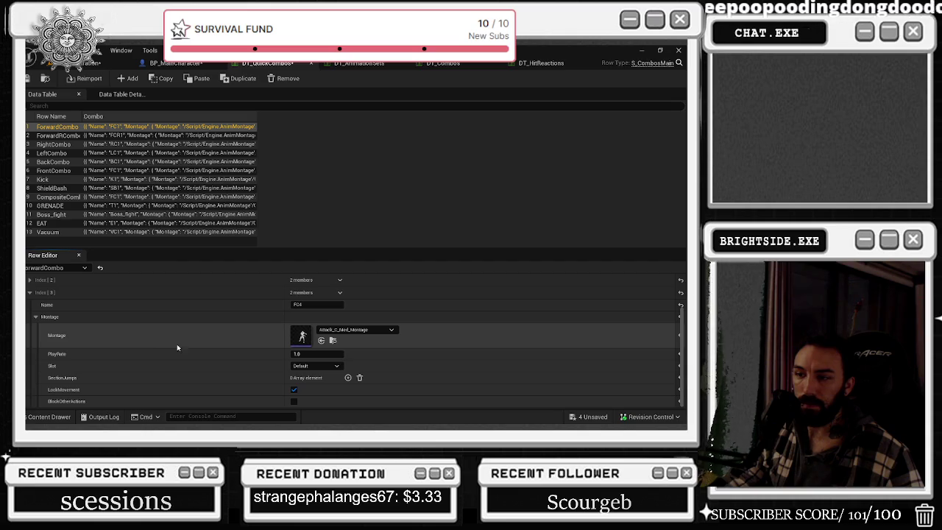
{"action": "left_click", "coordinate": [50, 417]}
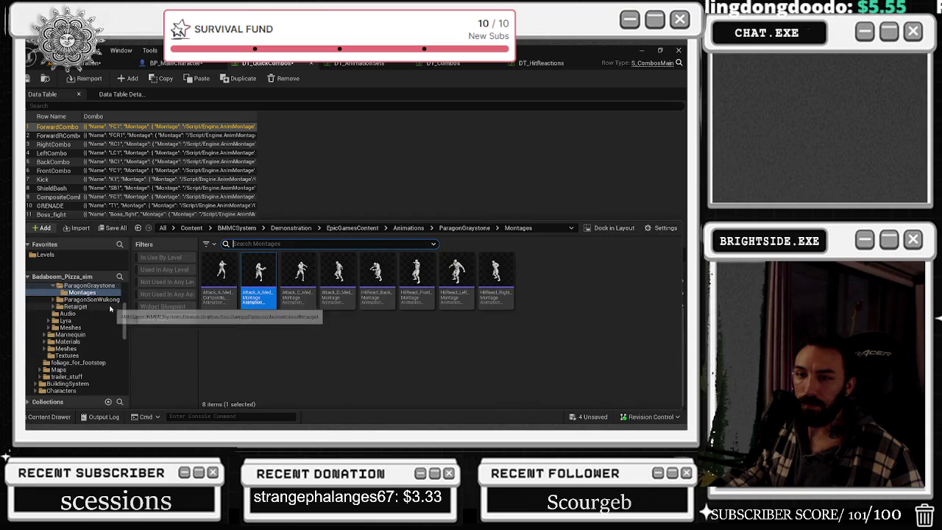
{"action": "left_click", "coordinate": [89, 277]}
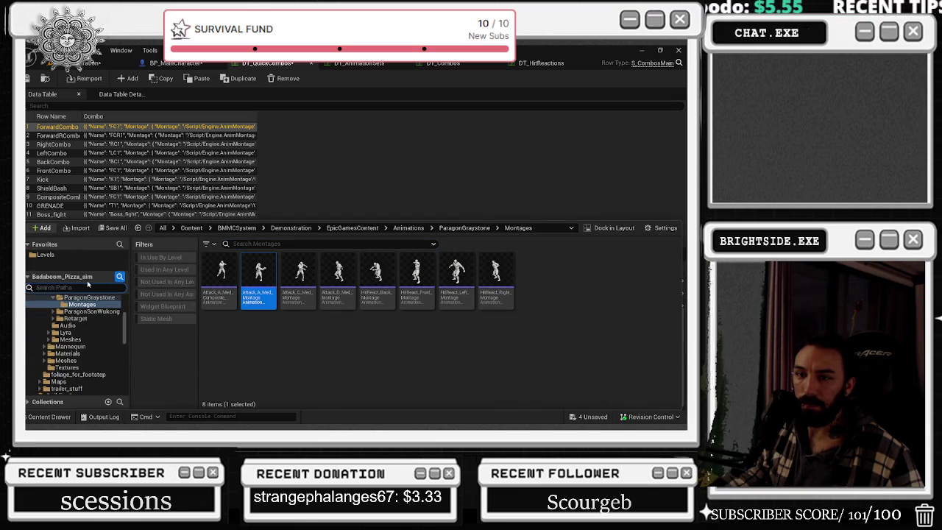
Filter the folder tree for NINJA and open the Ninja_Starter Animation folder.
{"action": "left_click", "coordinate": [28, 390]}
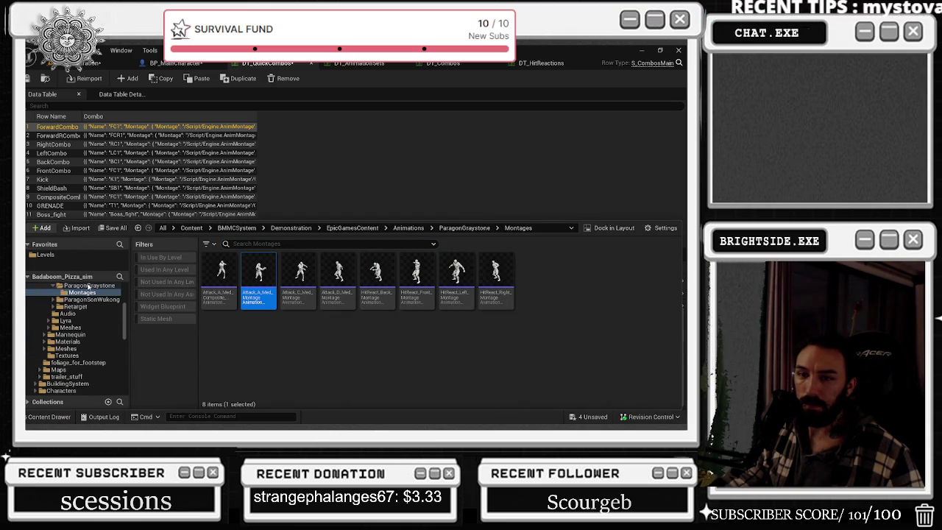
{"action": "left_click", "coordinate": [119, 276]}
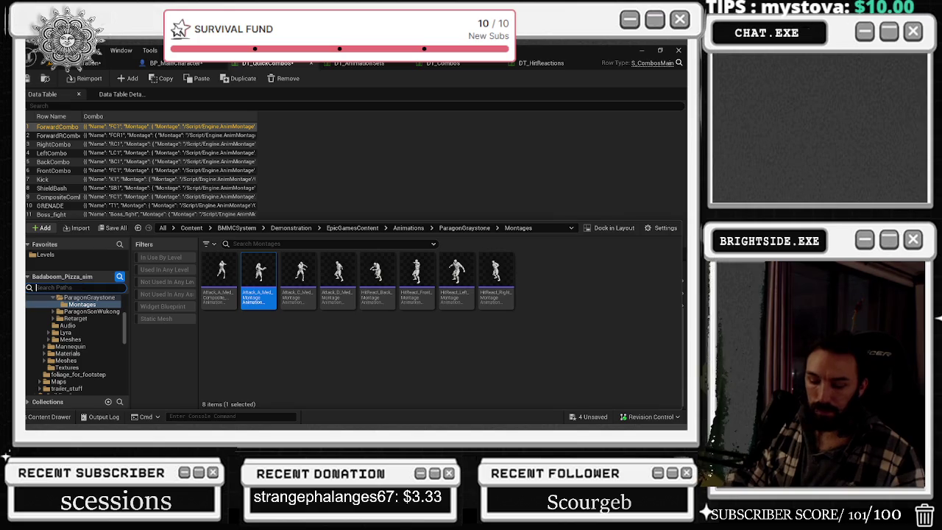
{"action": "type", "text": "NINJA"}
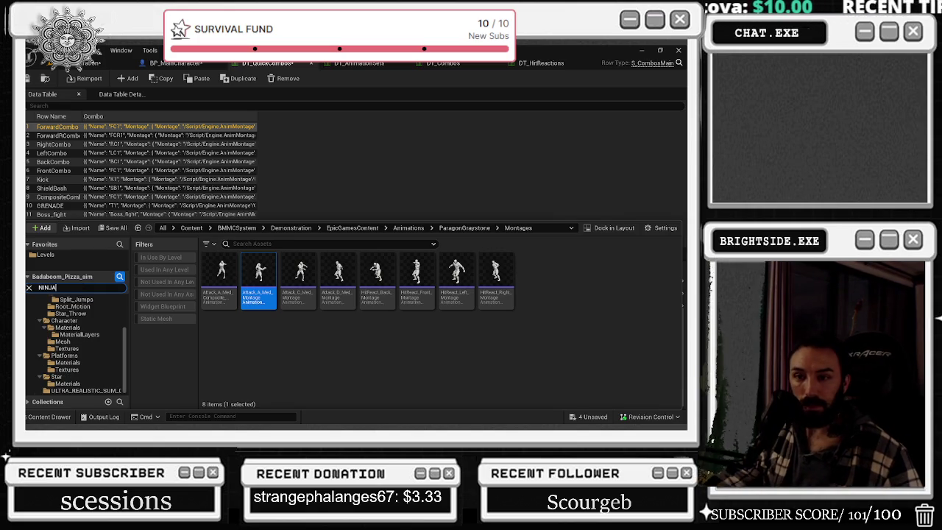
{"action": "scroll", "coordinate": [102, 311], "scroll_direction": "up", "scroll_amount": 3}
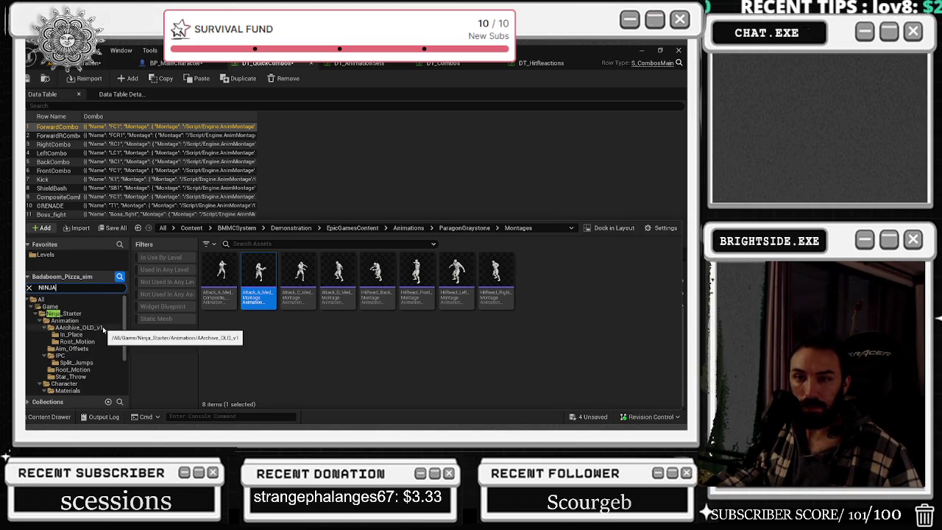
{"action": "left_click", "coordinate": [80, 314]}
{"action": "left_click", "coordinate": [68, 320]}
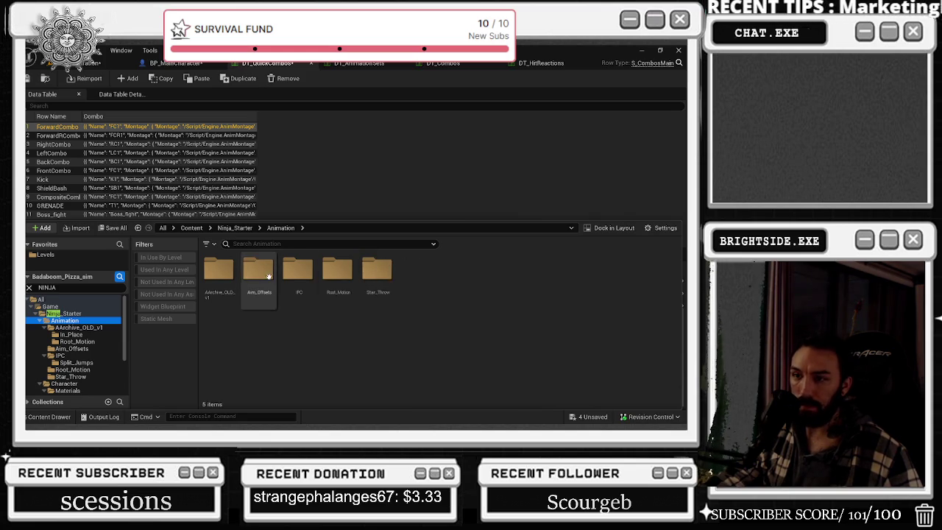
Browse the AArchive_OLD_v1, Root_Motion and Aim_Offsets folders, then open the IPC folder.
{"action": "double_click", "coordinate": [220, 272]}
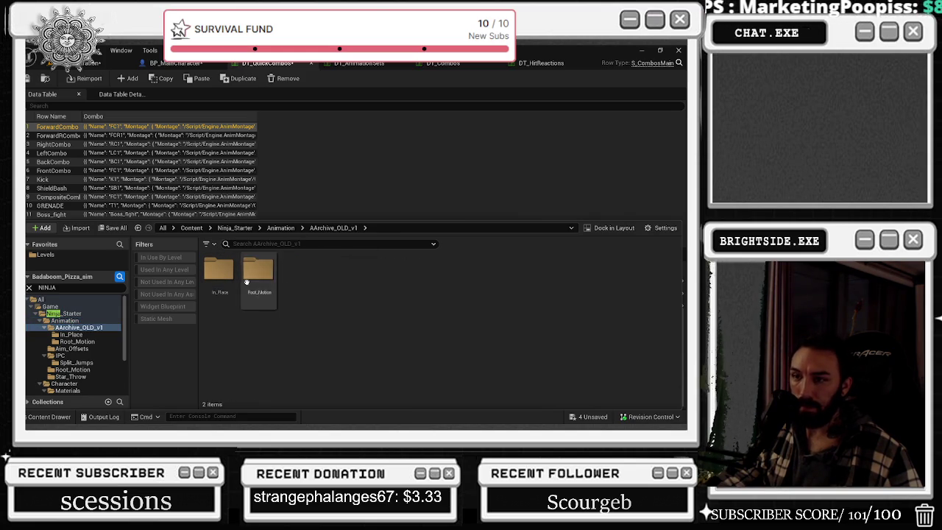
{"action": "double_click", "coordinate": [220, 270]}
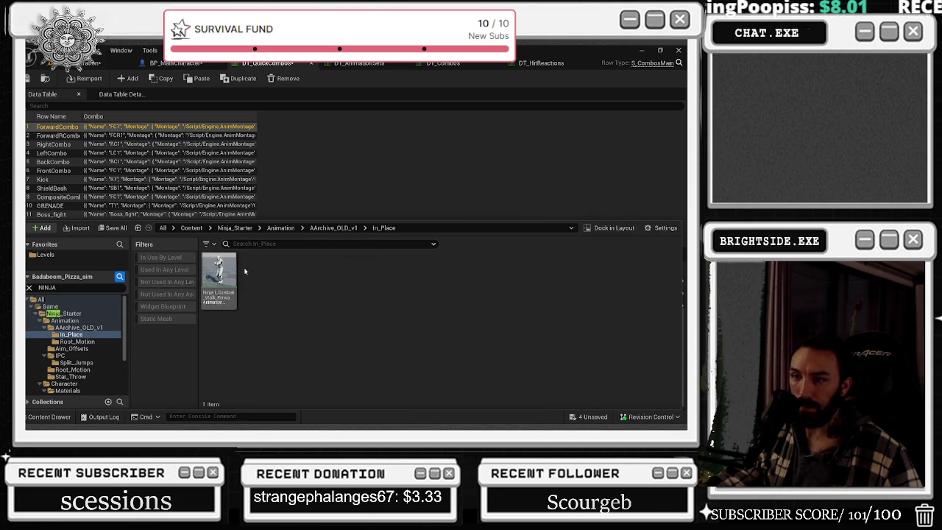
{"action": "left_click", "coordinate": [337, 228]}
{"action": "double_click", "coordinate": [273, 272]}
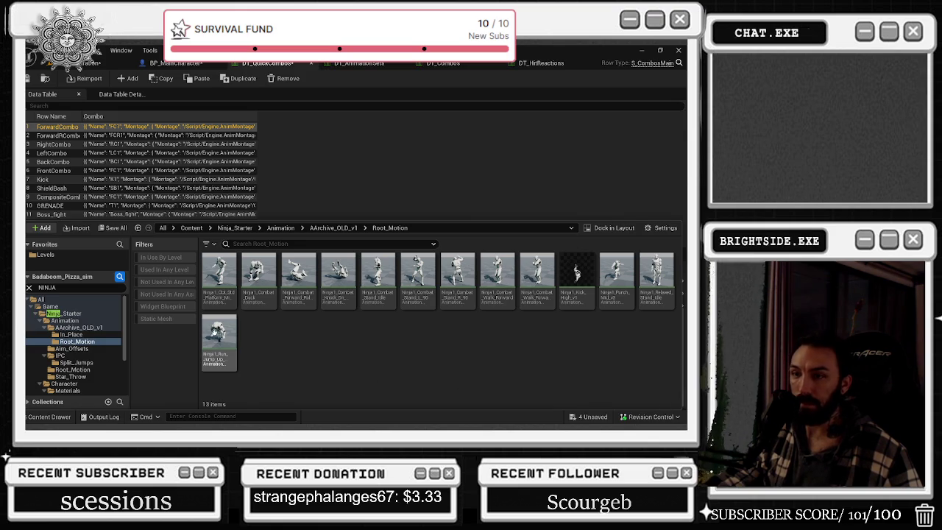
{"action": "left_click", "coordinate": [327, 228]}
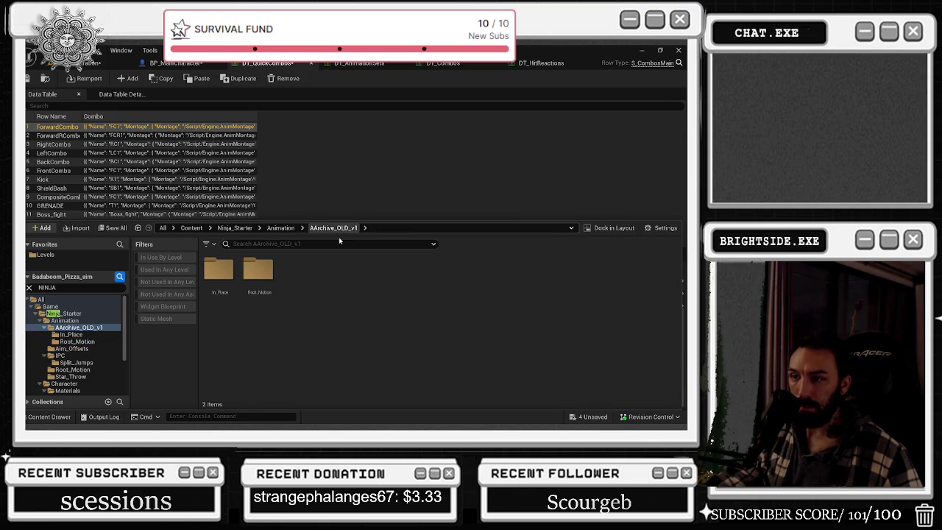
{"action": "double_click", "coordinate": [265, 281]}
{"action": "left_click", "coordinate": [280, 227]}
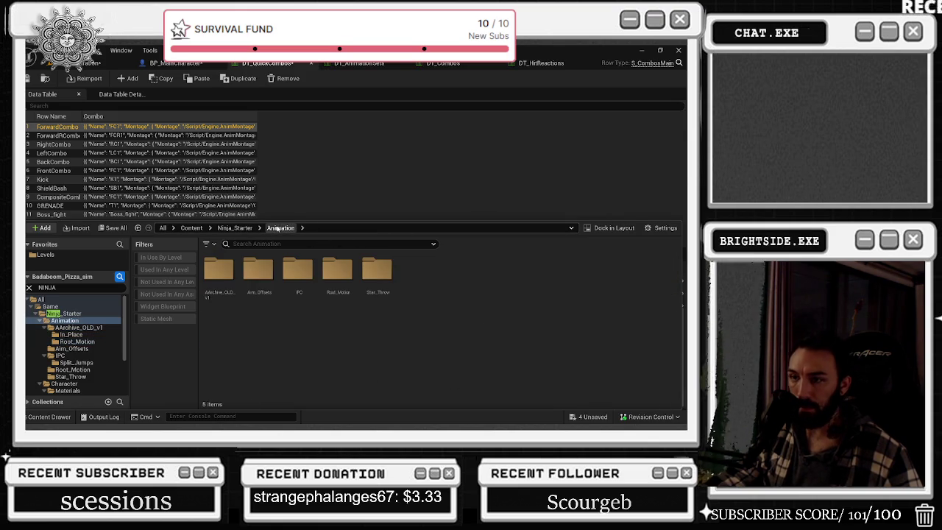
{"action": "double_click", "coordinate": [258, 272]}
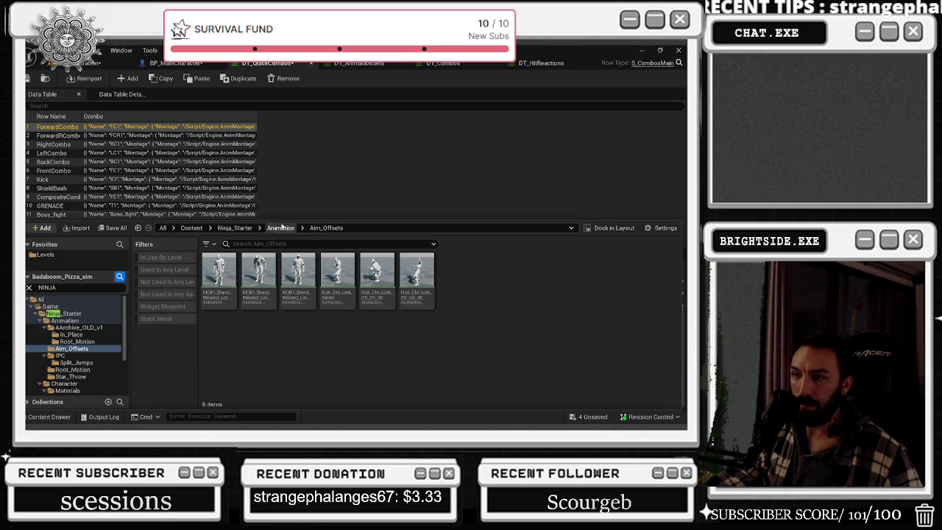
{"action": "left_click", "coordinate": [252, 229]}
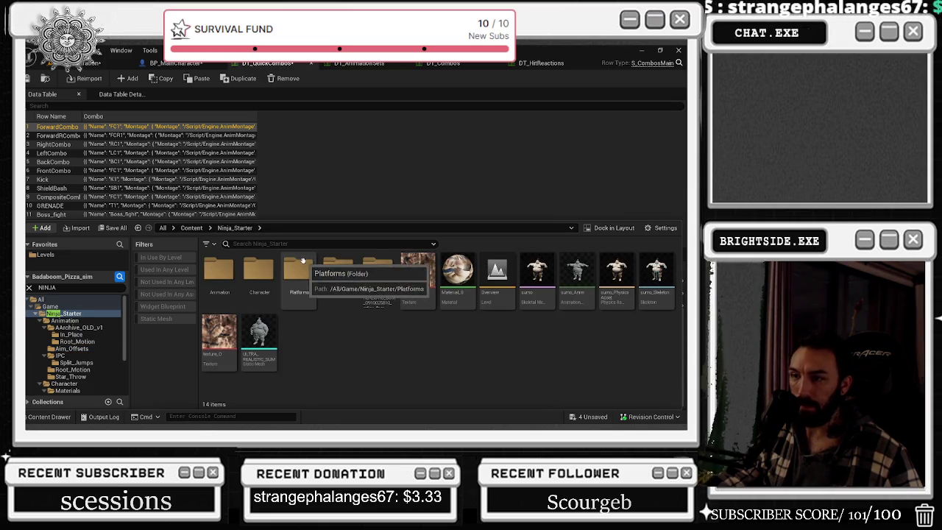
{"action": "double_click", "coordinate": [225, 272]}
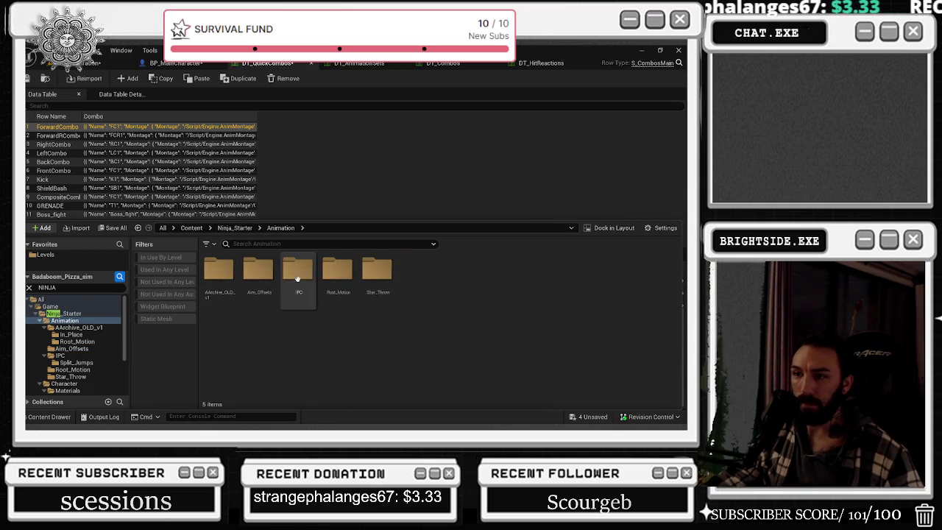
{"action": "left_click", "coordinate": [310, 276]}
{"action": "double_click", "coordinate": [310, 276]}
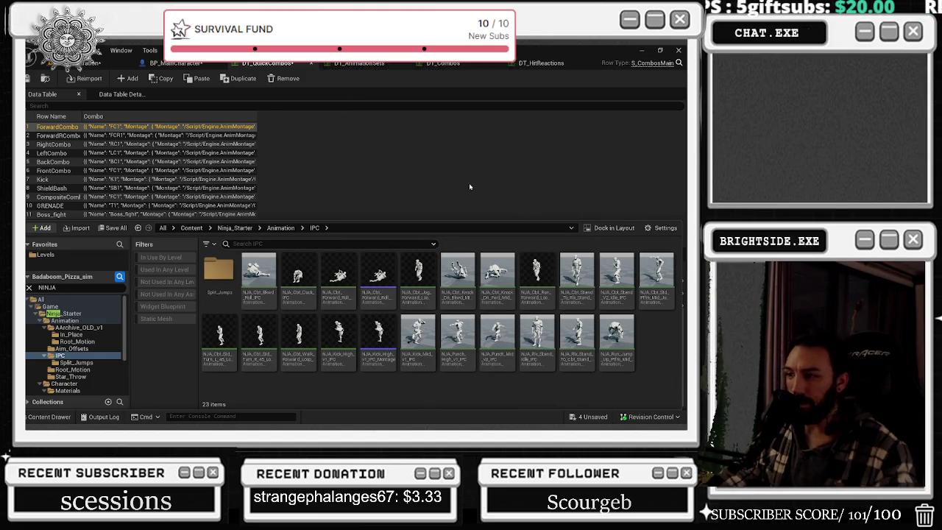
Check the IPC animations' tooltips, then open NJA_Cbt_Std_Ptfm_Mid_Jump_Dn_Cbt_Std_v1_IPC in the animation editor.
{"action": "mouse_move", "coordinate": [497, 253]}
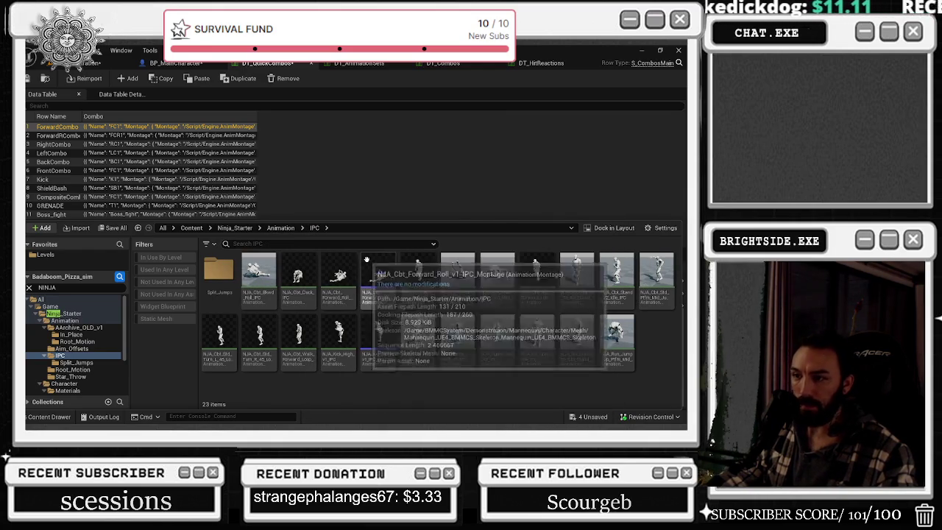
{"action": "mouse_move", "coordinate": [378, 275]}
{"action": "mouse_move", "coordinate": [417, 270]}
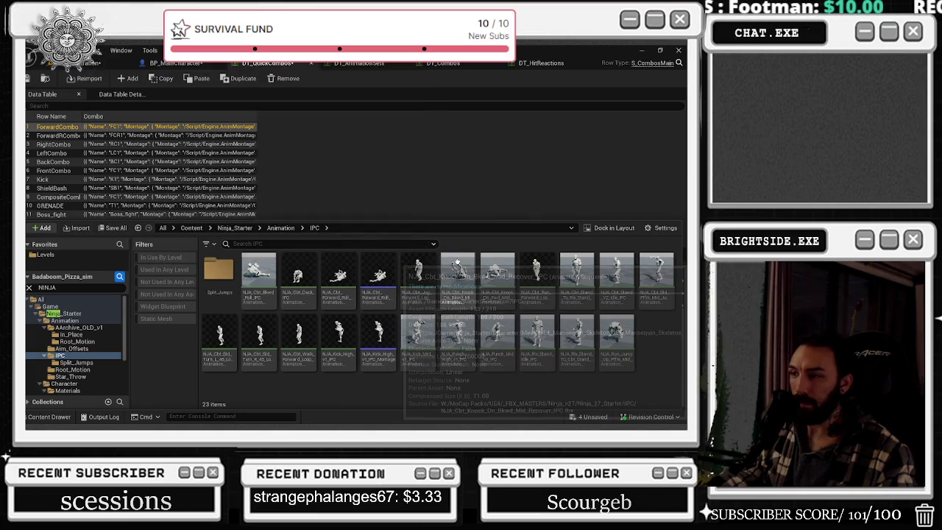
{"action": "mouse_move", "coordinate": [500, 272]}
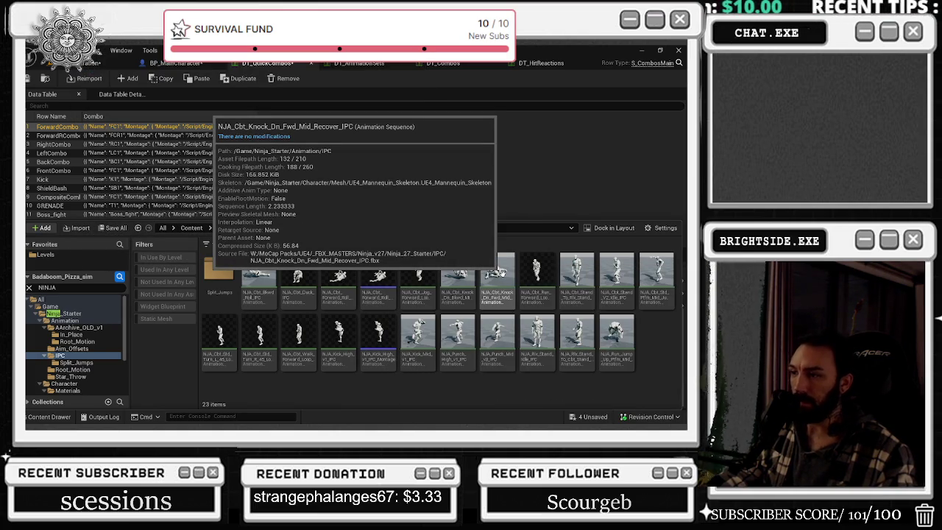
{"action": "mouse_move", "coordinate": [543, 263]}
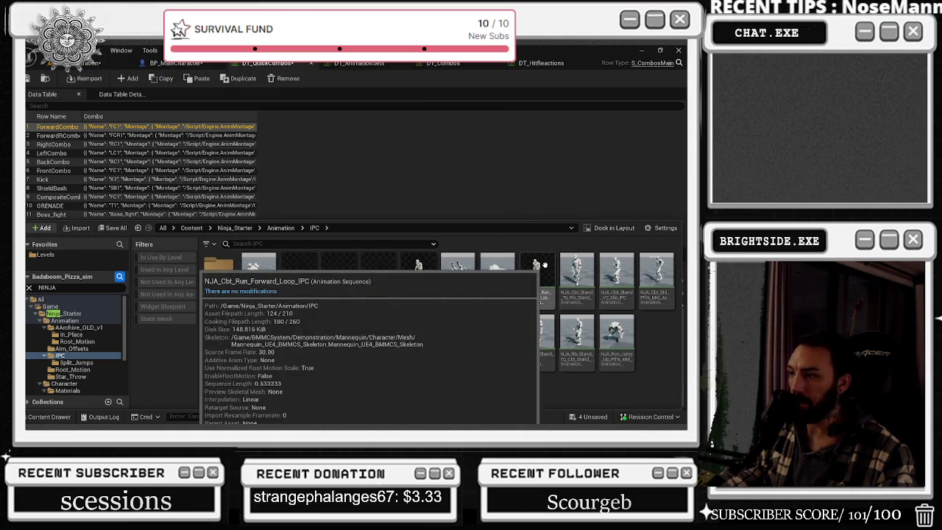
{"action": "mouse_move", "coordinate": [580, 279]}
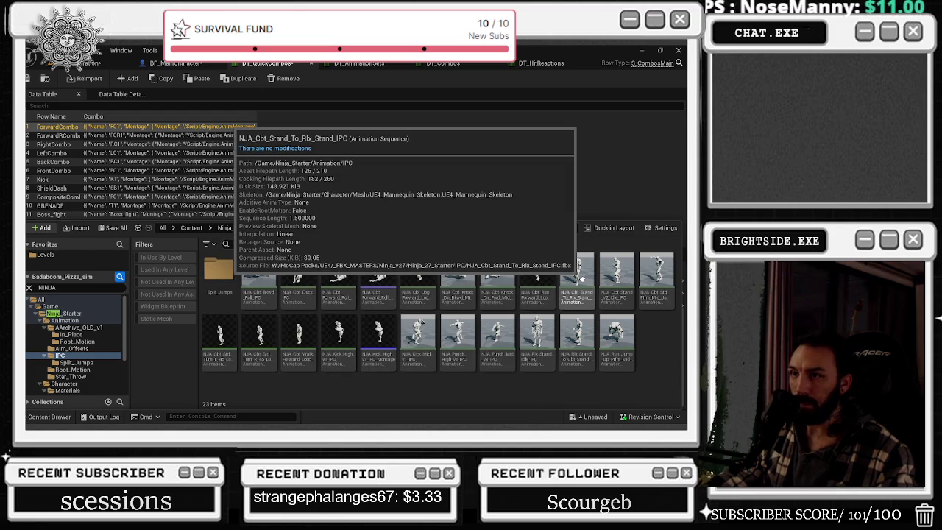
{"action": "mouse_move", "coordinate": [615, 266]}
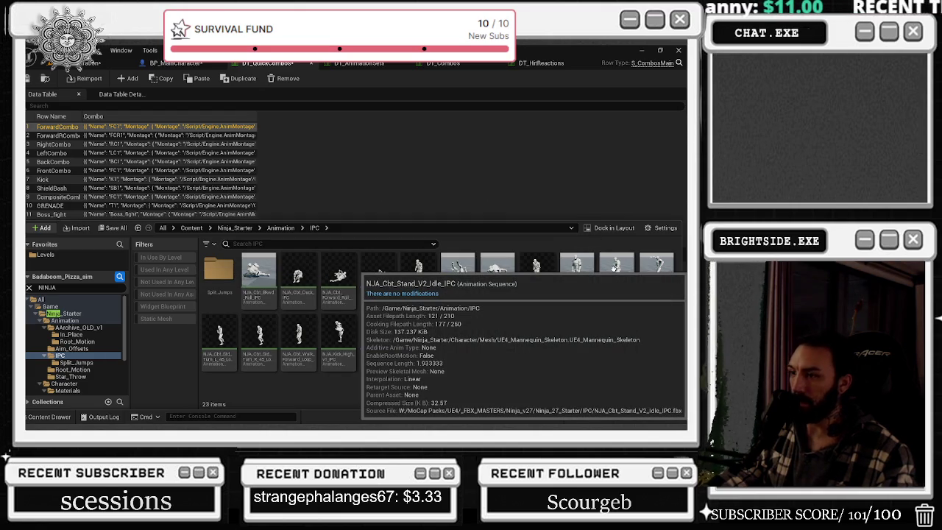
{"action": "double_click", "coordinate": [653, 262]}
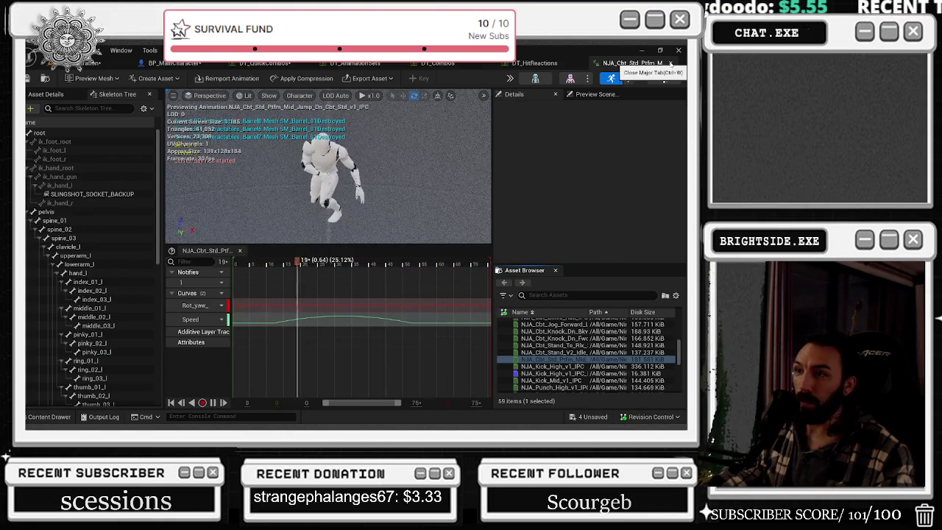
{"action": "left_click", "coordinate": [670, 62]}
{"action": "left_click", "coordinate": [68, 413]}
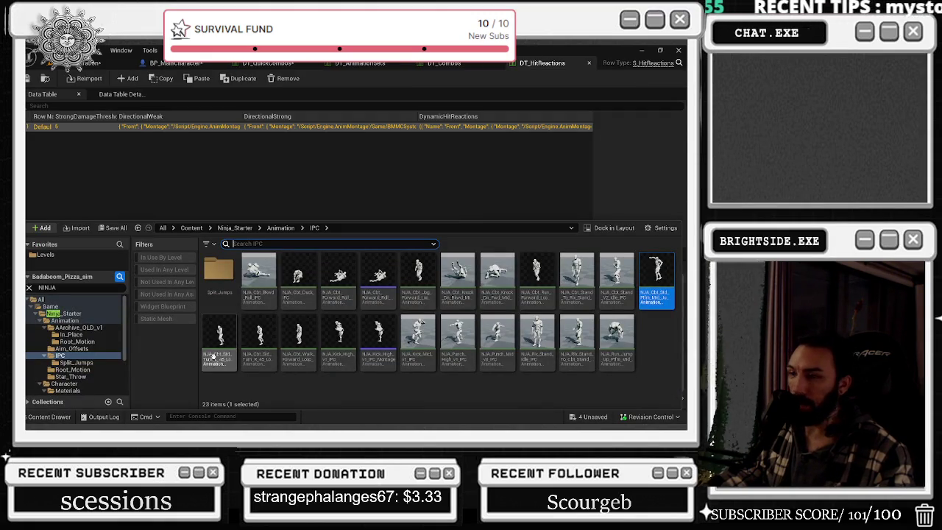
{"action": "double_click", "coordinate": [218, 345]}
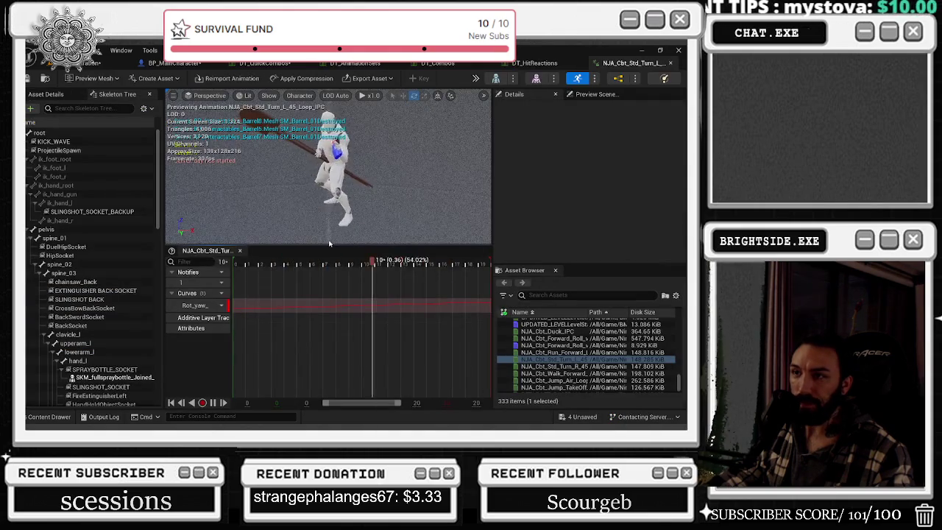
{"action": "left_click", "coordinate": [670, 62]}
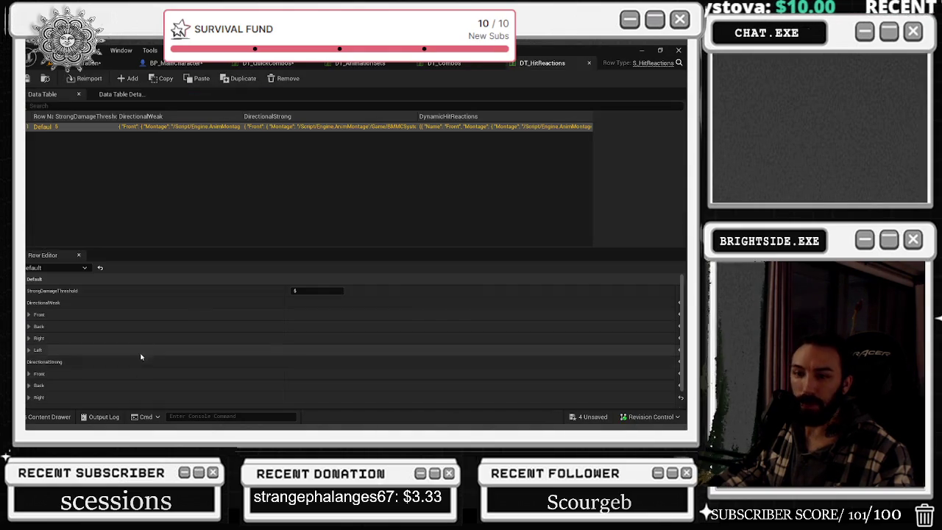
{"action": "left_click", "coordinate": [49, 417]}
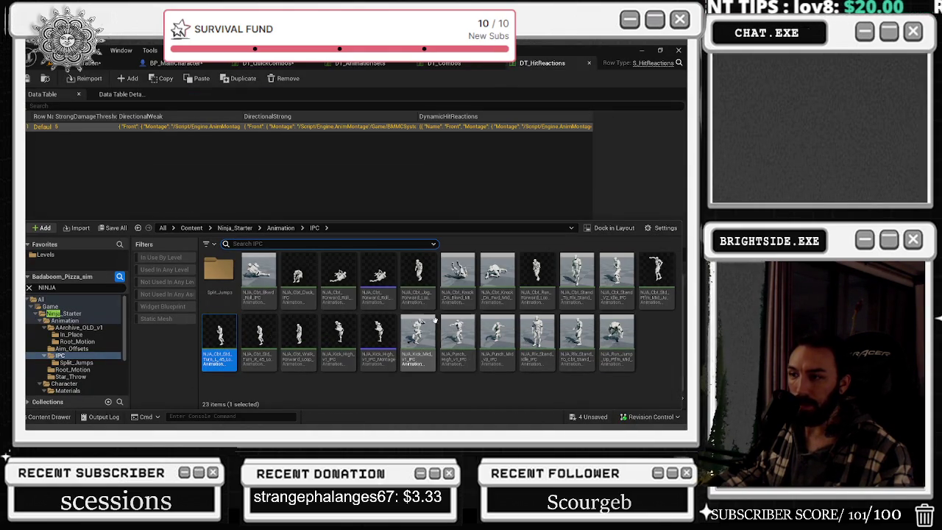
{"action": "mouse_move", "coordinate": [466, 328]}
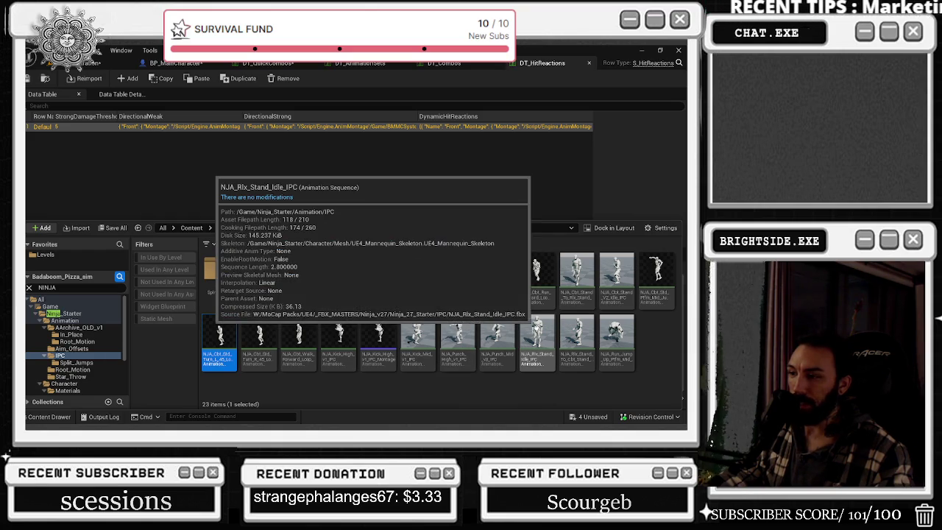
{"action": "mouse_move", "coordinate": [615, 338]}
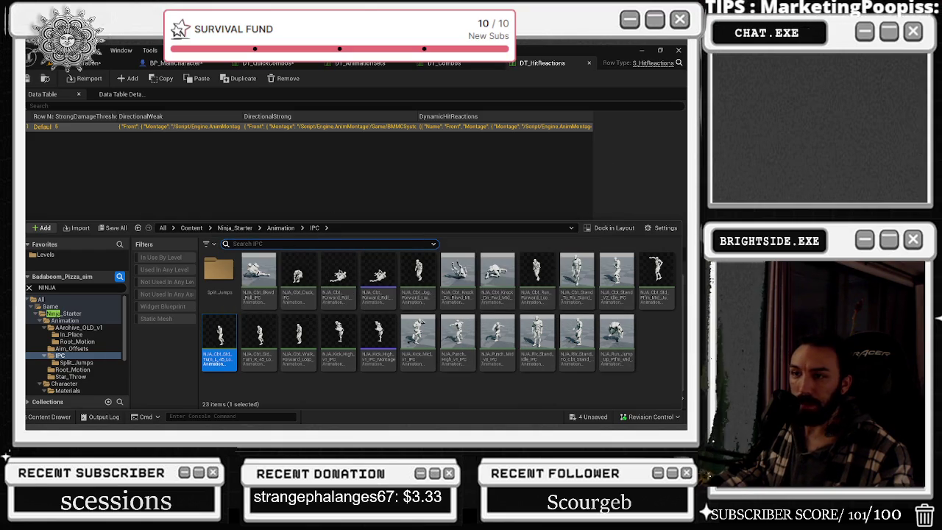
{"action": "double_click", "coordinate": [219, 270]}
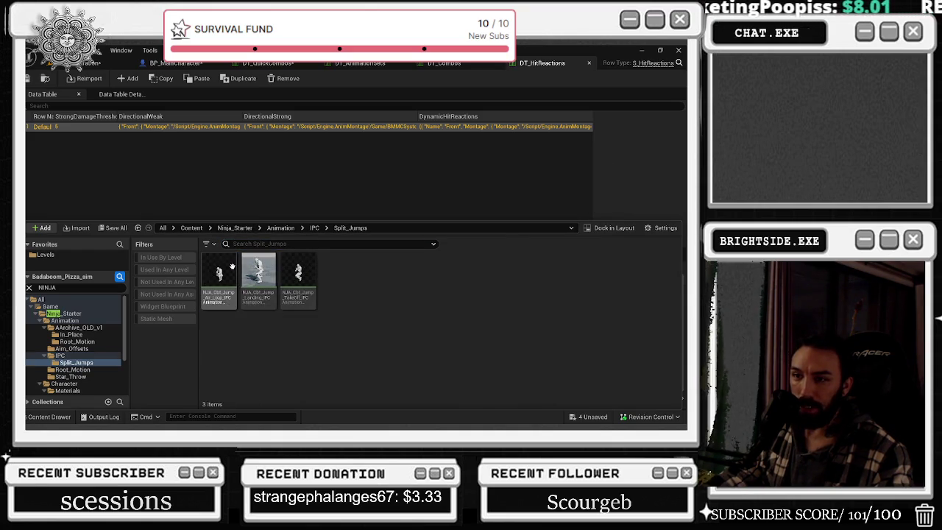
{"action": "double_click", "coordinate": [297, 273]}
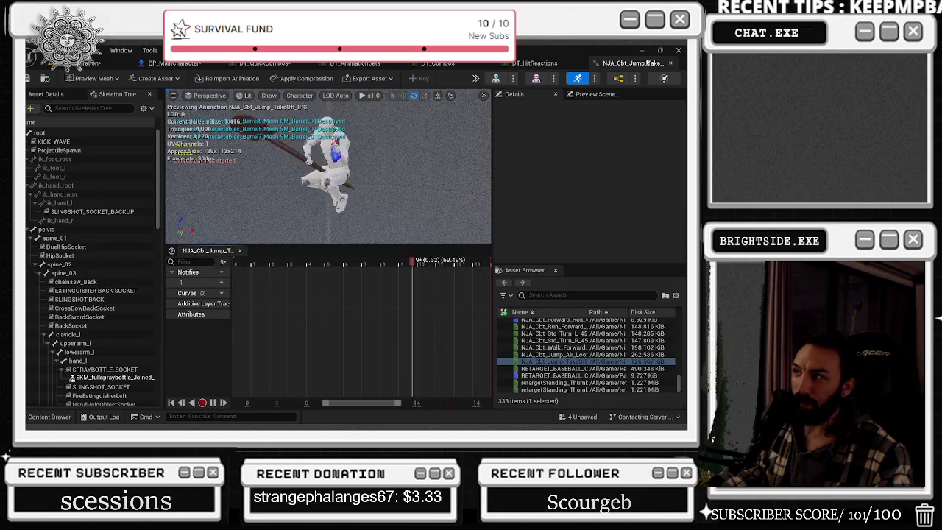
{"action": "left_click", "coordinate": [670, 63]}
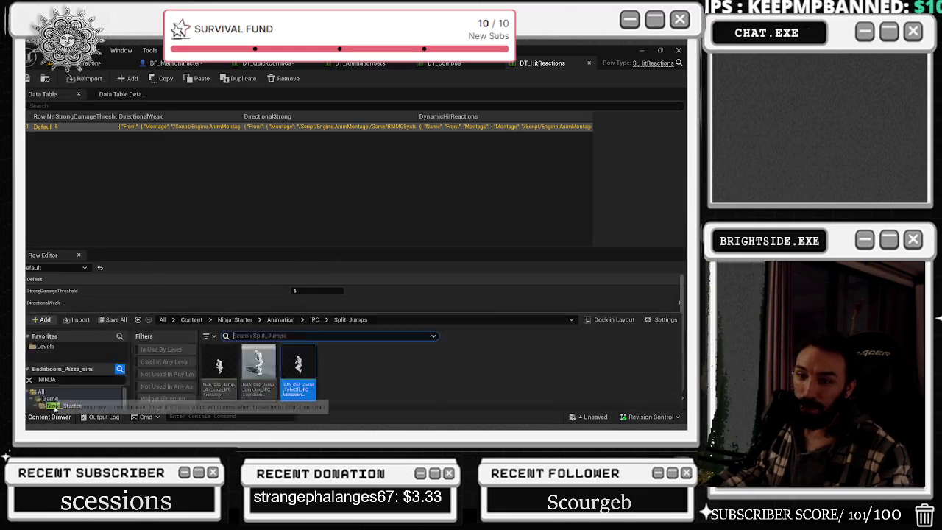
{"action": "left_click", "coordinate": [50, 417]}
{"action": "double_click", "coordinate": [271, 280]}
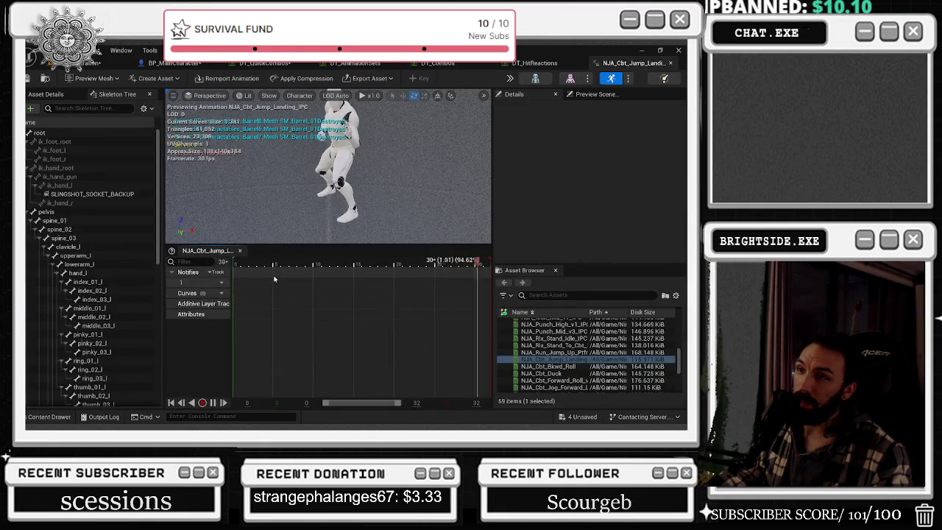
{"action": "left_click", "coordinate": [668, 64]}
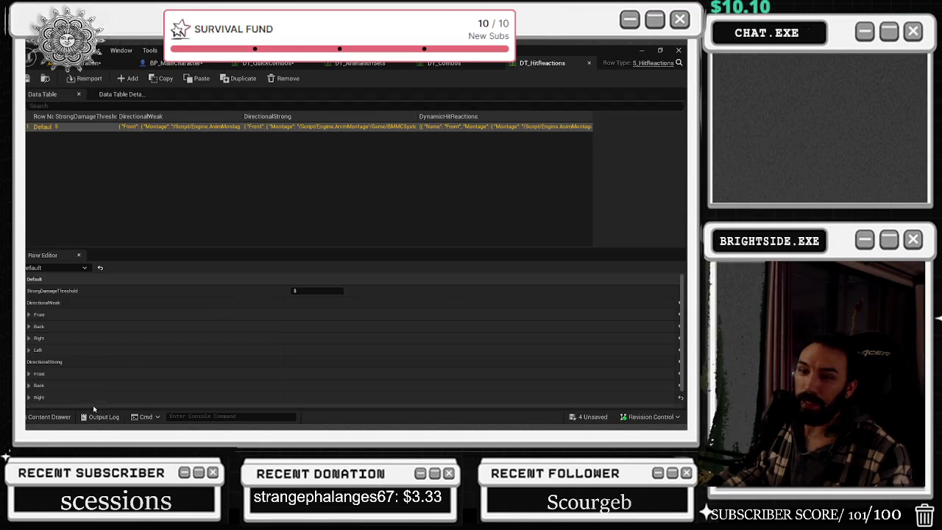
{"action": "left_click", "coordinate": [49, 416]}
{"action": "left_click", "coordinate": [204, 287]}
{"action": "double_click", "coordinate": [204, 288]}
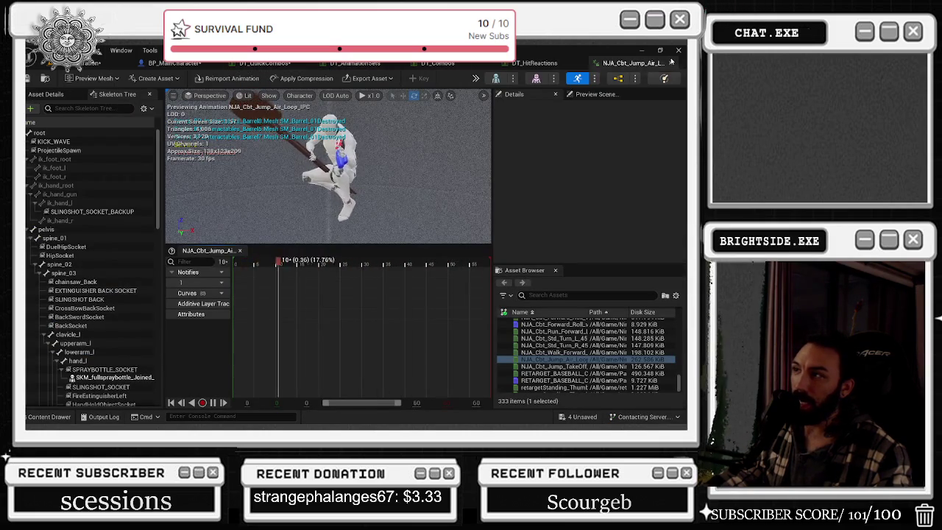
{"action": "left_click", "coordinate": [669, 63]}
{"action": "left_click", "coordinate": [83, 66]}
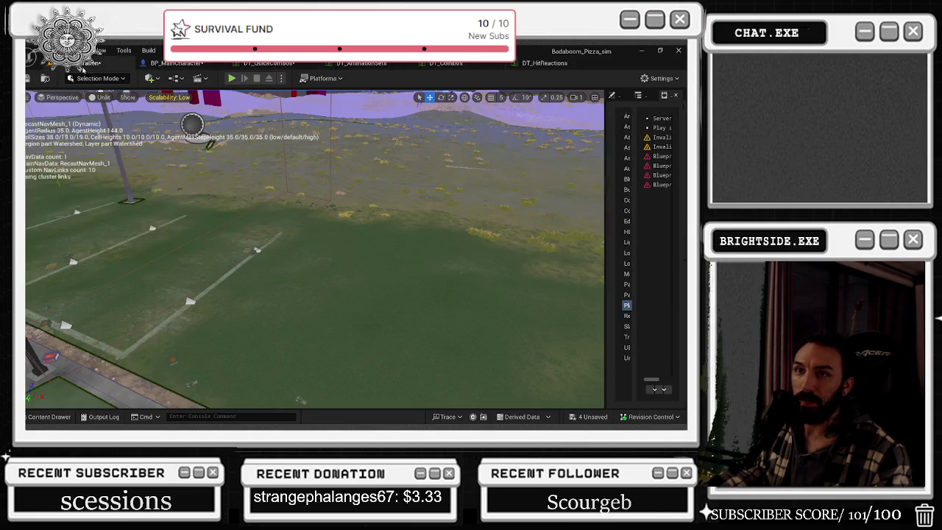
{"action": "left_click", "coordinate": [49, 417]}
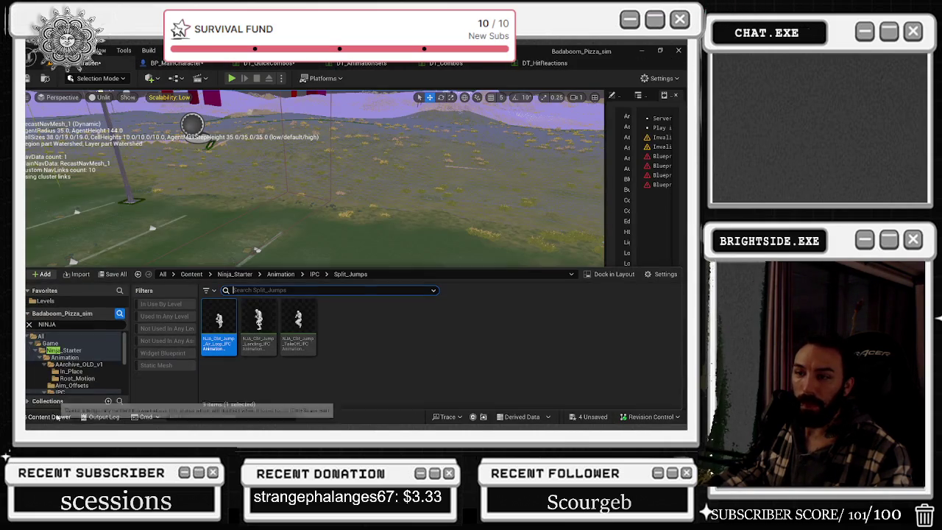
{"action": "left_click", "coordinate": [280, 274]}
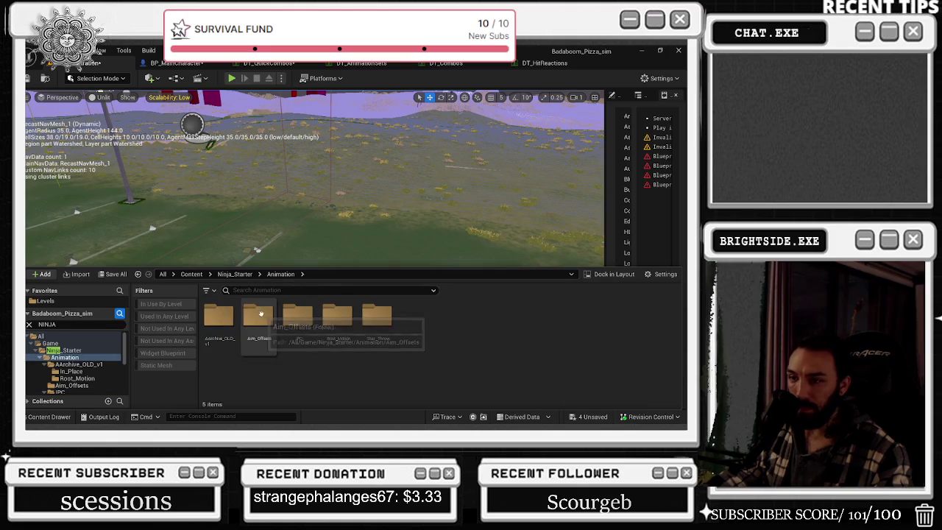
{"action": "left_click", "coordinate": [336, 317]}
{"action": "double_click", "coordinate": [297, 317]}
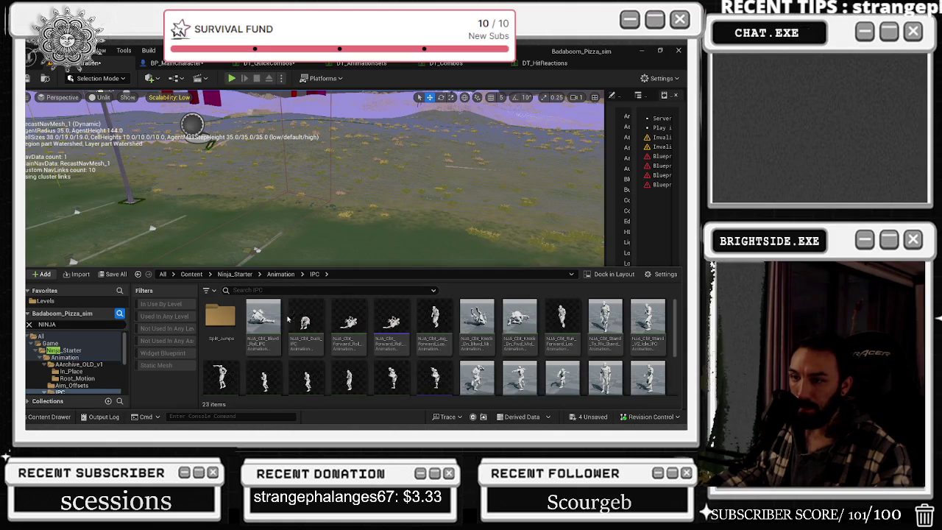
{"action": "left_click", "coordinate": [280, 273]}
{"action": "double_click", "coordinate": [336, 316]}
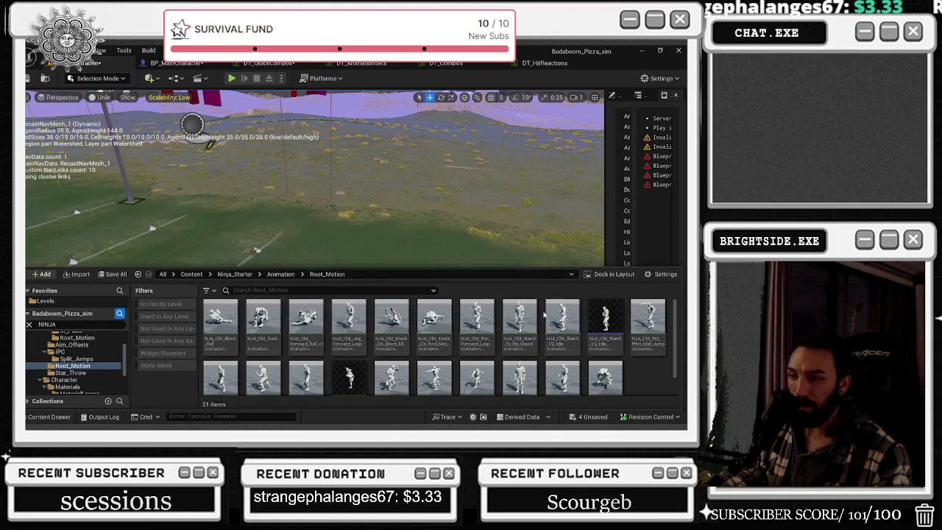
{"action": "scroll", "coordinate": [540, 307], "scroll_direction": "down", "scroll_amount": 1}
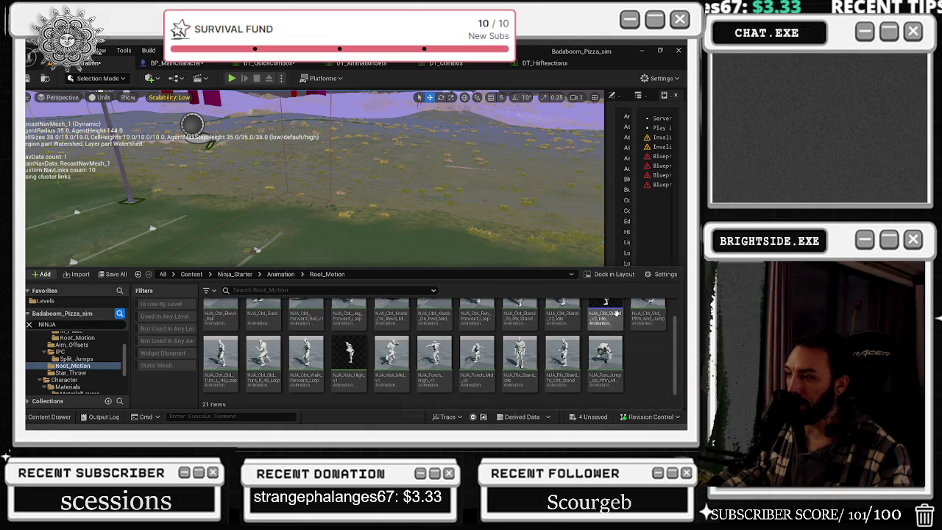
{"action": "scroll", "coordinate": [655, 379], "scroll_direction": "up", "scroll_amount": 1}
{"action": "scroll", "coordinate": [654, 375], "scroll_direction": "down", "scroll_amount": 1}
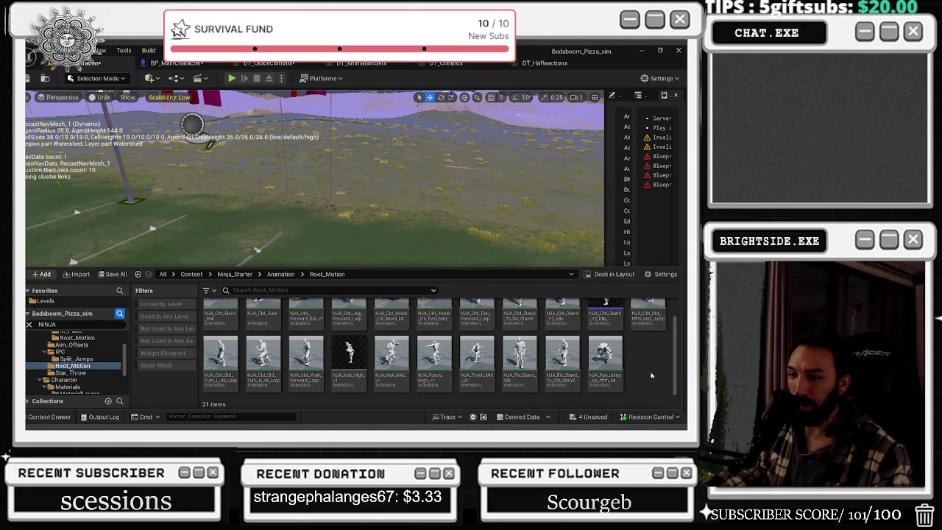
{"action": "scroll", "coordinate": [644, 376], "scroll_direction": "up", "scroll_amount": 1}
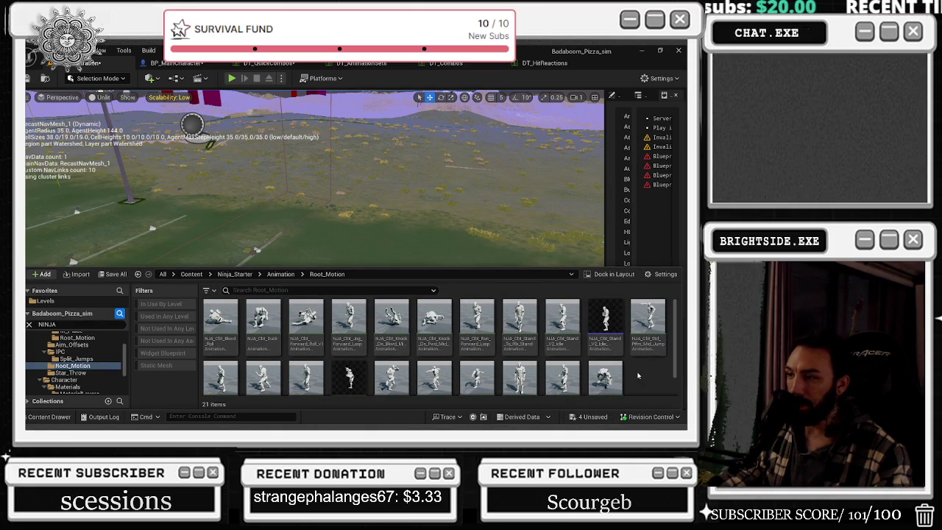
{"action": "left_click", "coordinate": [285, 274]}
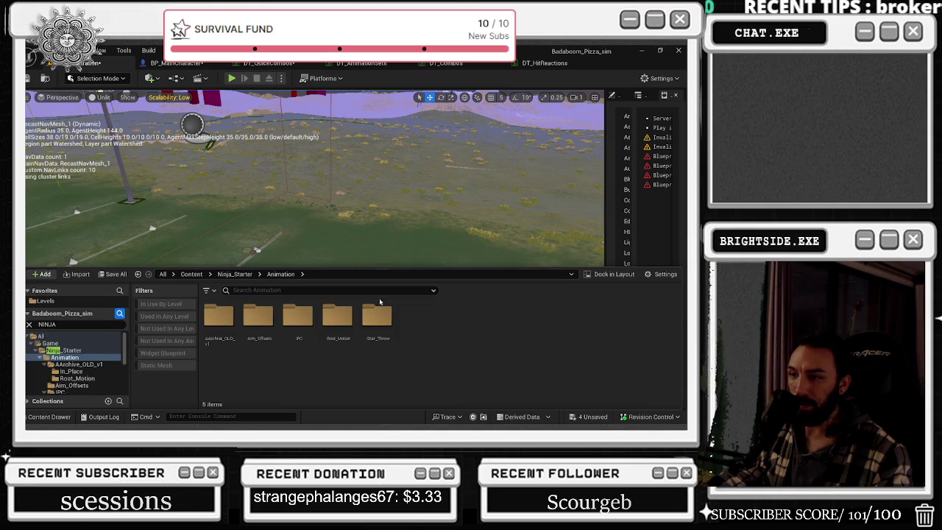
{"action": "double_click", "coordinate": [390, 324]}
{"action": "mouse_move", "coordinate": [225, 333]}
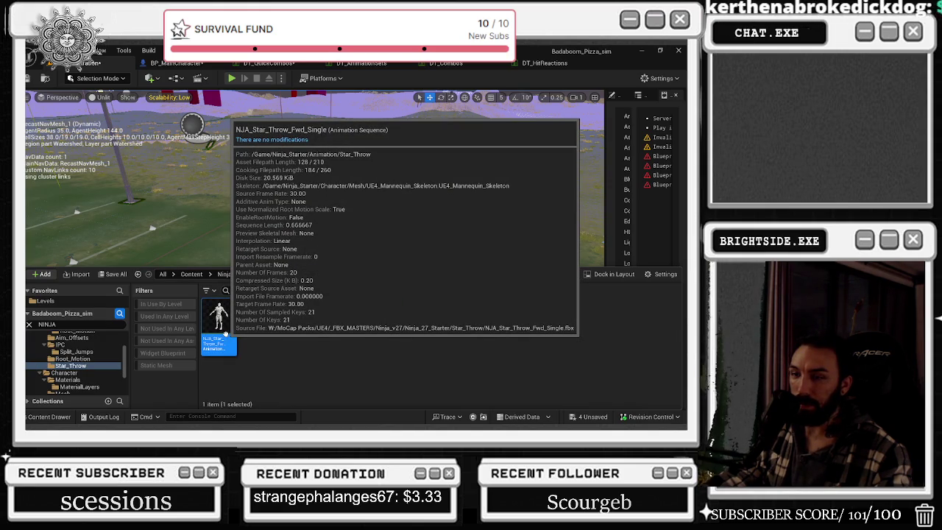
{"action": "double_click", "coordinate": [225, 333]}
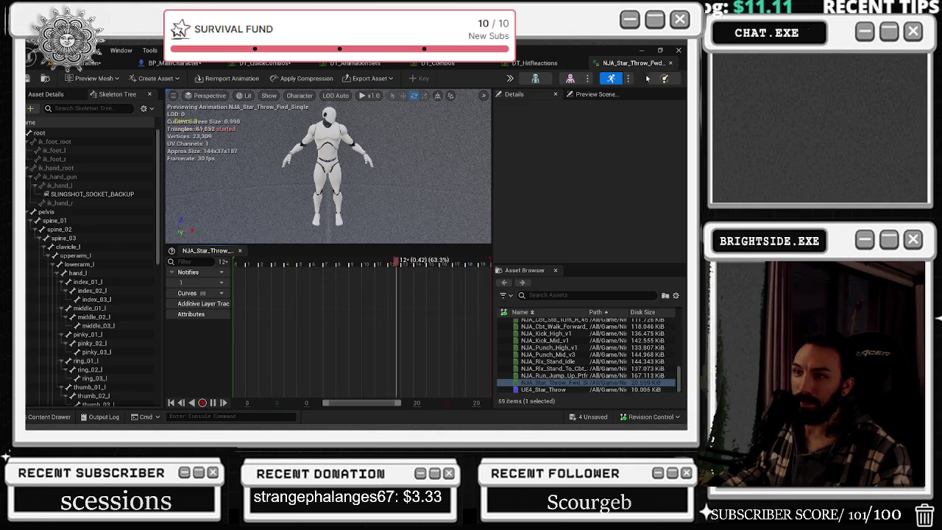
{"action": "left_click", "coordinate": [669, 63]}
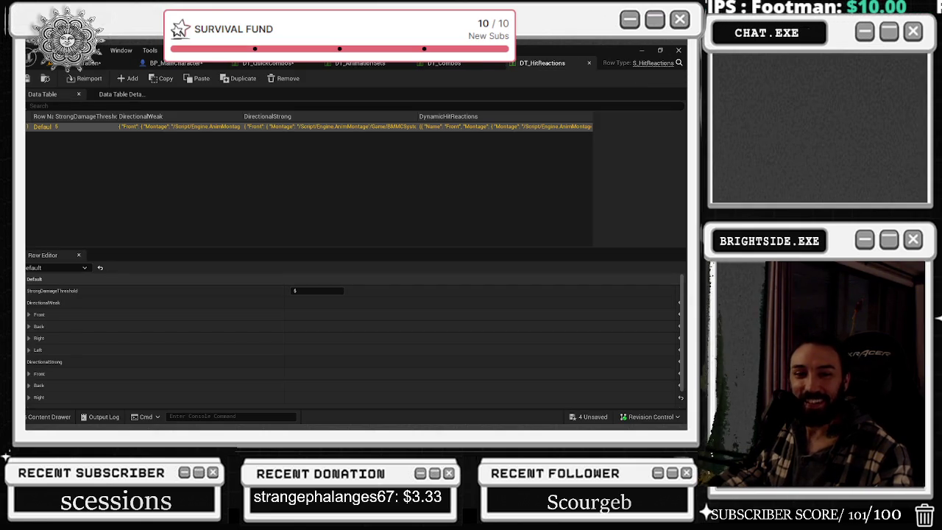
{"action": "left_click", "coordinate": [85, 63]}
{"action": "left_click", "coordinate": [48, 417]}
{"action": "left_click", "coordinate": [235, 275]}
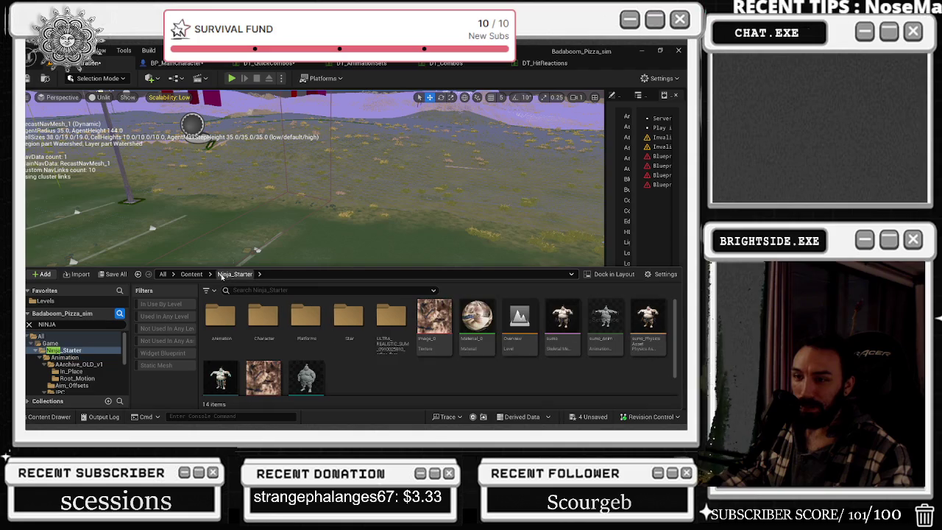
{"action": "double_click", "coordinate": [222, 316]}
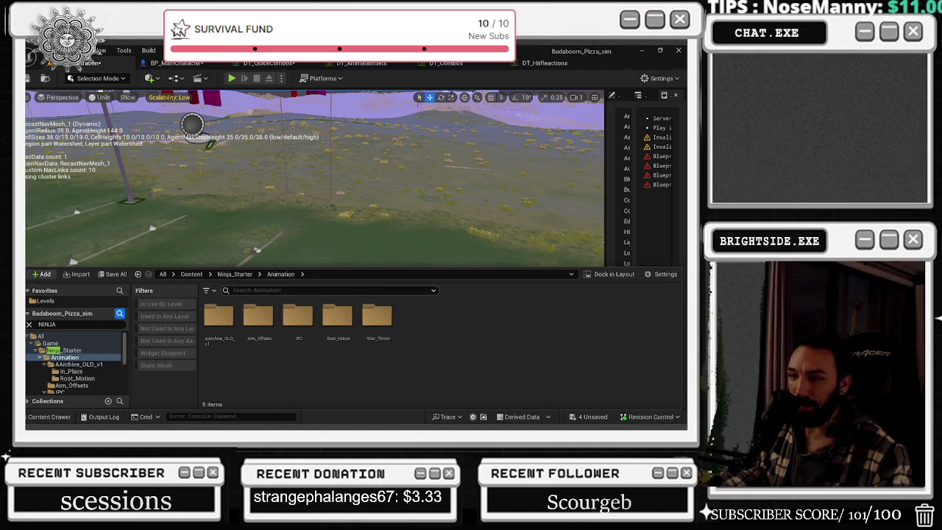
{"action": "double_click", "coordinate": [219, 316]}
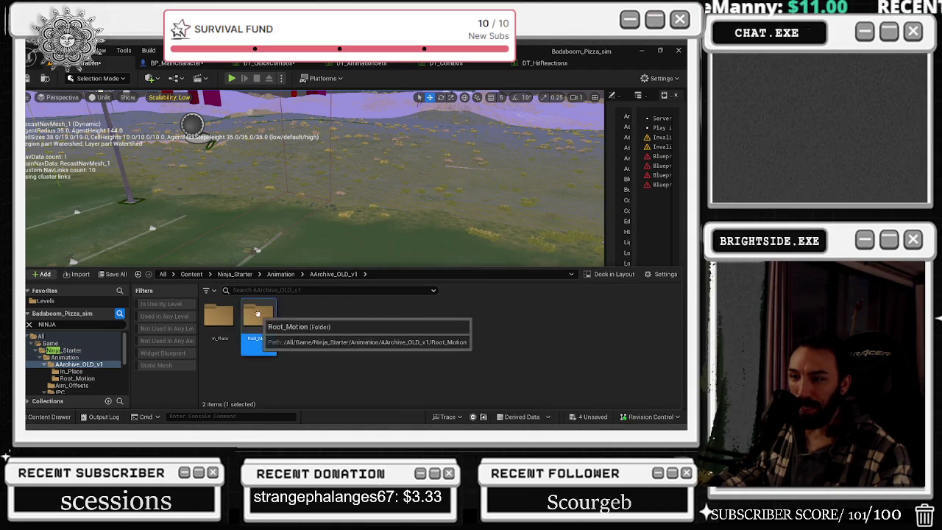
{"action": "double_click", "coordinate": [259, 315]}
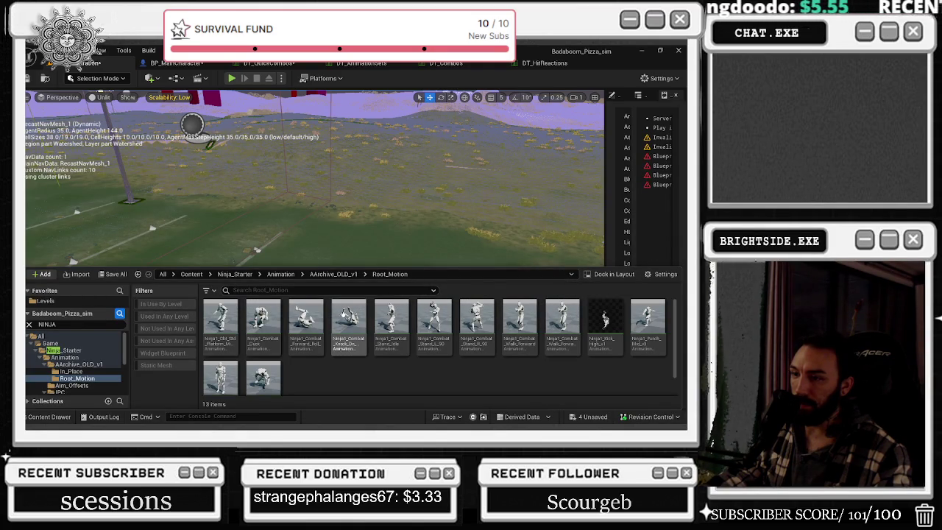
{"action": "double_click", "coordinate": [343, 315]}
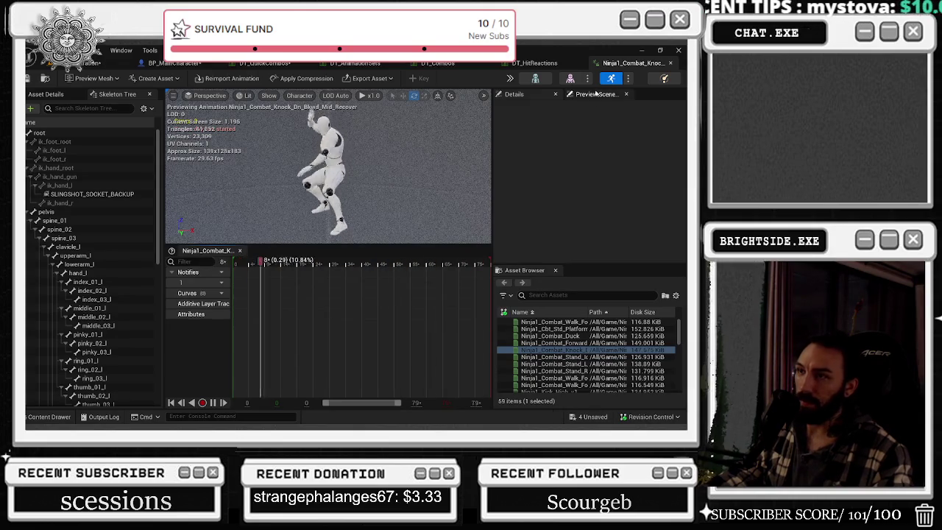
{"action": "left_click", "coordinate": [534, 62]}
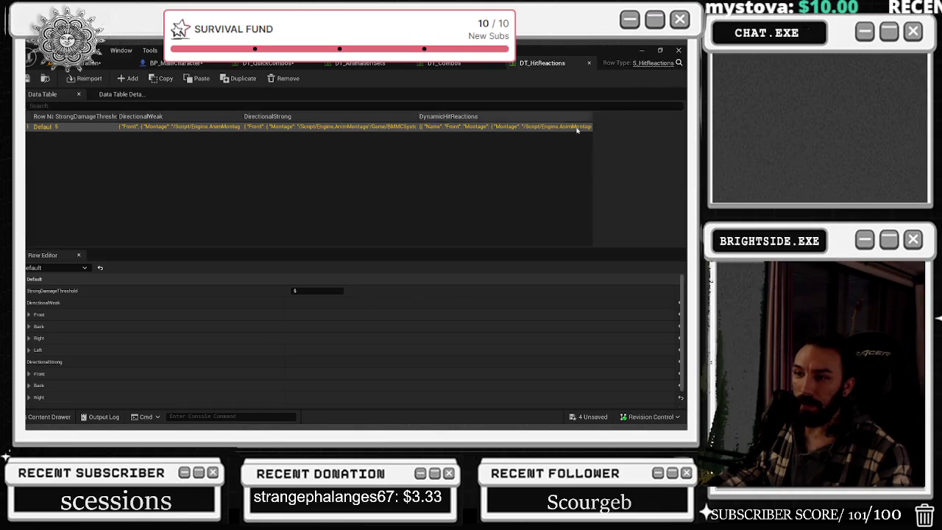
Go from BP_MainCharacter to DT_QuickCombos and browse the archived Root_Motion animations.
{"action": "left_click", "coordinate": [176, 63]}
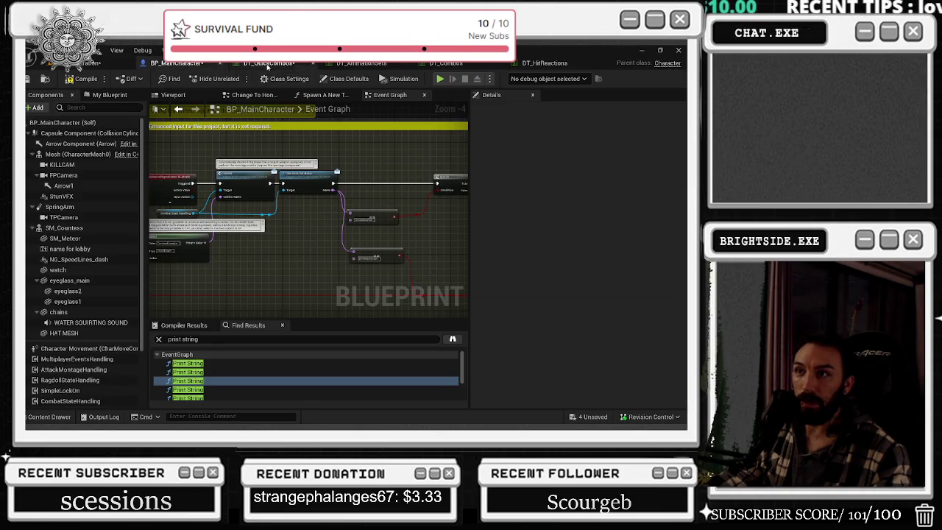
{"action": "left_click", "coordinate": [267, 65]}
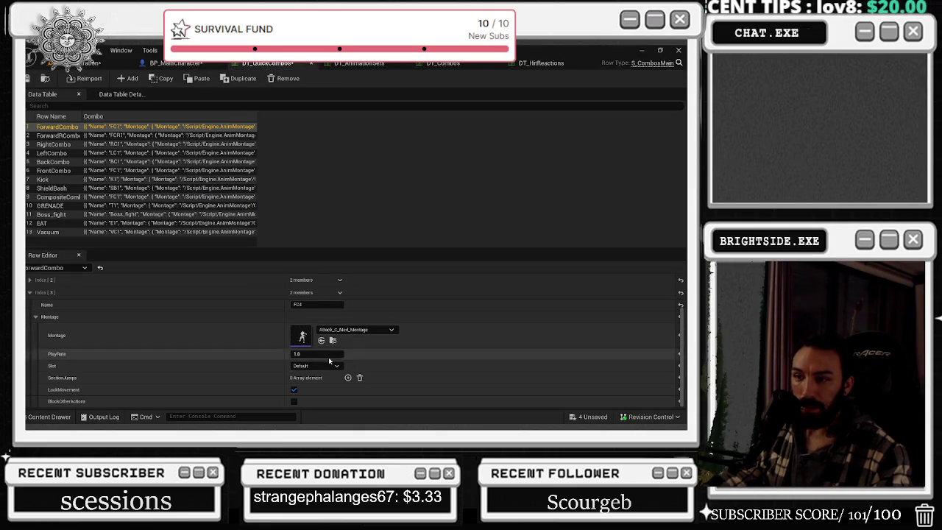
{"action": "left_click", "coordinate": [333, 340]}
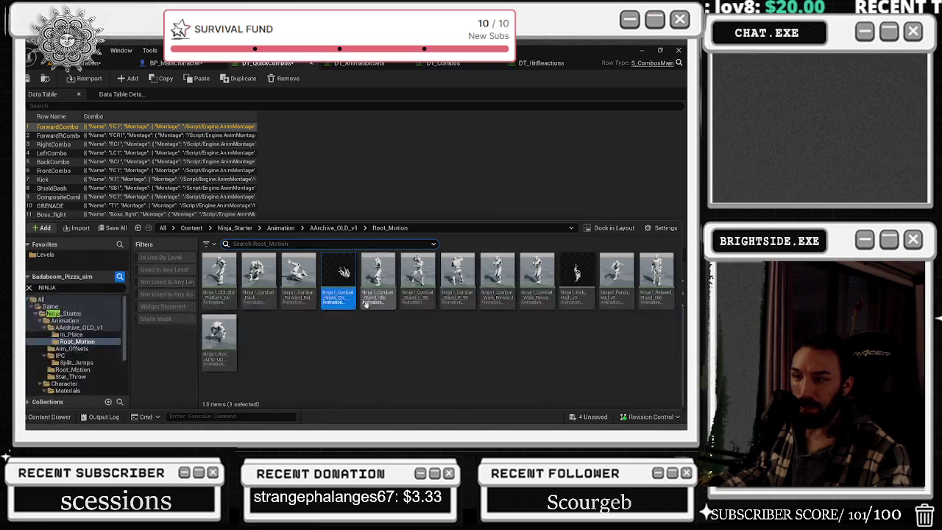
Check the knockdown animation's actions without changes, close the asset browser and bring up DT_Combos.
{"action": "right_click", "coordinate": [347, 283]}
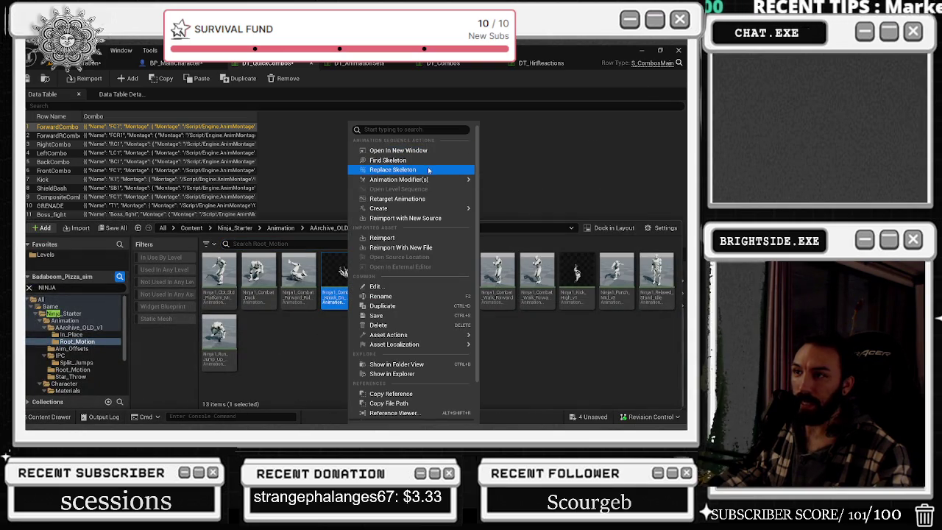
{"action": "mouse_move", "coordinate": [402, 212]}
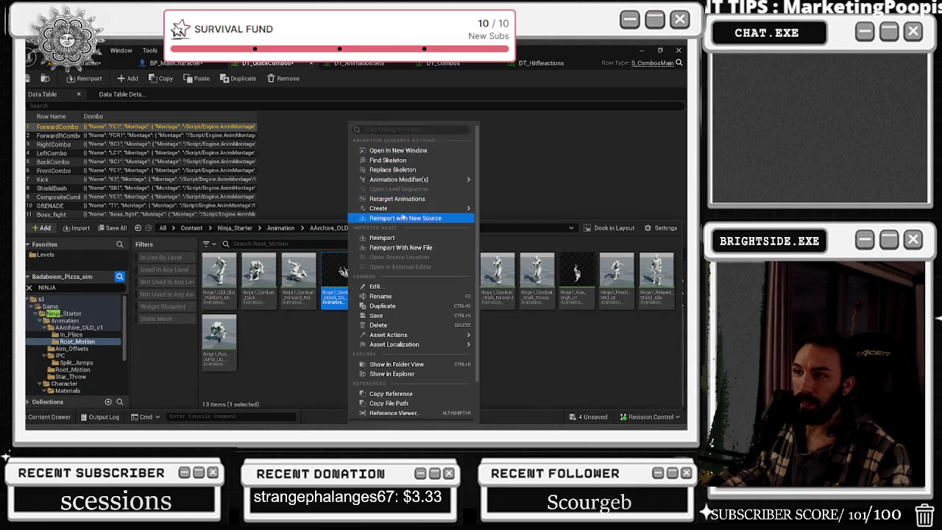
{"action": "left_click", "coordinate": [346, 346]}
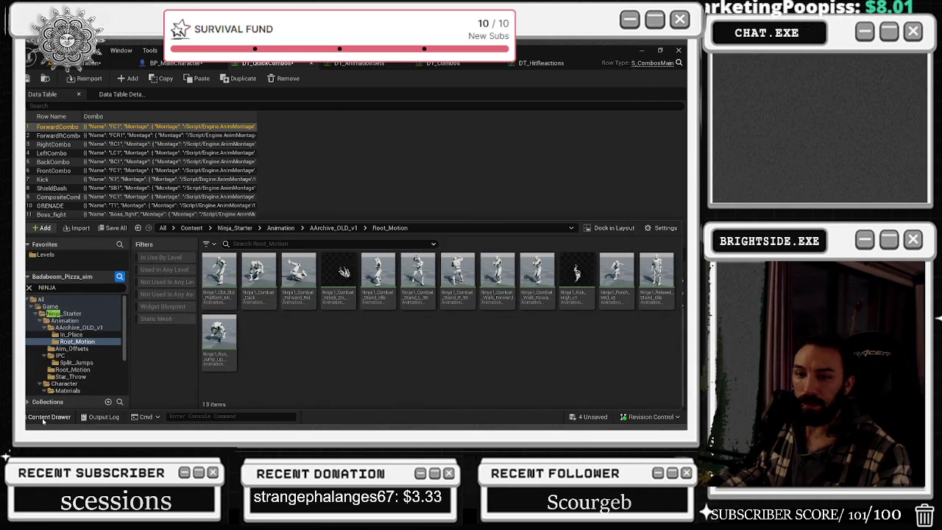
{"action": "left_click", "coordinate": [45, 417]}
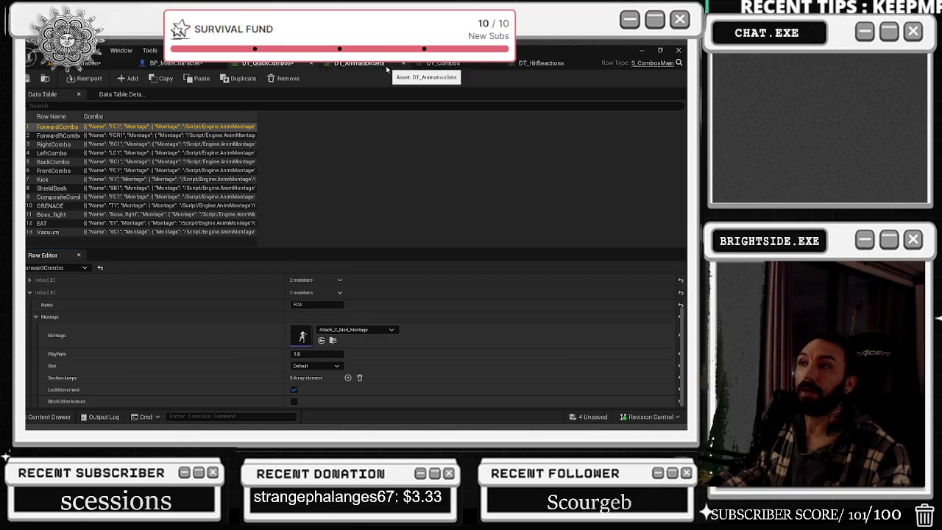
{"action": "left_click", "coordinate": [442, 64]}
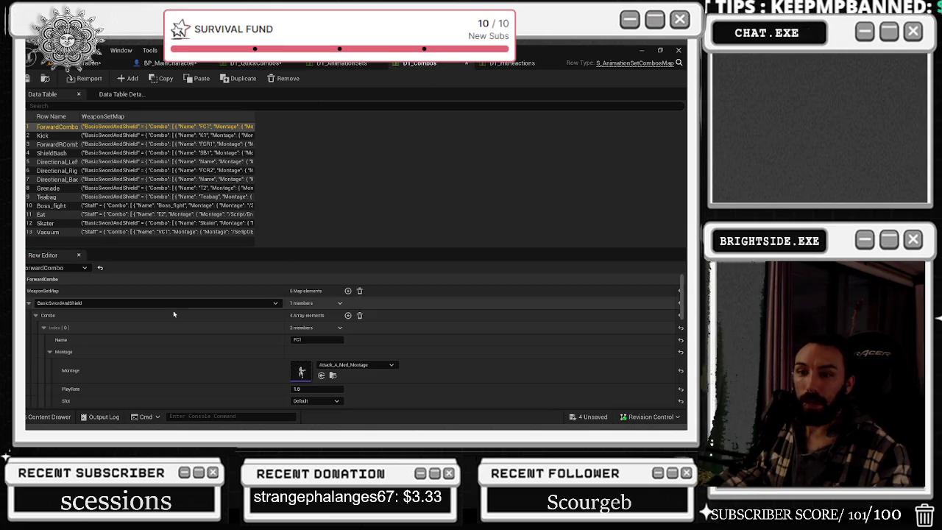
In DT_Combos, collapse FC1 and expand FC4 to see its montage.
{"action": "left_click", "coordinate": [44, 328]}
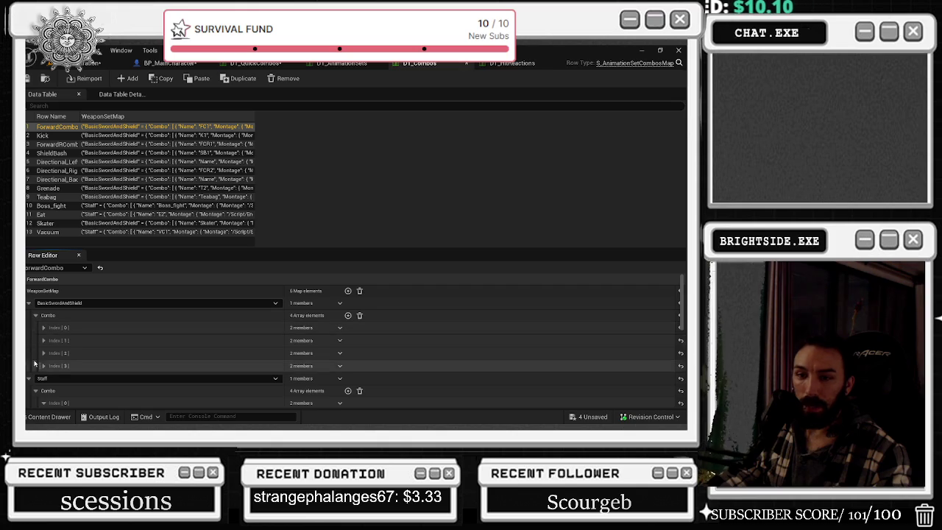
{"action": "left_click", "coordinate": [43, 366]}
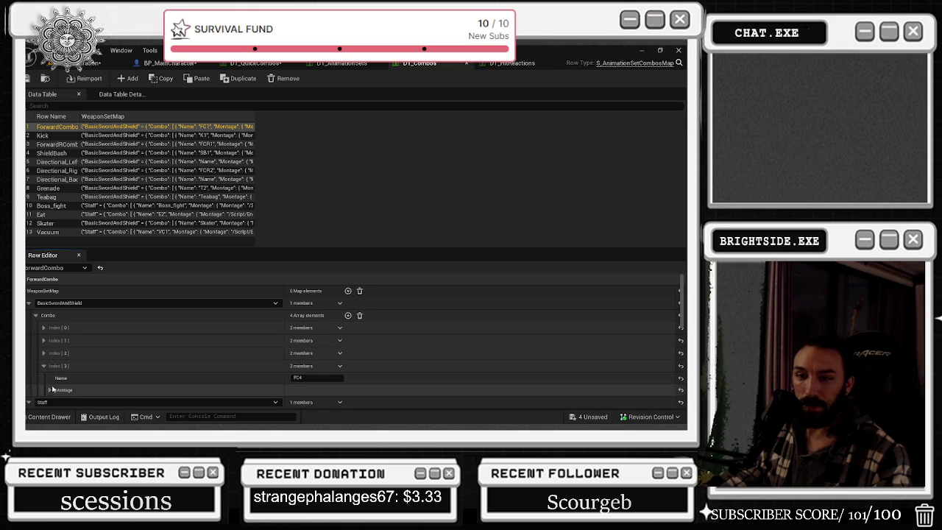
{"action": "left_click", "coordinate": [49, 389]}
{"action": "scroll", "coordinate": [131, 352], "scroll_direction": "down", "scroll_amount": 1}
{"action": "scroll", "coordinate": [131, 351], "scroll_direction": "down", "scroll_amount": 1}
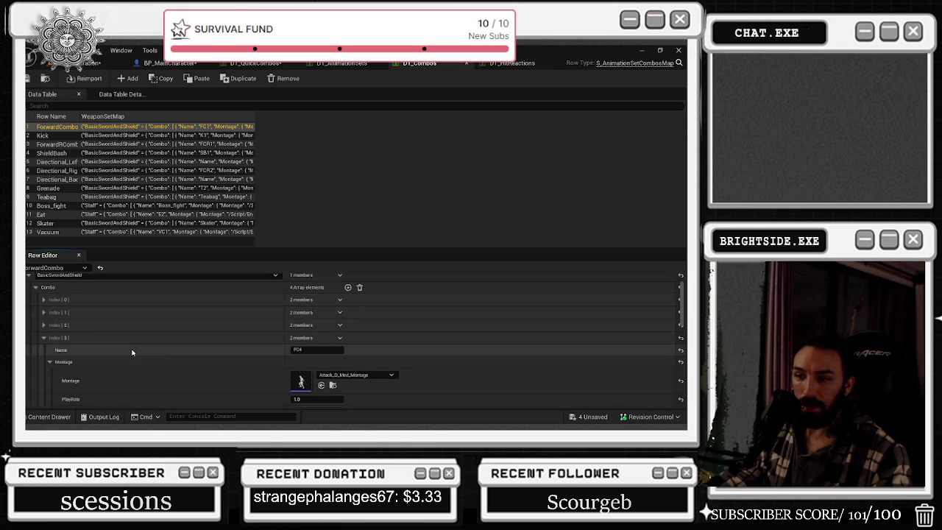
{"action": "scroll", "coordinate": [99, 345], "scroll_direction": "down", "scroll_amount": 1}
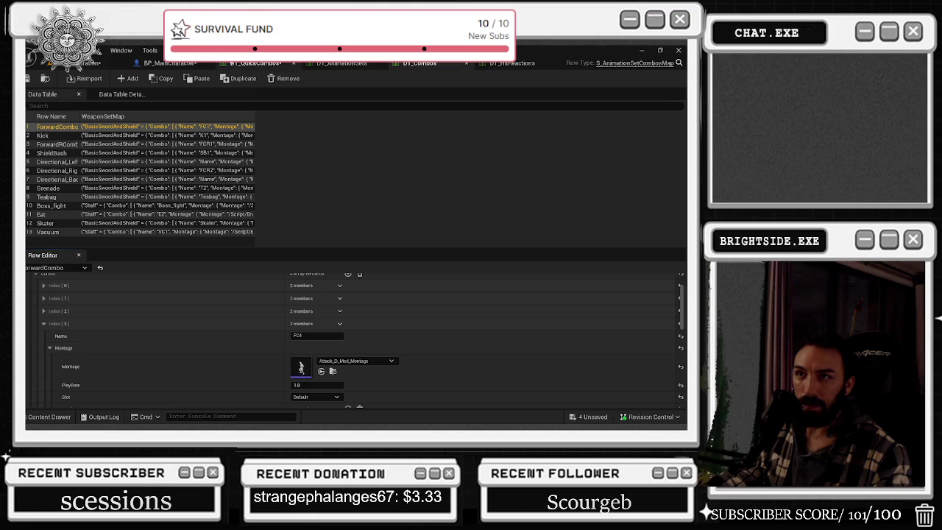
Reorder DT_Combos and DT_QuickCombos to the front and inspect the third step's montage in DT_QuickCombos.
{"action": "left_click_drag", "start_coordinate": [424, 65], "coordinate": [158, 63]}
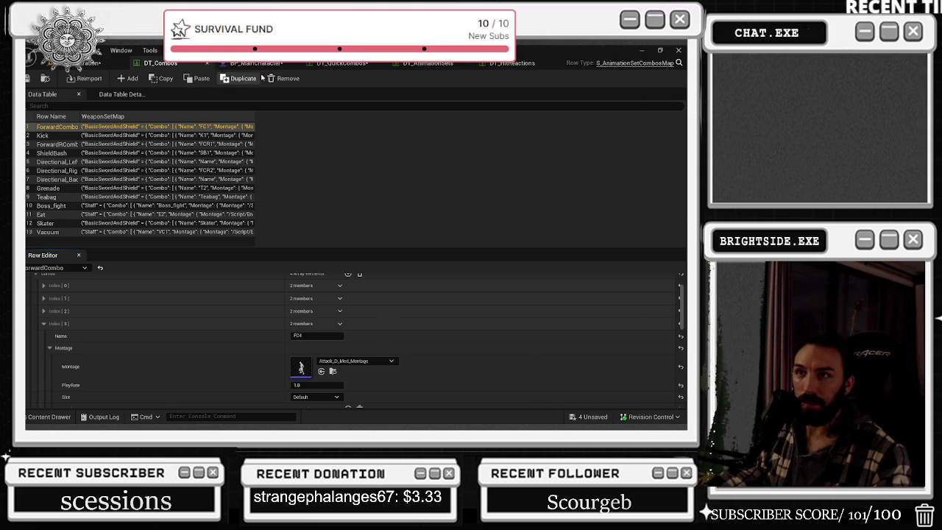
{"action": "left_click_drag", "start_coordinate": [332, 64], "coordinate": [144, 66]}
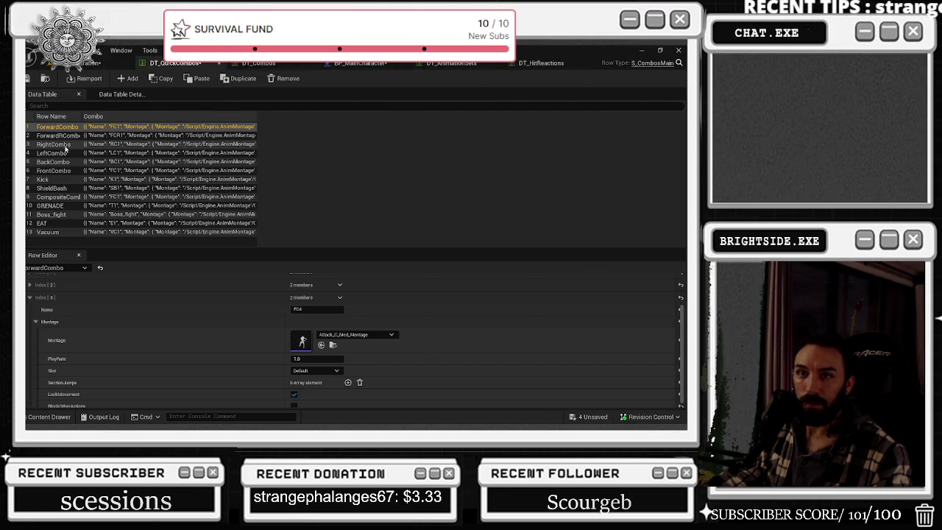
{"action": "scroll", "coordinate": [215, 316], "scroll_direction": "down", "scroll_amount": 1}
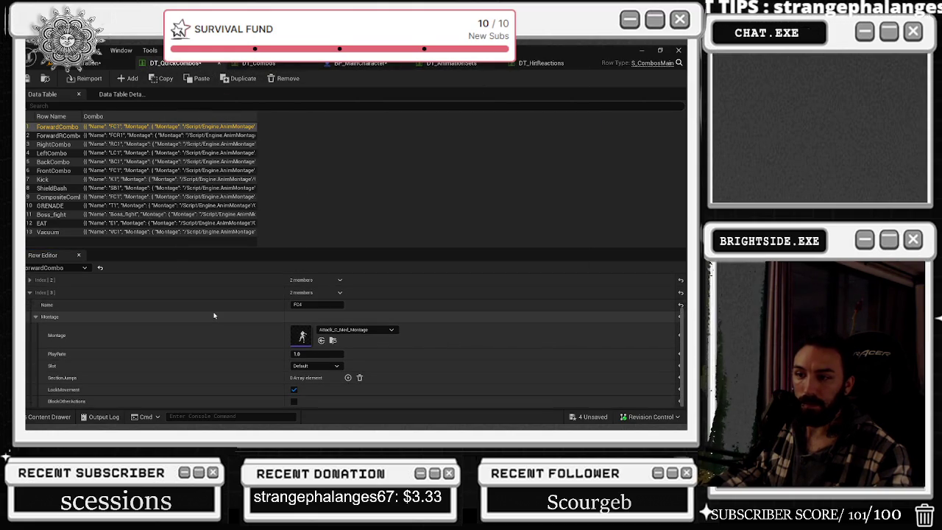
{"action": "scroll", "coordinate": [214, 317], "scroll_direction": "up", "scroll_amount": 2}
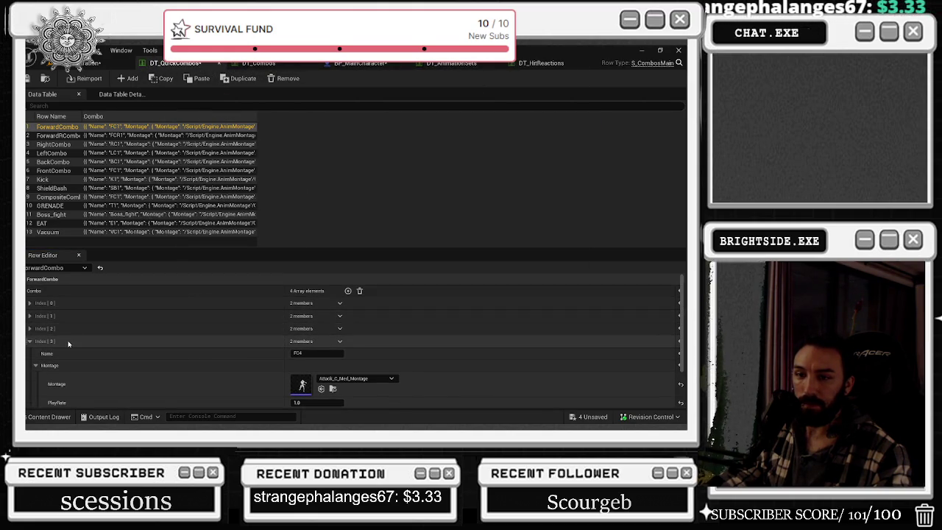
{"action": "left_click", "coordinate": [30, 328]}
{"action": "left_click", "coordinate": [34, 355]}
{"action": "scroll", "coordinate": [82, 359], "scroll_direction": "down", "scroll_amount": 2}
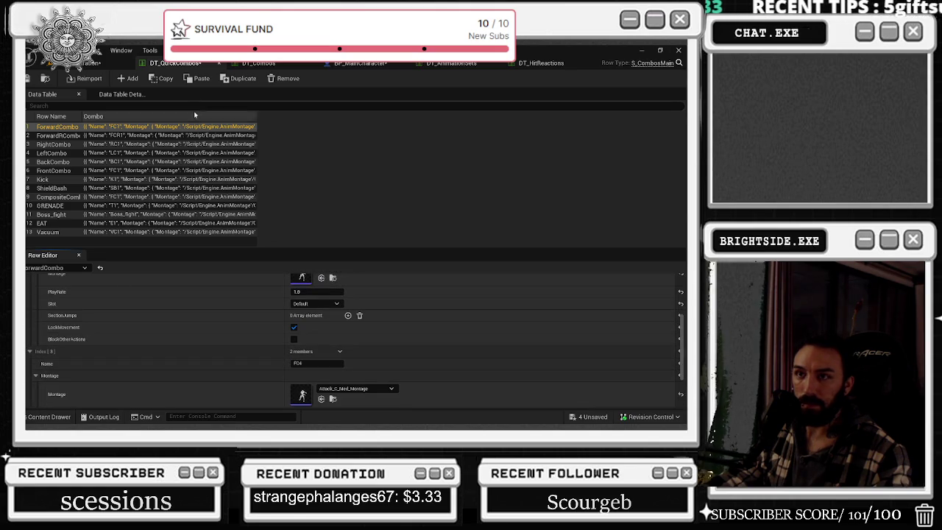
In DT_Combos, compare the FC2 and FC3 montages, including Attack_C_Med_Montage.
{"action": "left_click", "coordinate": [258, 63]}
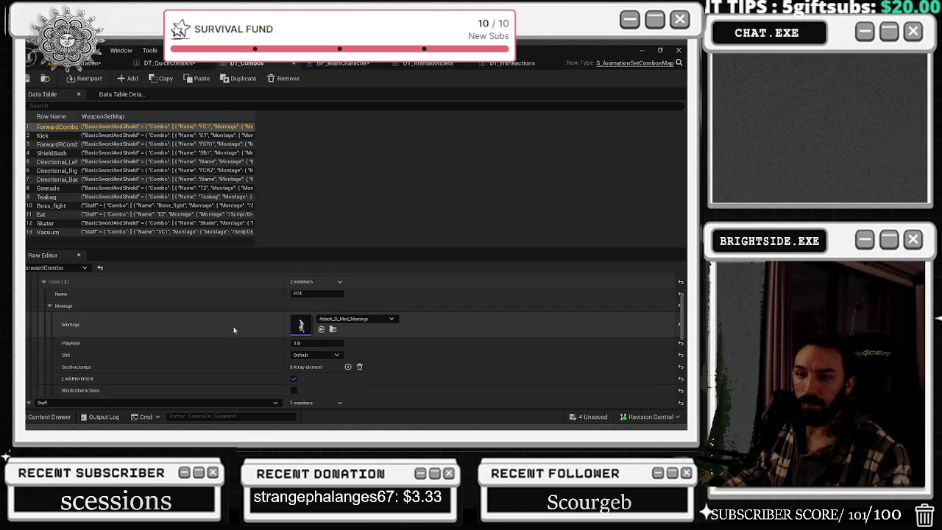
{"action": "scroll", "coordinate": [67, 331], "scroll_direction": "up", "scroll_amount": 3}
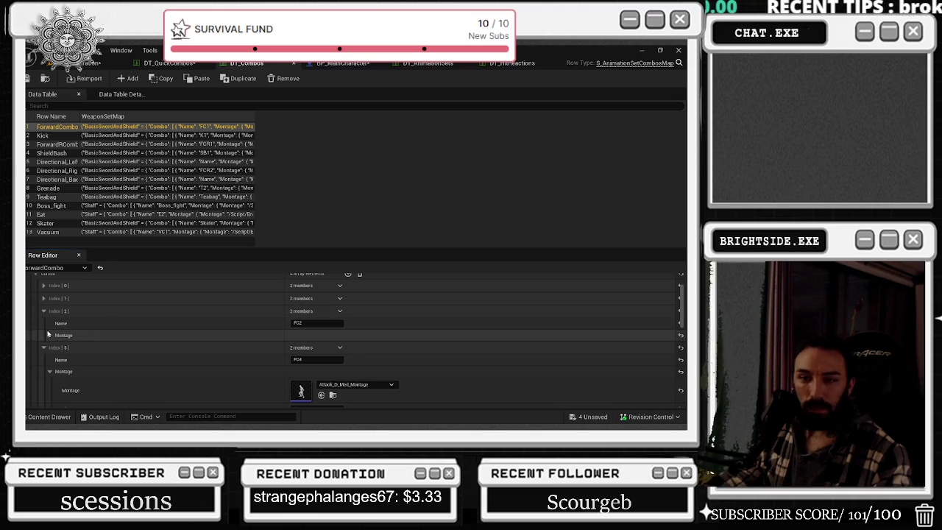
{"action": "left_click", "coordinate": [44, 298]}
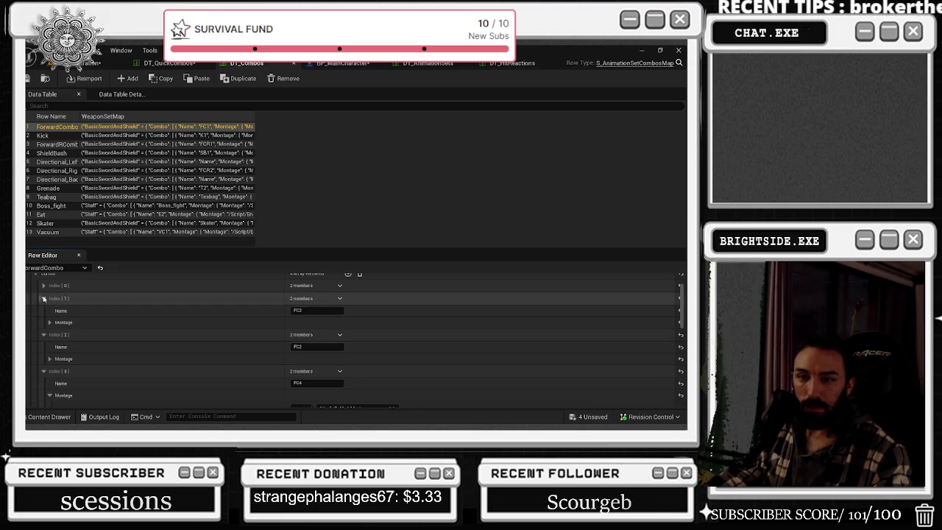
{"action": "left_click", "coordinate": [49, 358]}
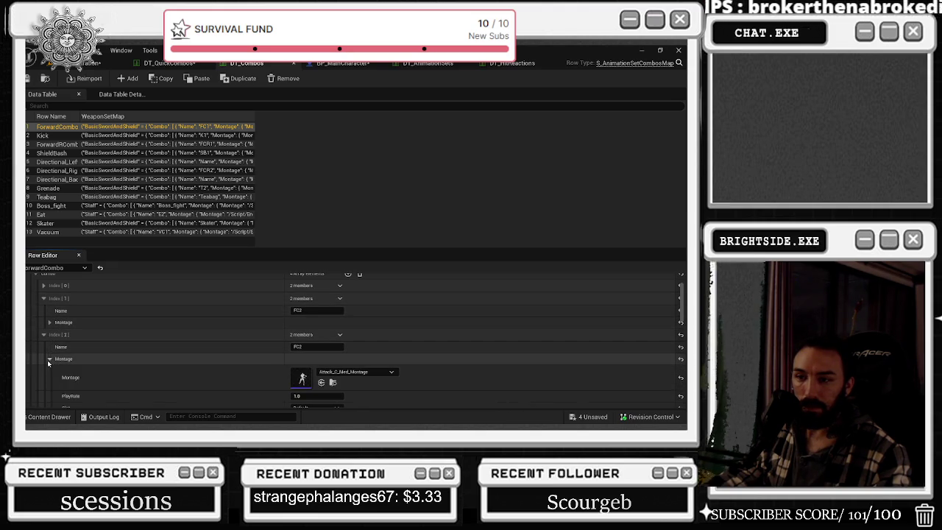
{"action": "left_click", "coordinate": [49, 322]}
{"action": "scroll", "coordinate": [115, 326], "scroll_direction": "down", "scroll_amount": 3}
{"action": "scroll", "coordinate": [116, 326], "scroll_direction": "down", "scroll_amount": 6}
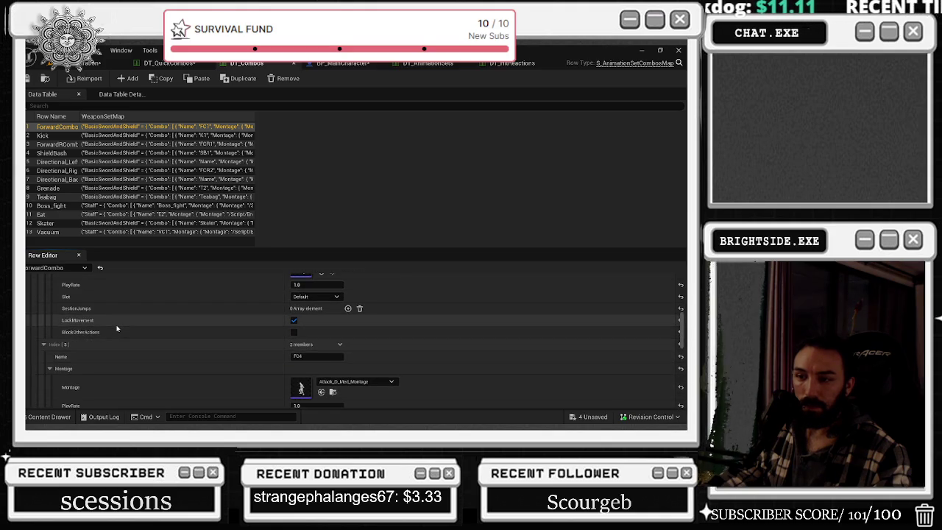
{"action": "scroll", "coordinate": [111, 325], "scroll_direction": "up", "scroll_amount": 3}
{"action": "scroll", "coordinate": [111, 326], "scroll_direction": "up", "scroll_amount": 3}
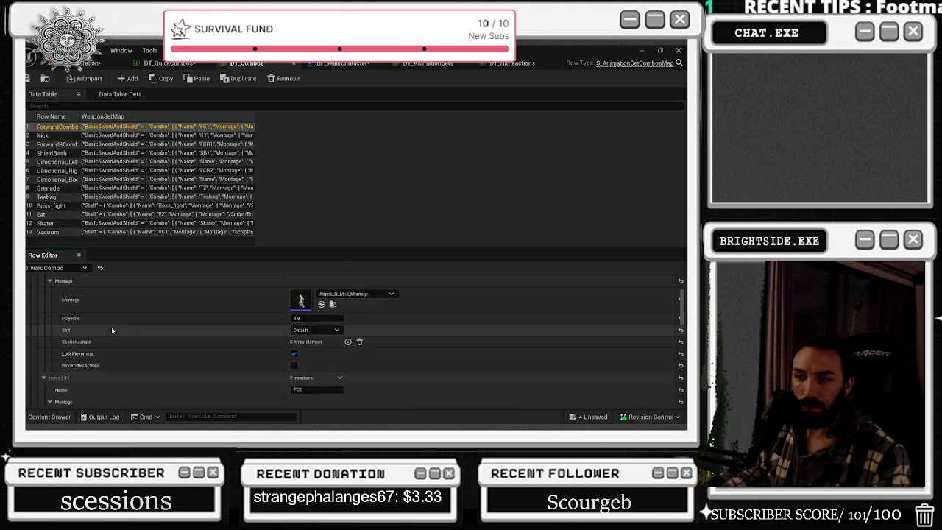
{"action": "scroll", "coordinate": [111, 327], "scroll_direction": "down", "scroll_amount": 3}
{"action": "scroll", "coordinate": [162, 318], "scroll_direction": "down", "scroll_amount": 3}
{"action": "scroll", "coordinate": [240, 302], "scroll_direction": "down", "scroll_amount": 1}
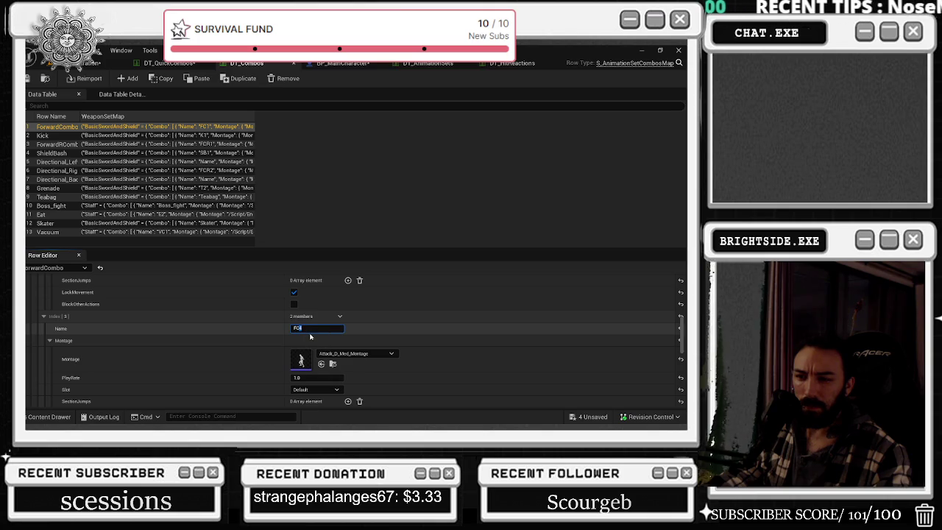
{"action": "scroll", "coordinate": [390, 339], "scroll_direction": "up", "scroll_amount": 6}
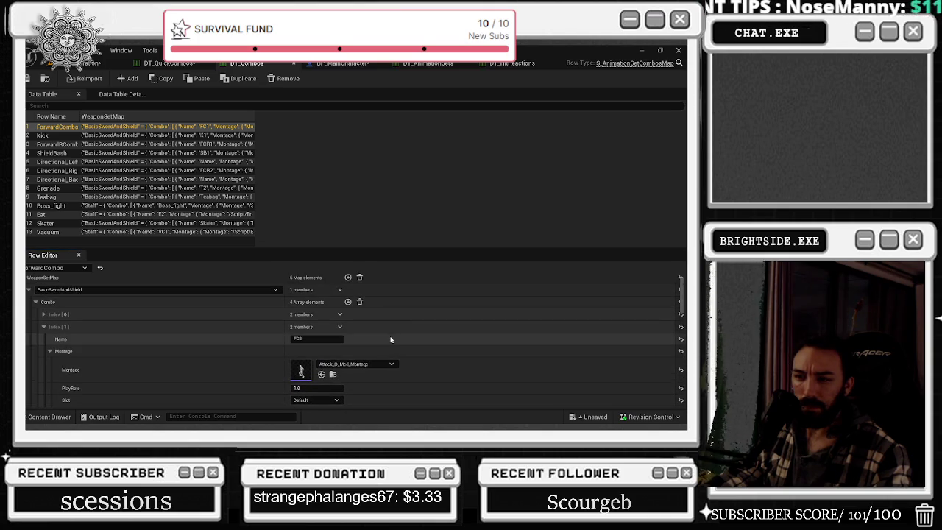
{"action": "scroll", "coordinate": [389, 339], "scroll_direction": "down", "scroll_amount": 3}
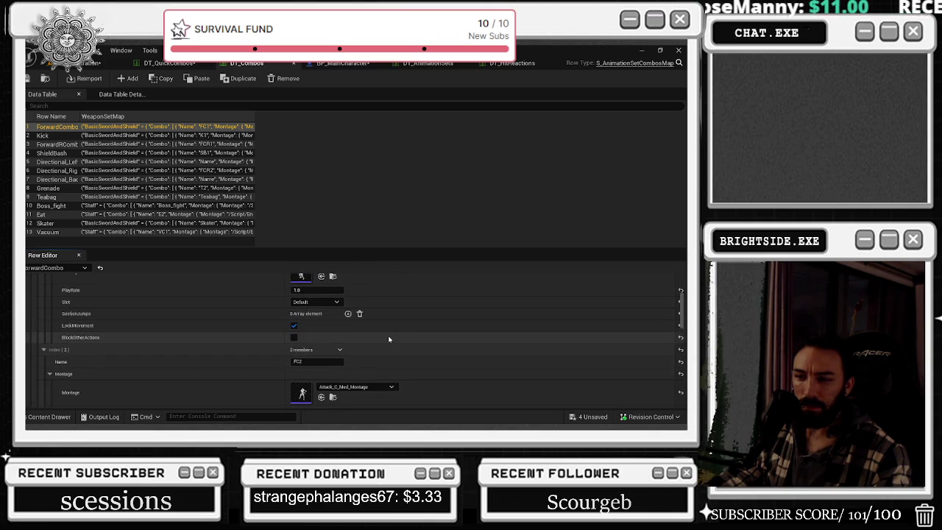
{"action": "scroll", "coordinate": [389, 339], "scroll_direction": "down", "scroll_amount": 2}
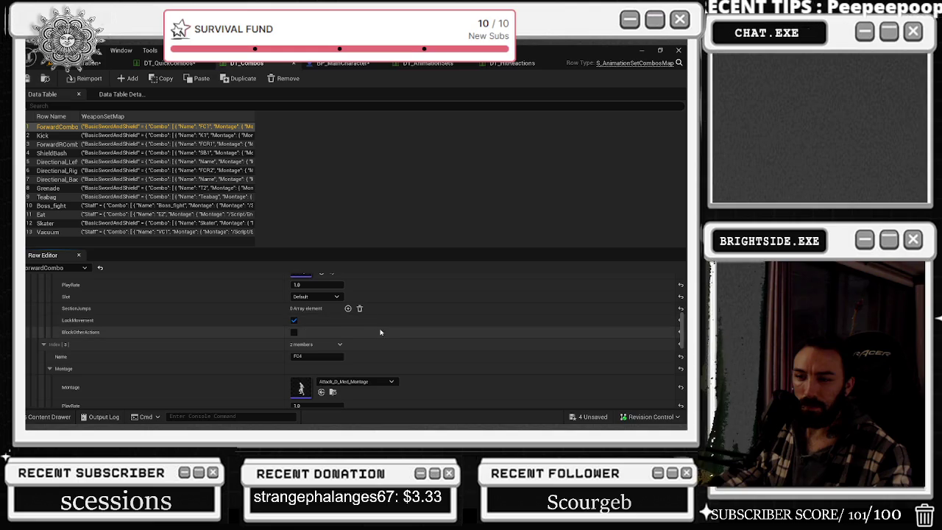
{"action": "scroll", "coordinate": [383, 330], "scroll_direction": "up", "scroll_amount": 1}
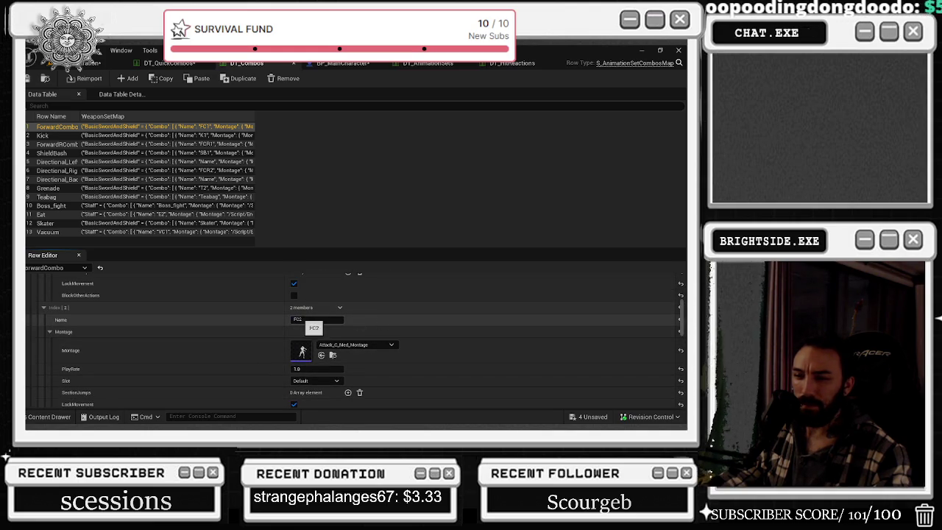
Save the data table, then inspect the ForwardRCombo row's FCR2 step.
{"action": "key", "text": "ctrl+s"}
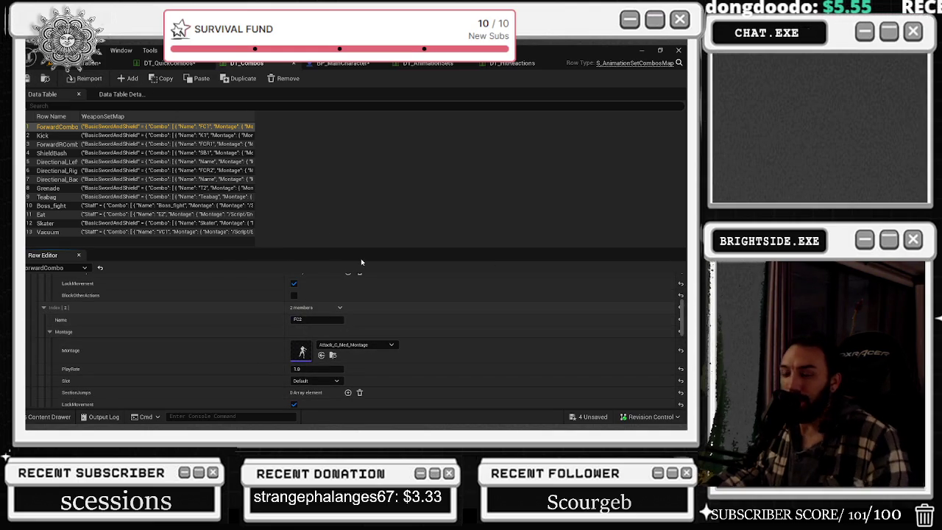
{"action": "scroll", "coordinate": [138, 336], "scroll_direction": "down", "scroll_amount": 1}
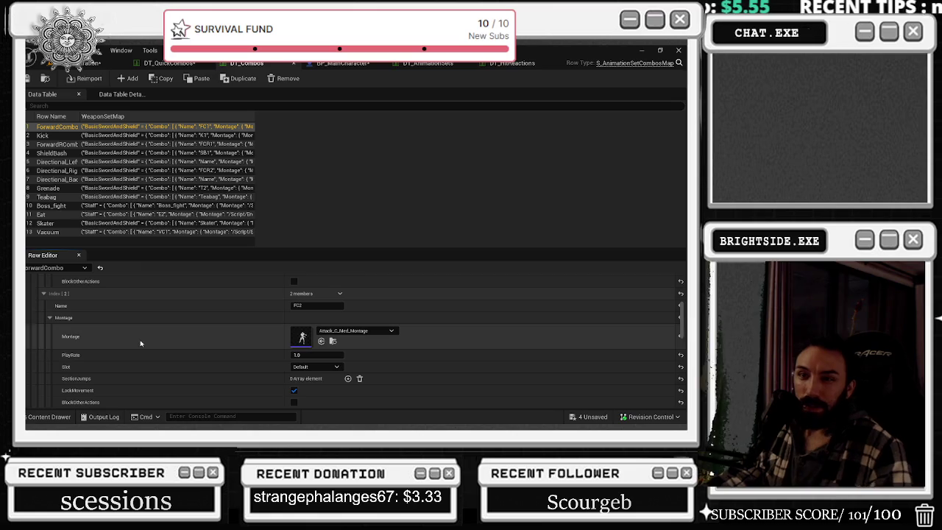
{"action": "left_click", "coordinate": [56, 144]}
{"action": "scroll", "coordinate": [184, 329], "scroll_direction": "down", "scroll_amount": 5}
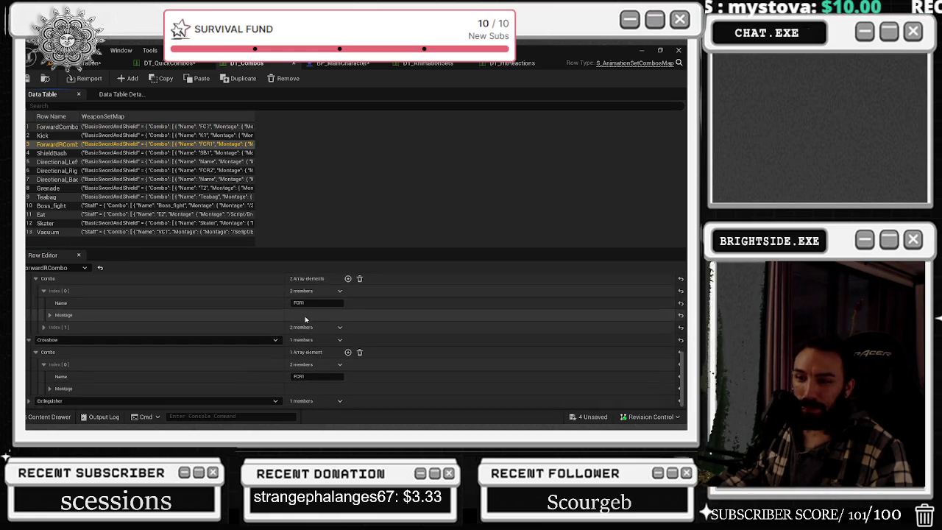
{"action": "scroll", "coordinate": [132, 319], "scroll_direction": "up", "scroll_amount": 5}
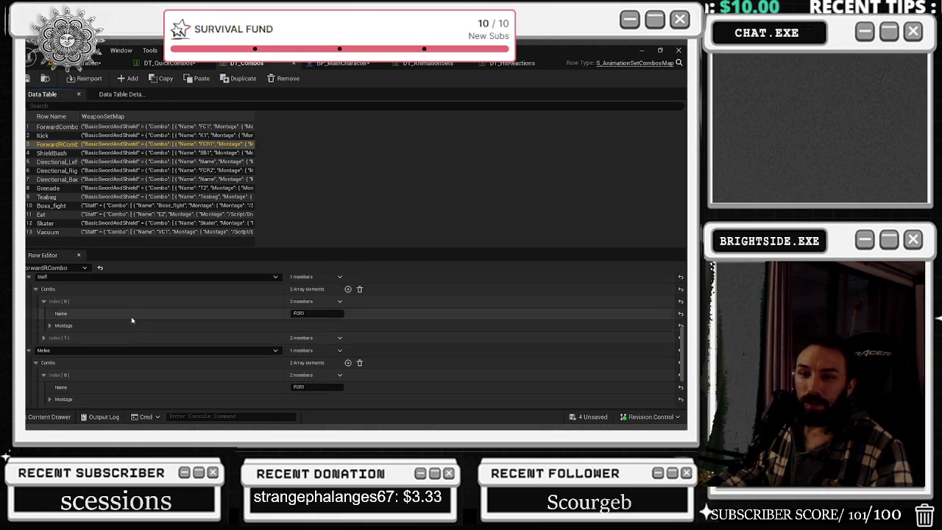
{"action": "left_click", "coordinate": [44, 338]}
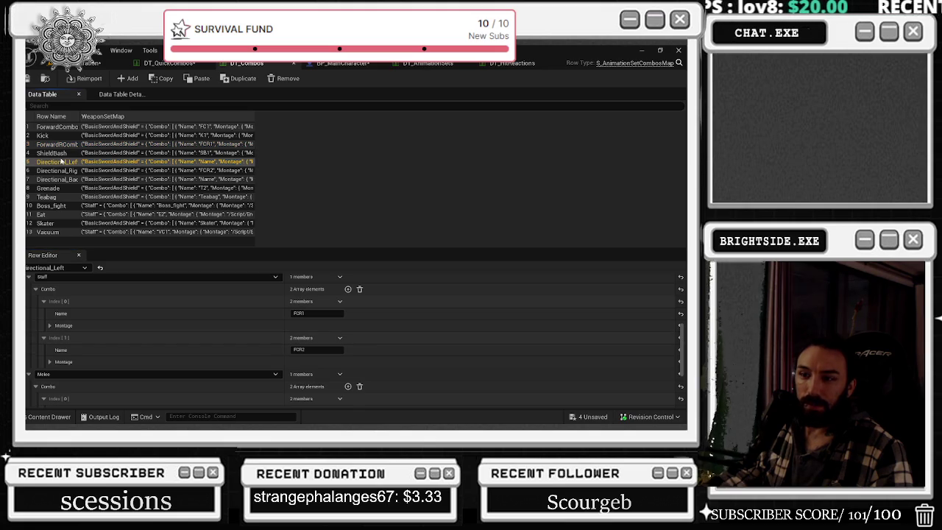
{"action": "left_click", "coordinate": [178, 63]}
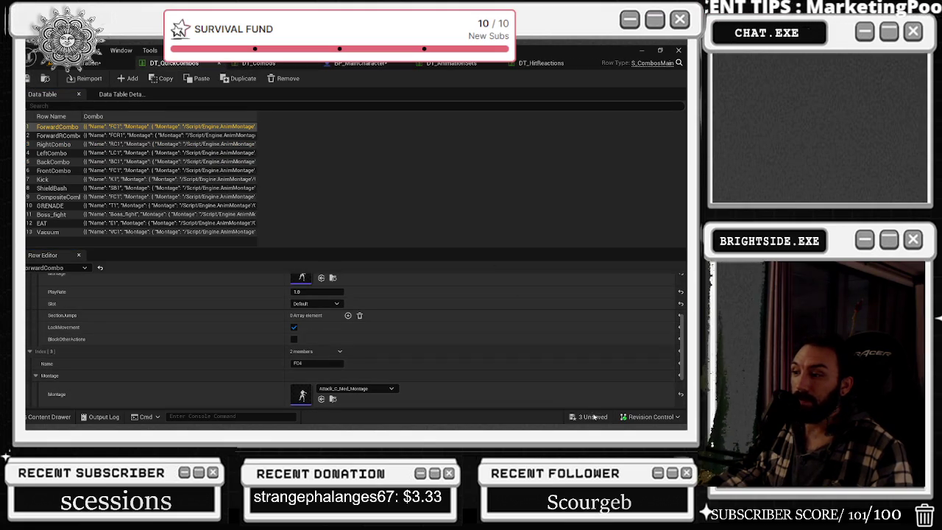
Save all unsaved assets and create an AnimMontage from Ninja1_Combat_Knock_Dn.
{"action": "key", "text": "ctrl+shift+s"}
{"action": "left_click", "coordinate": [412, 335]}
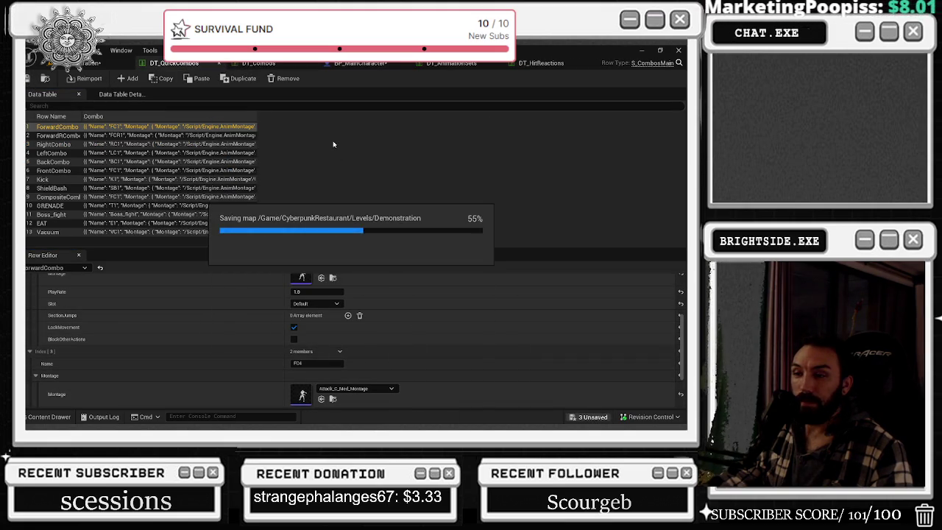
{"action": "left_click", "coordinate": [49, 417]}
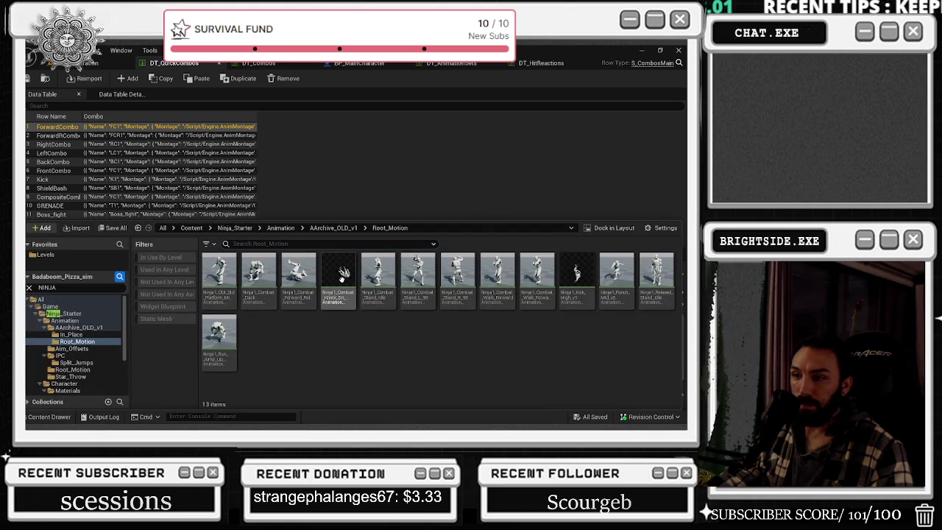
{"action": "right_click", "coordinate": [342, 283]}
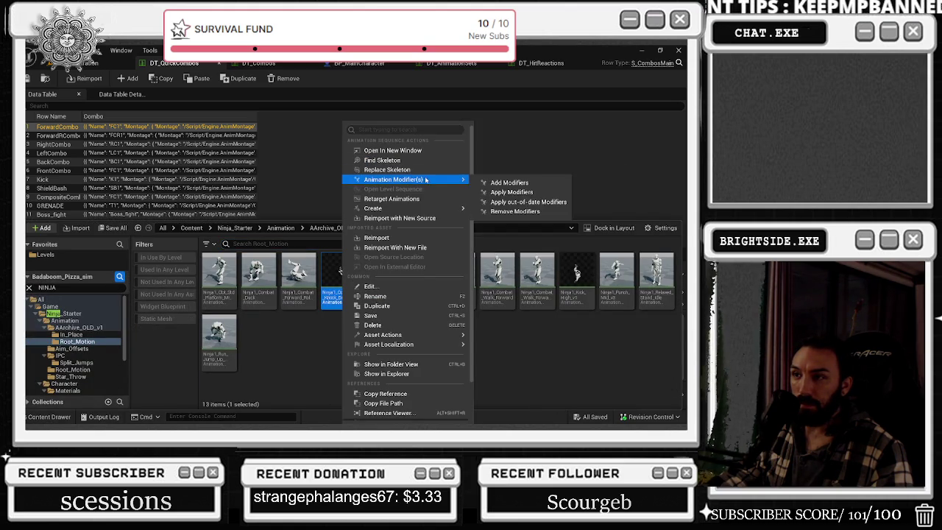
{"action": "mouse_move", "coordinate": [412, 209]}
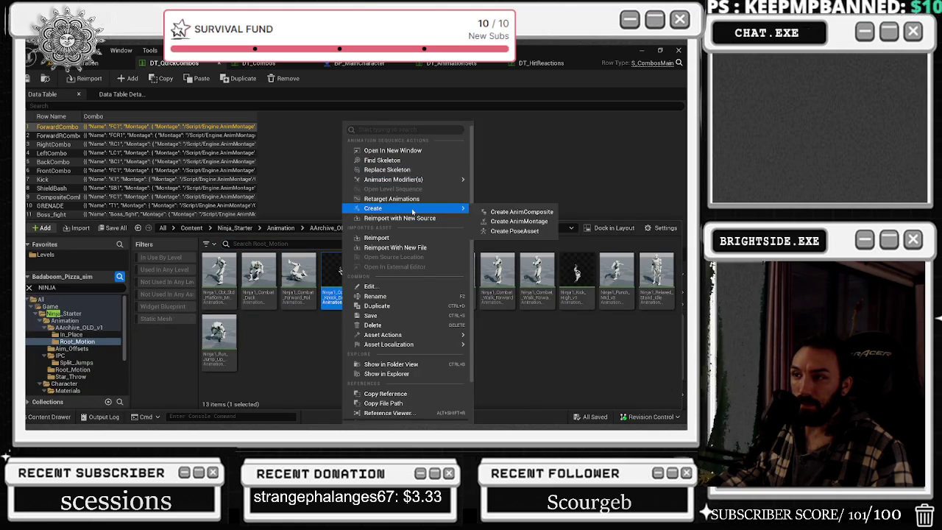
{"action": "left_click", "coordinate": [519, 221]}
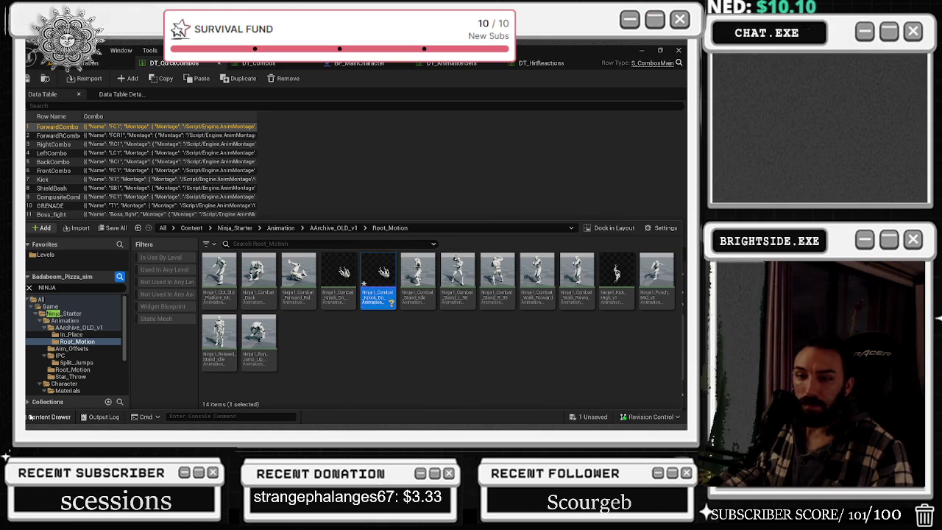
Assign the new Ninja knockdown montage to FC4's Montage in DT_QuickCombos.
{"action": "key", "text": "ctrl+space"}
{"action": "scroll", "coordinate": [344, 355], "scroll_direction": "down", "scroll_amount": 3}
{"action": "scroll", "coordinate": [345, 364], "scroll_direction": "down", "scroll_amount": 1}
{"action": "left_click", "coordinate": [321, 371]}
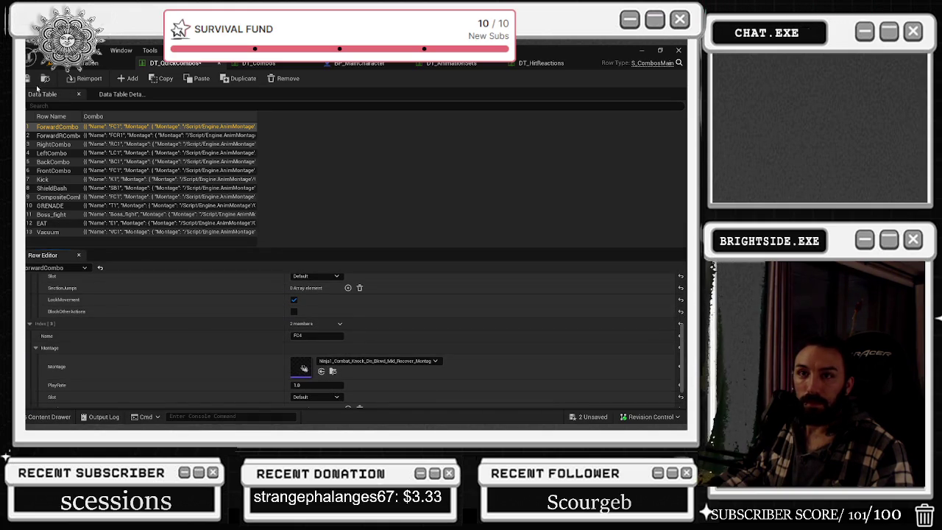
{"action": "left_click", "coordinate": [254, 63]}
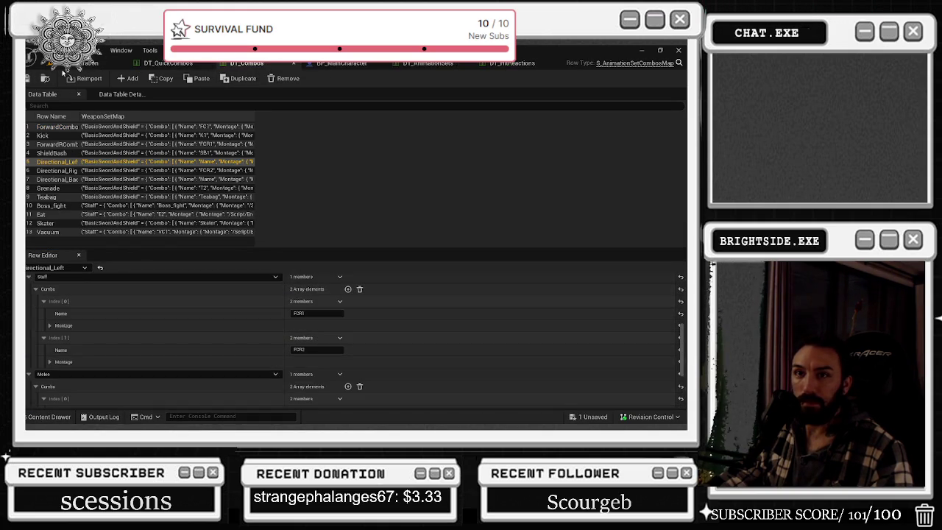
Save DT_Combos and the remaining unsaved file from the level viewport.
{"action": "left_click", "coordinate": [27, 78]}
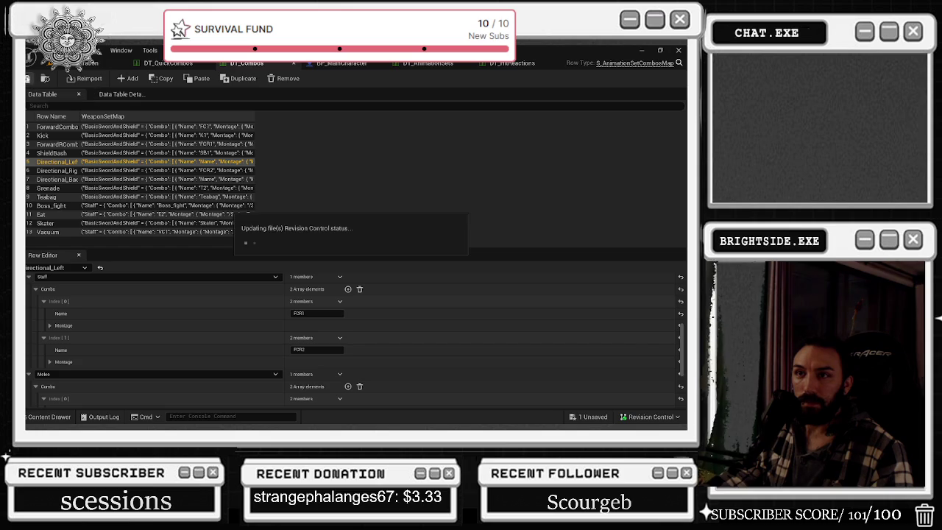
{"action": "left_click", "coordinate": [170, 63]}
{"action": "left_click", "coordinate": [94, 62]}
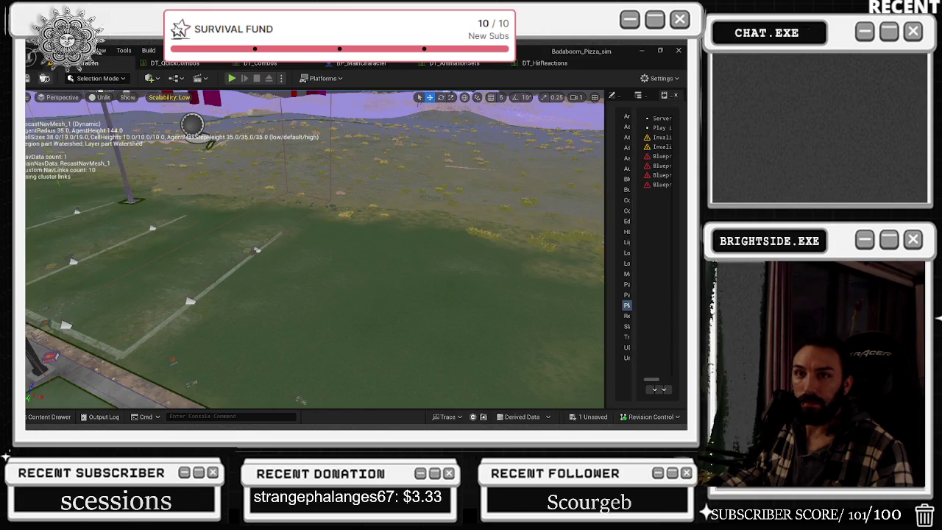
{"action": "left_click", "coordinate": [589, 417]}
{"action": "left_click", "coordinate": [421, 339]}
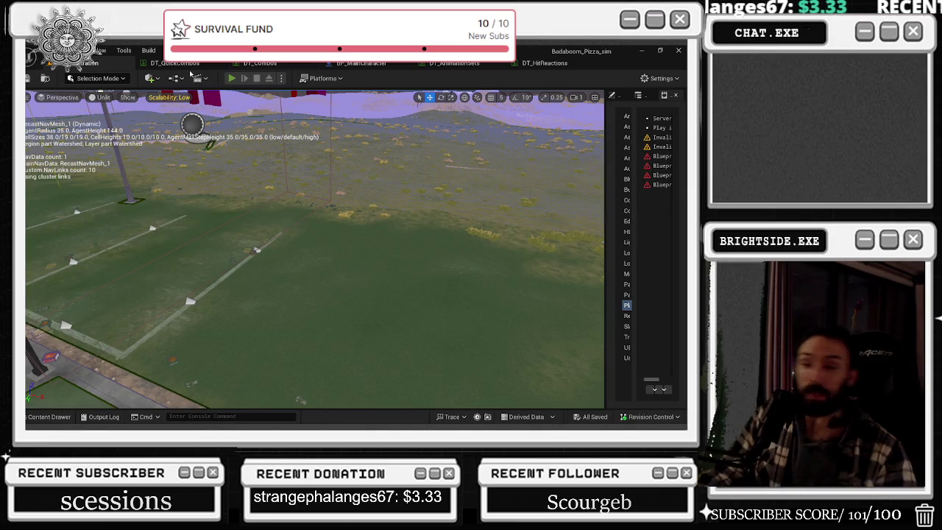
Start Play-in-Editor and walk the chef toward the vending machine.
{"action": "key", "text": "alt+p"}
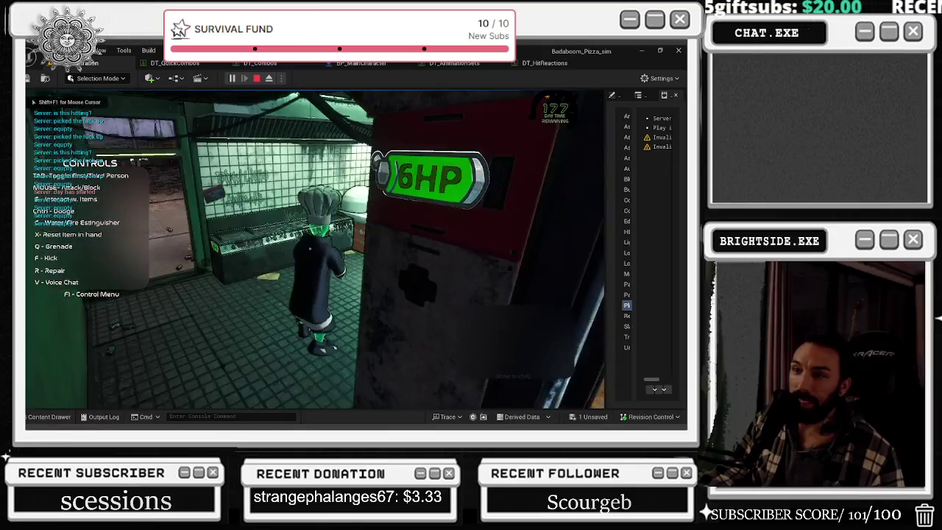
{"action": "key", "text": "w"}
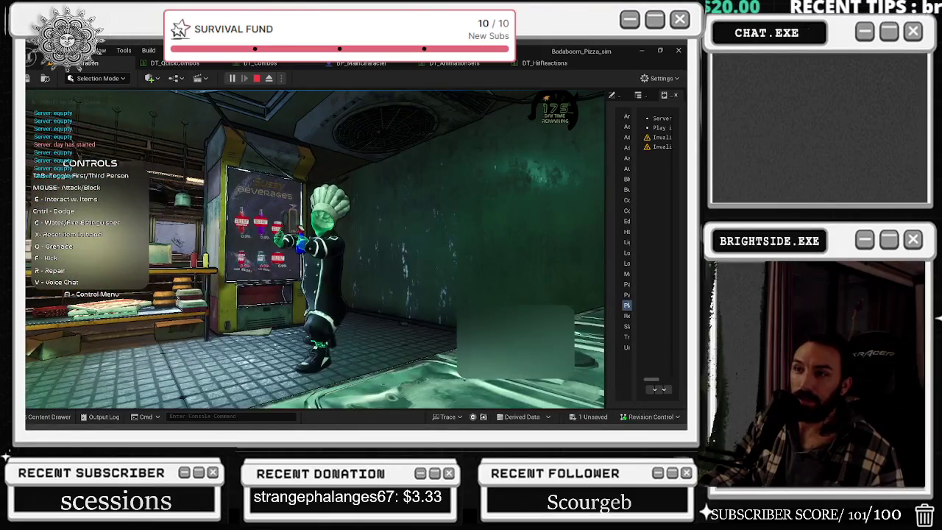
{"action": "key", "text": "alt+Tab"}
{"action": "left_click", "coordinate": [661, 78]}
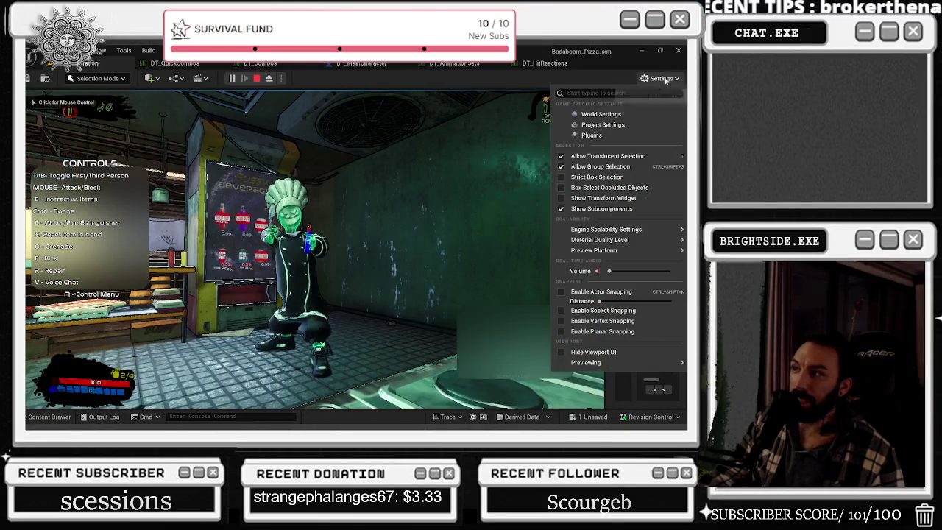
{"action": "mouse_move", "coordinate": [611, 229]}
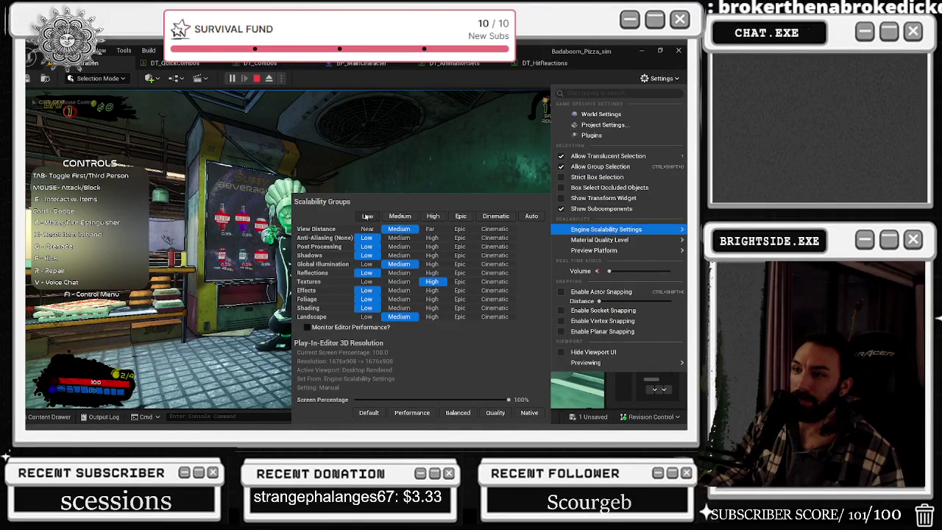
{"action": "key", "text": "Escape"}
Walk the chef across the rooftop testing left, backward, right and forward attacks, then stop.
{"action": "key", "text": "w"}
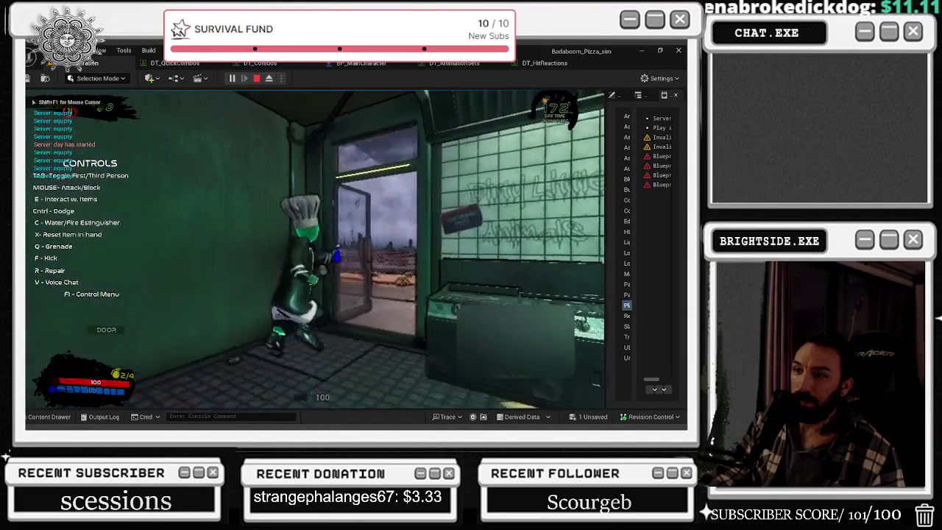
{"action": "key", "text": "w"}
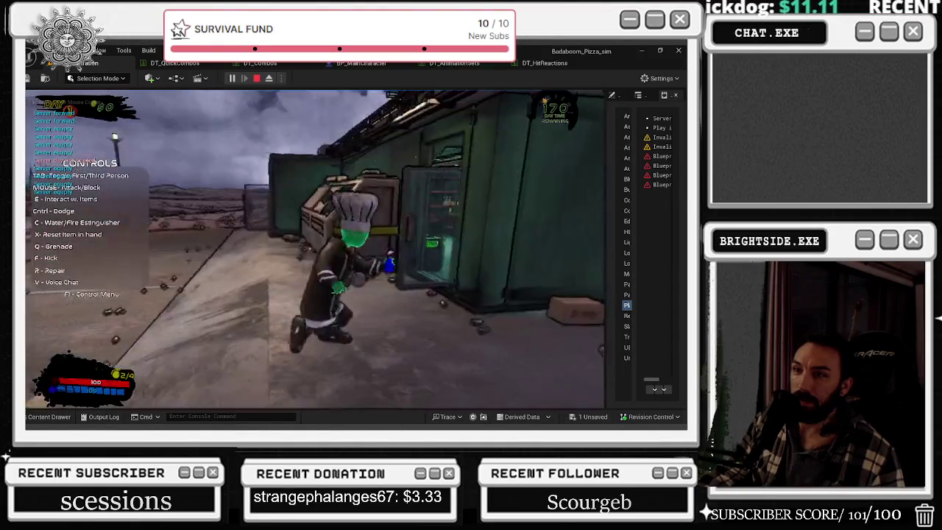
{"action": "key", "text": "w"}
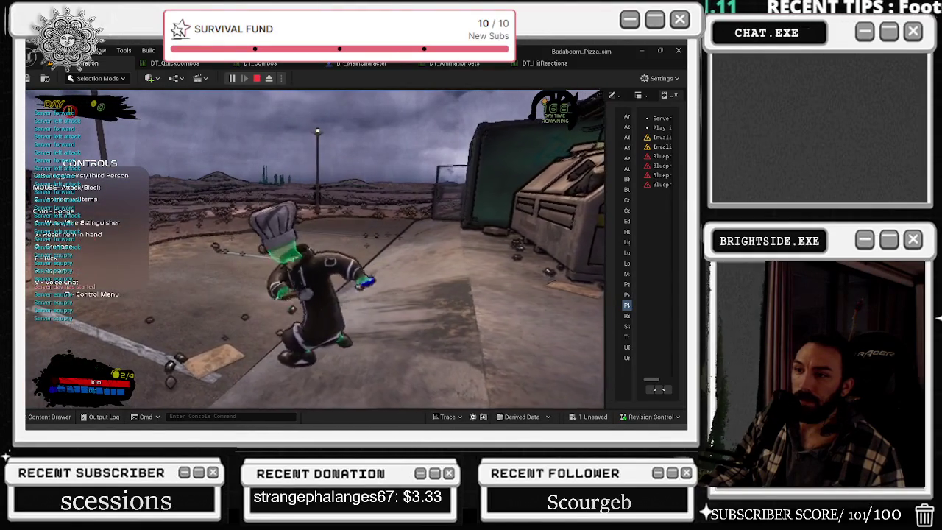
{"action": "key", "text": "w"}
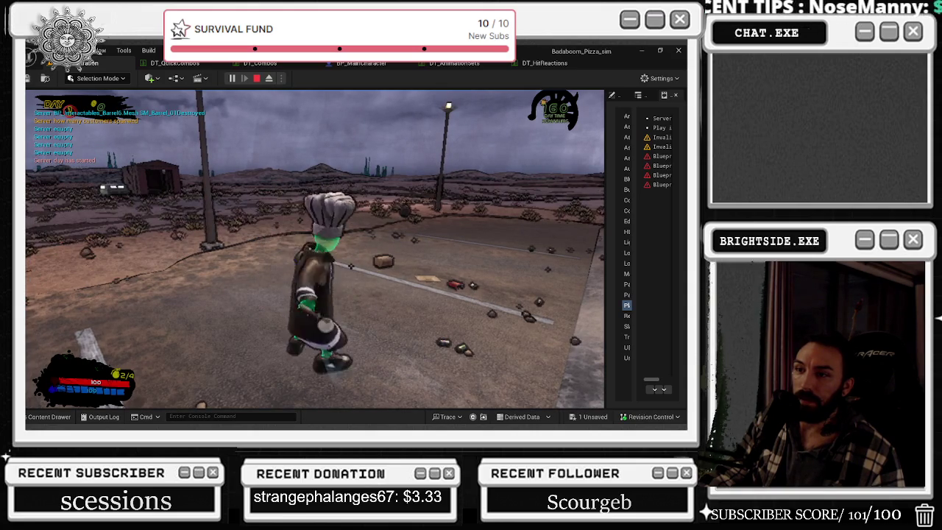
{"action": "key", "text": "w"}
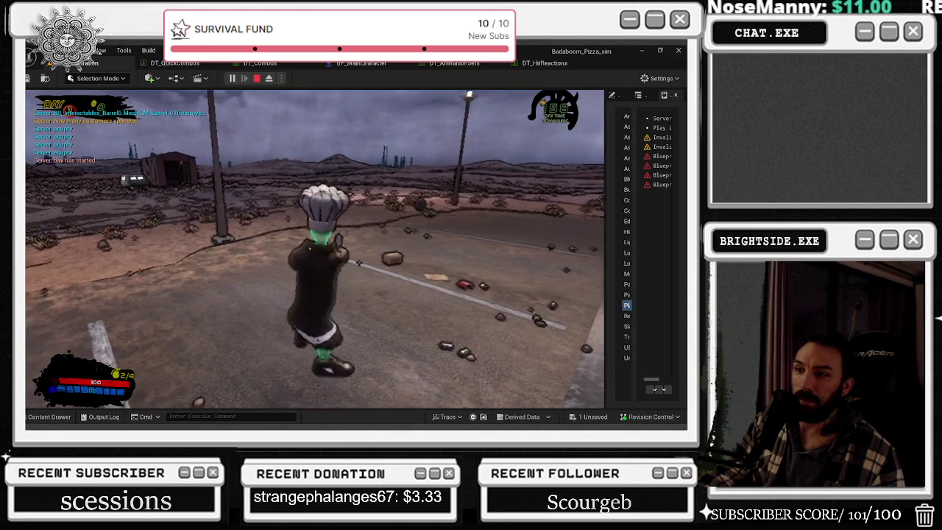
{"action": "key", "text": "w"}
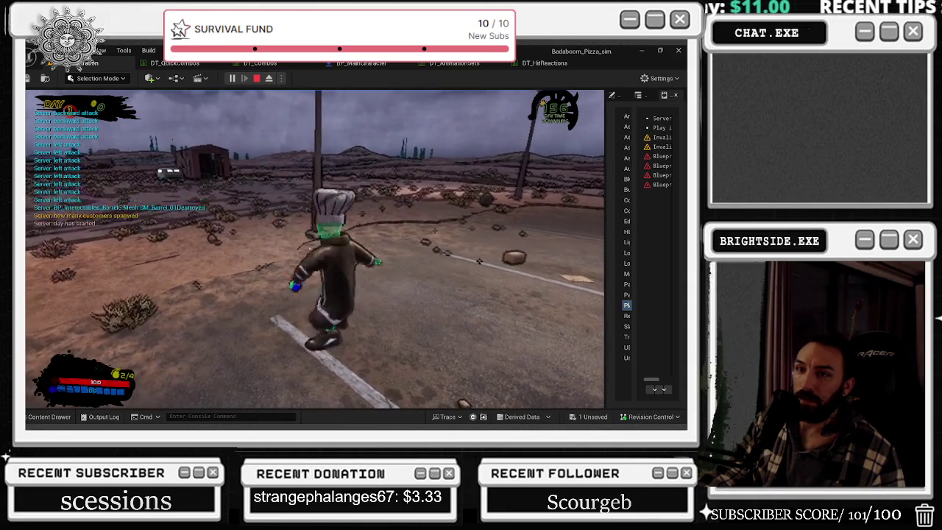
{"action": "key", "text": "w"}
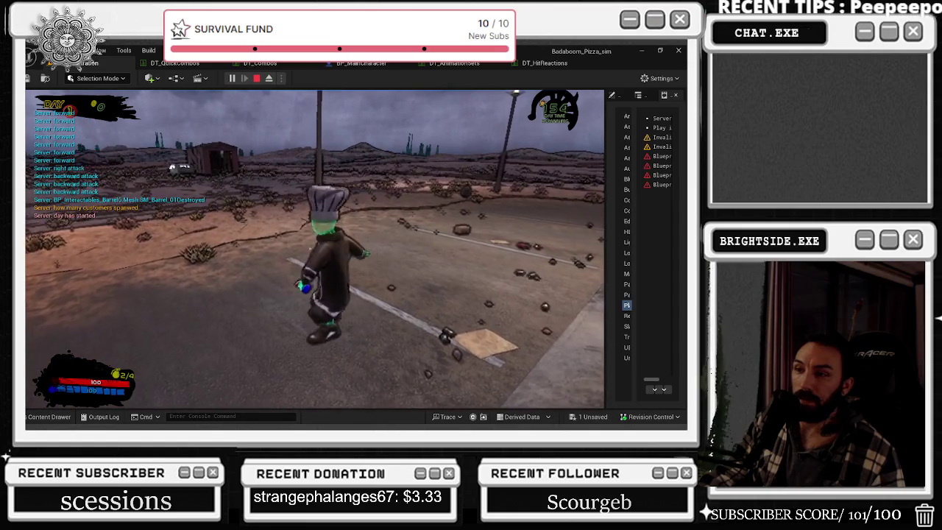
{"action": "key", "text": "w"}
{"action": "key", "text": "w"}
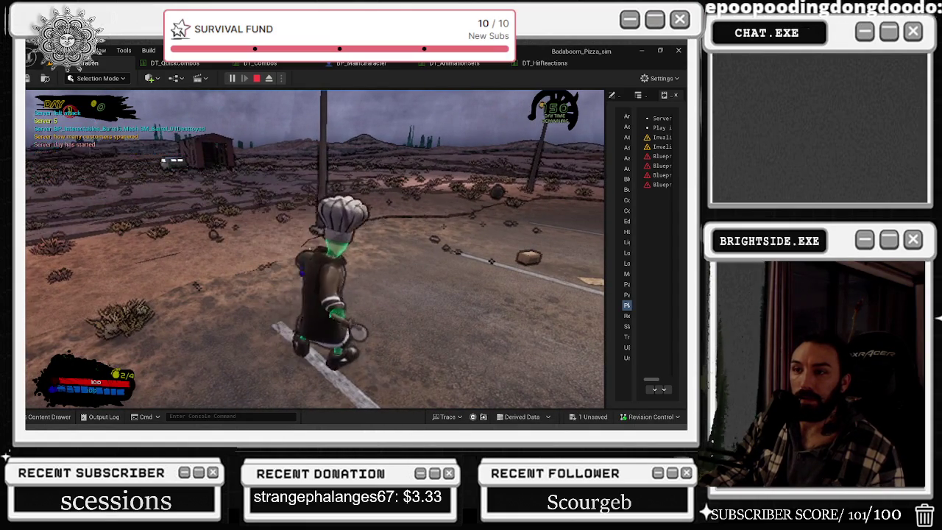
{"action": "key", "text": "Escape"}
{"action": "left_click", "coordinate": [174, 62]}
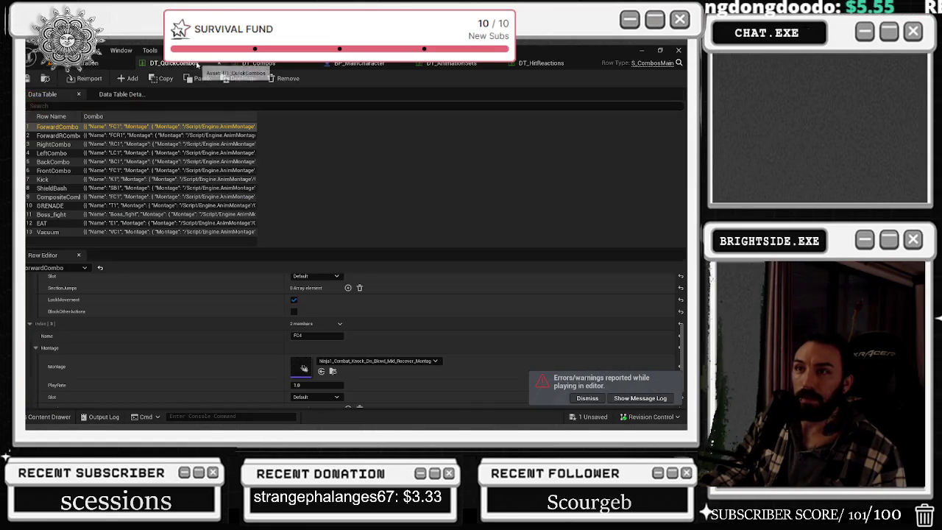
Locate the knockdown montage in the assets, then check FC1's montage in ForwardCombo.
{"action": "left_click", "coordinate": [333, 373]}
{"action": "left_click", "coordinate": [66, 417]}
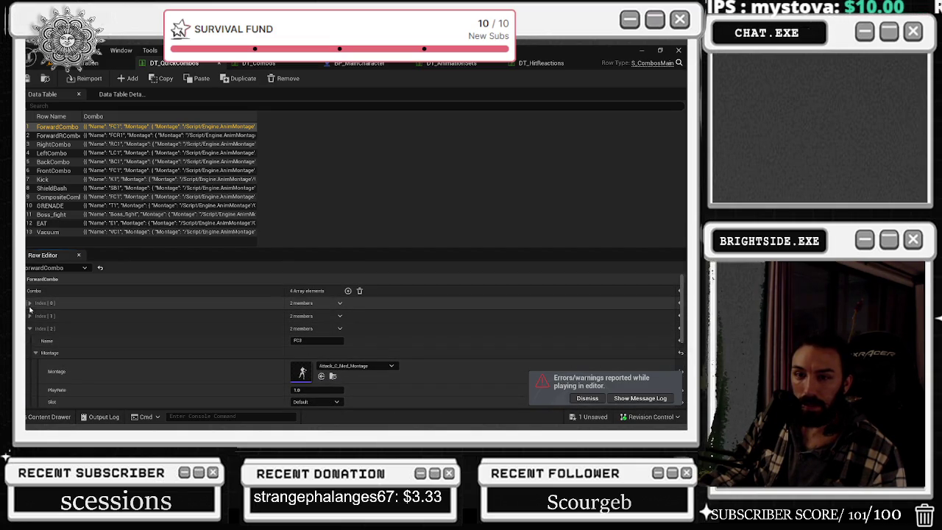
{"action": "left_click", "coordinate": [30, 303]}
{"action": "left_click", "coordinate": [35, 327]}
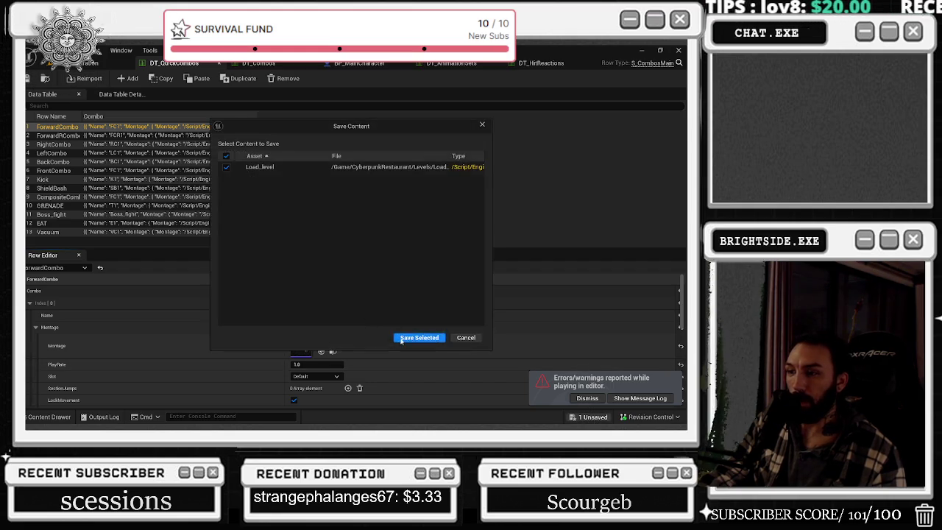
{"action": "left_click", "coordinate": [77, 64]}
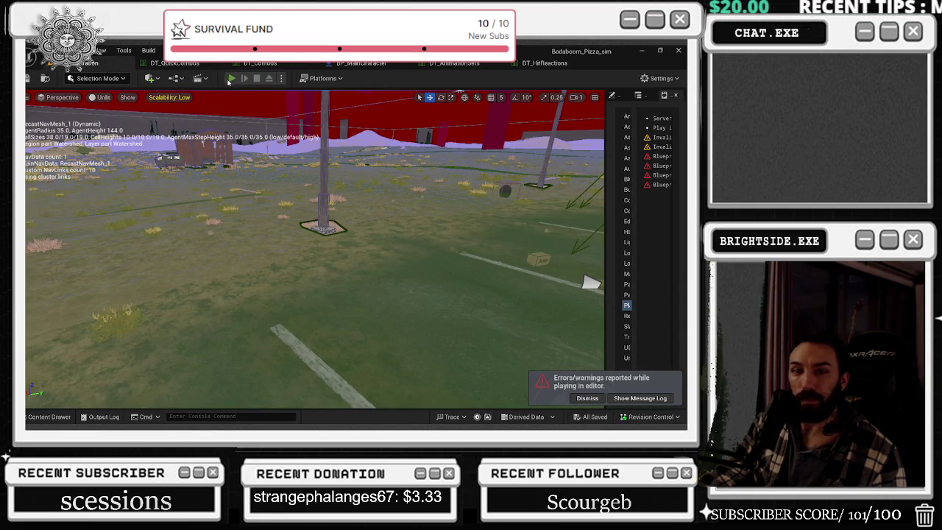
Play the level, walk the chef out to the parking lot, attack twice to test combos, then stop.
{"action": "left_click", "coordinate": [231, 78]}
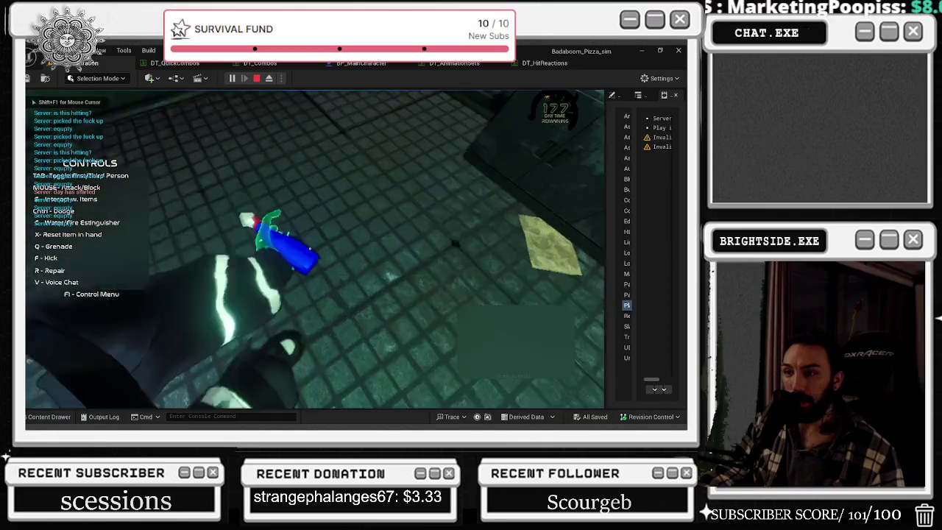
{"action": "key", "text": "w"}
{"action": "key", "text": "Tab"}
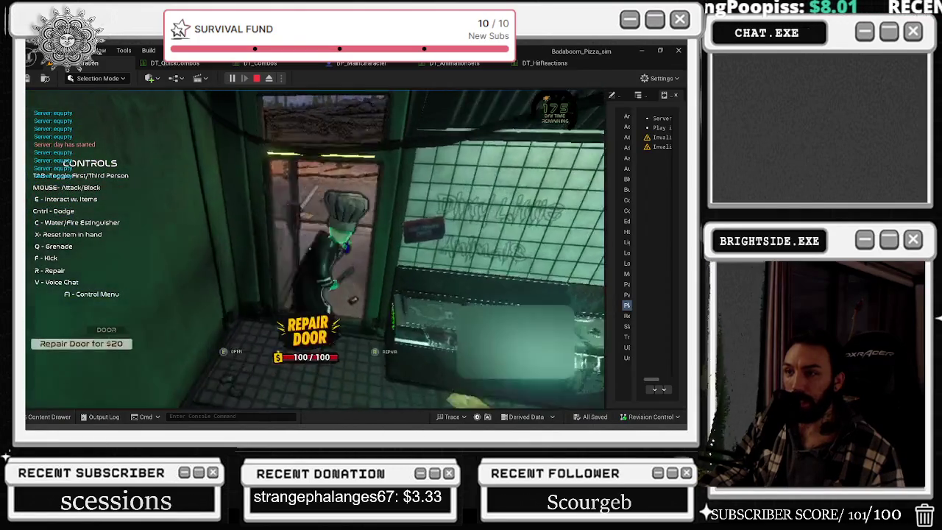
{"action": "key", "text": "w"}
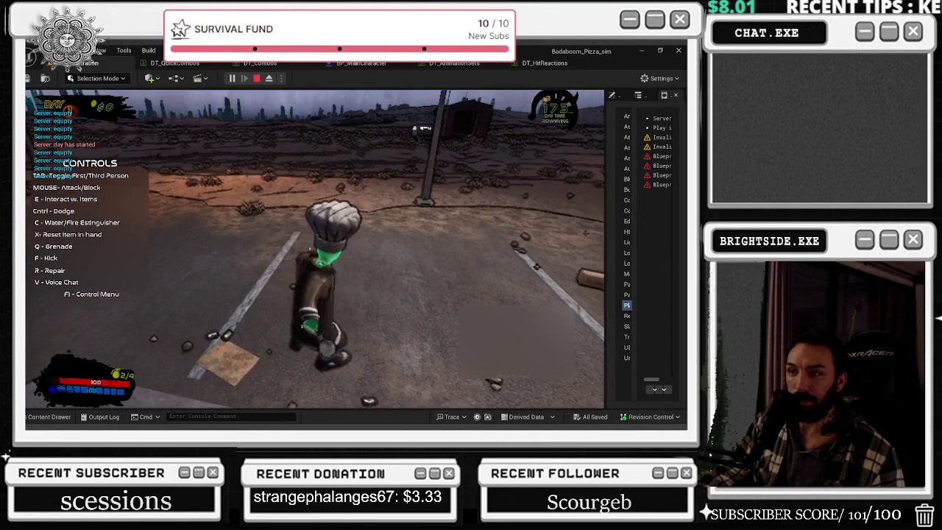
{"action": "key", "text": "w"}
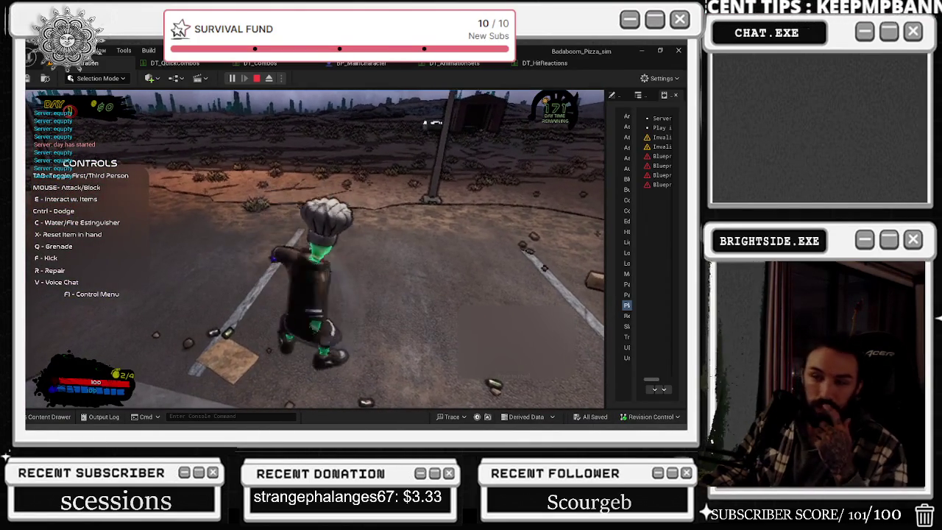
{"action": "left_click", "coordinate": [315, 248]}
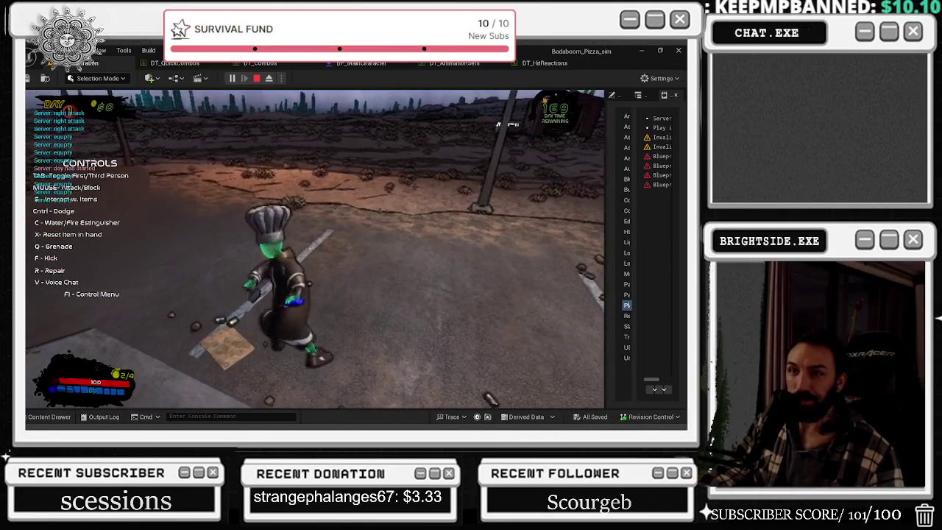
{"action": "key", "text": "w"}
{"action": "left_click", "coordinate": [315, 249]}
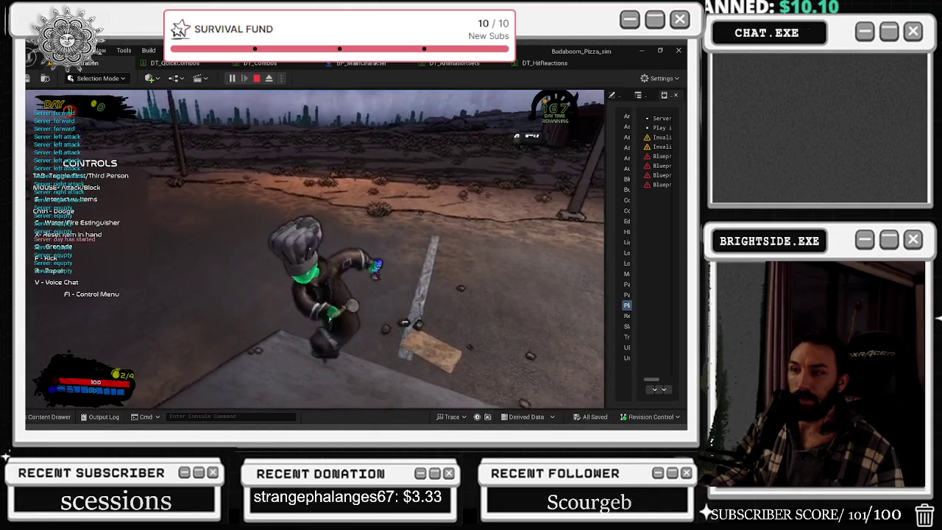
{"action": "key", "text": "Escape"}
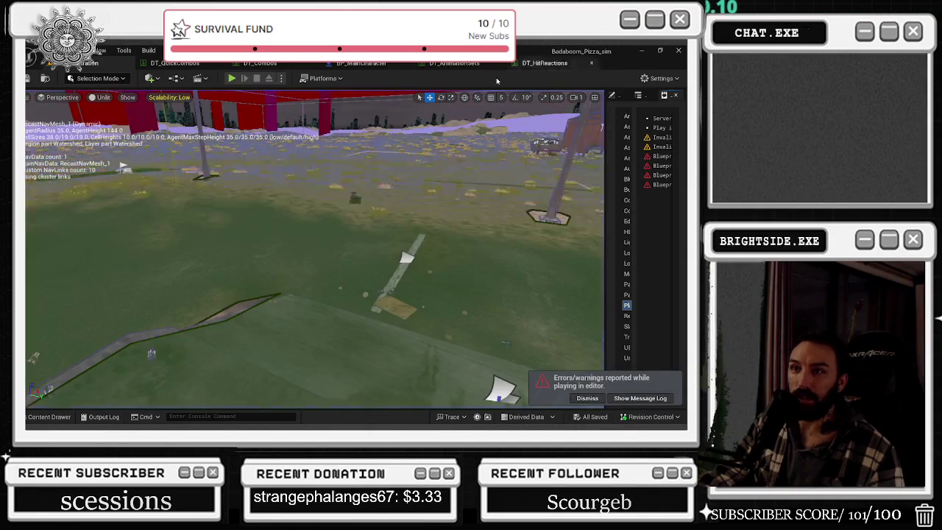
{"action": "left_click", "coordinate": [268, 64]}
Undo ForwardCombo's montage change in DT_QuickCombos.
{"action": "scroll", "coordinate": [218, 337], "scroll_direction": "down", "scroll_amount": 3}
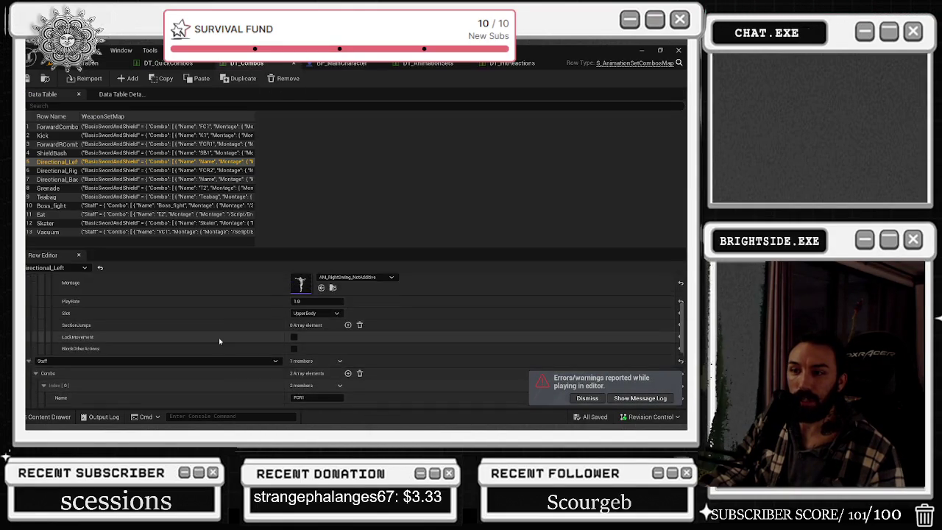
{"action": "scroll", "coordinate": [219, 337], "scroll_direction": "up", "scroll_amount": 3}
{"action": "left_click", "coordinate": [168, 63]}
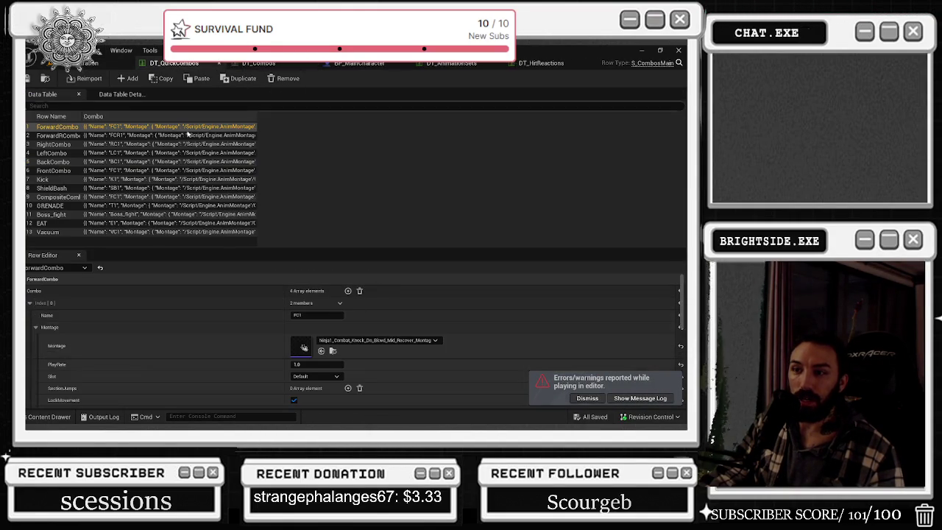
{"action": "key", "text": "ctrl+z"}
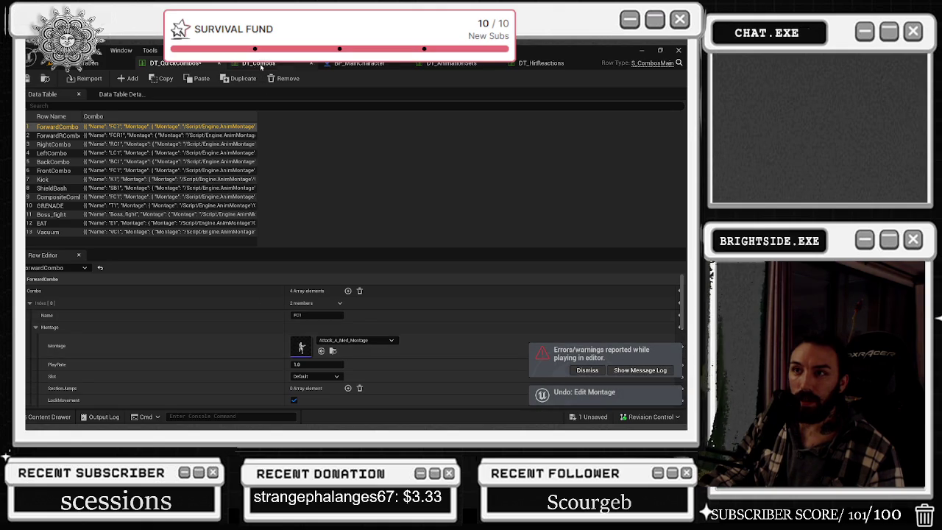
{"action": "left_click", "coordinate": [254, 63]}
Give Directional_Left's FCR2 the Ninja knockdown montage in DT_Combos and save it.
{"action": "scroll", "coordinate": [328, 368], "scroll_direction": "down", "scroll_amount": 2}
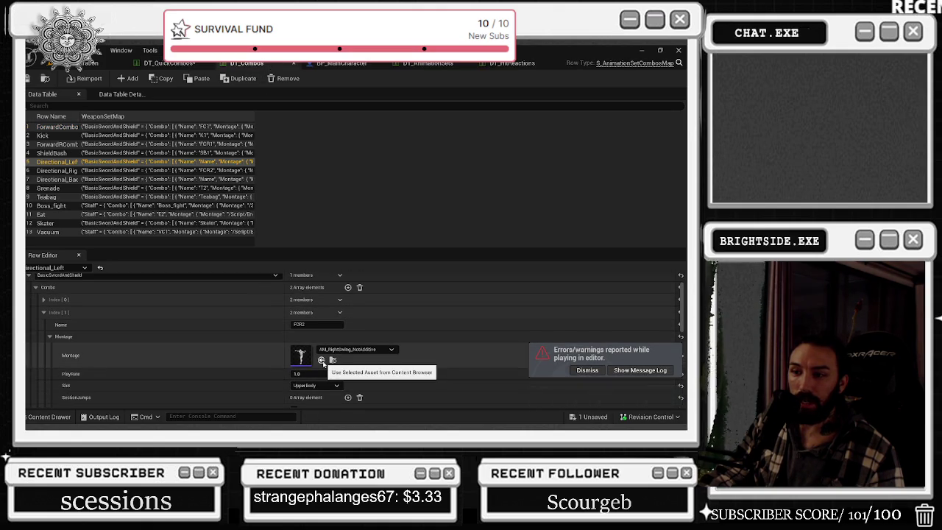
{"action": "scroll", "coordinate": [253, 358], "scroll_direction": "up", "scroll_amount": 2}
{"action": "left_click", "coordinate": [166, 325]}
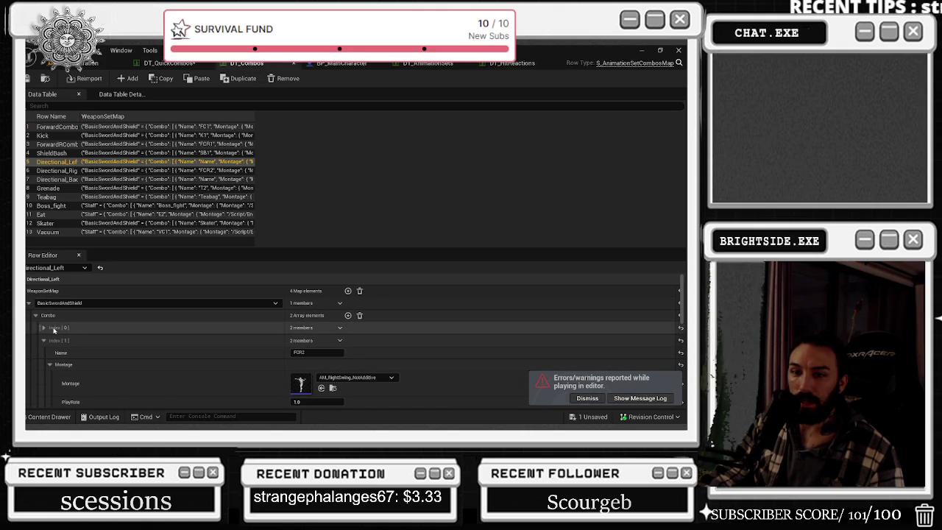
{"action": "scroll", "coordinate": [168, 345], "scroll_direction": "down", "scroll_amount": 1}
{"action": "left_click", "coordinate": [50, 339]}
{"action": "scroll", "coordinate": [127, 330], "scroll_direction": "down", "scroll_amount": 3}
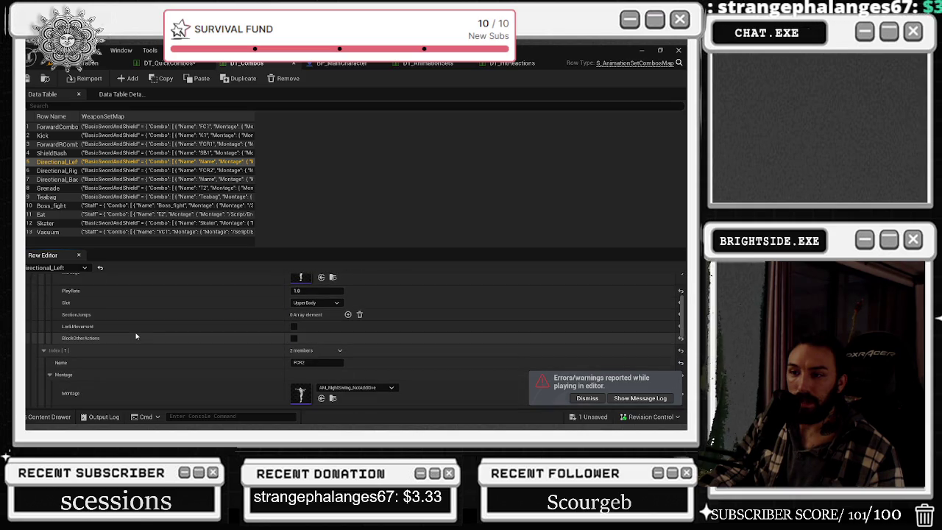
{"action": "scroll", "coordinate": [143, 336], "scroll_direction": "down", "scroll_amount": 1}
{"action": "left_click", "coordinate": [321, 369]}
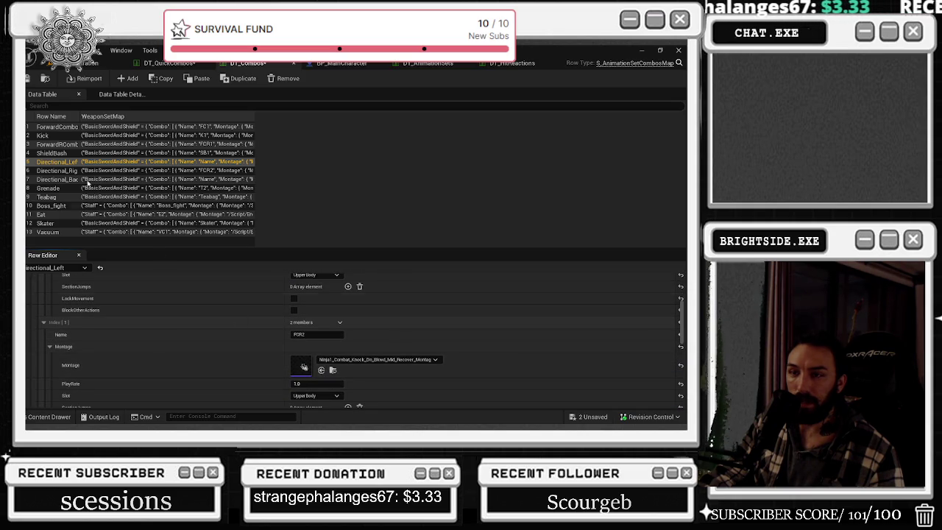
{"action": "key", "text": "ctrl+s"}
{"action": "left_click", "coordinate": [83, 62]}
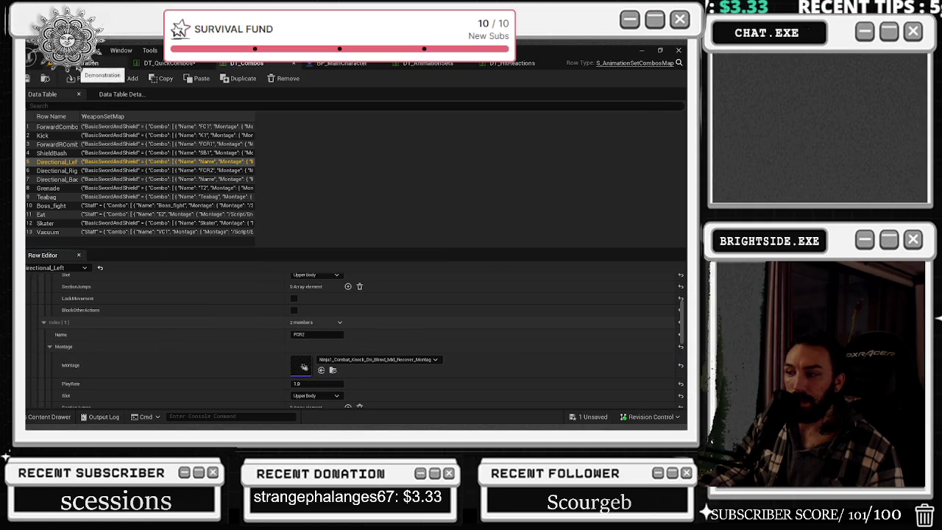
{"action": "left_click", "coordinate": [593, 416]}
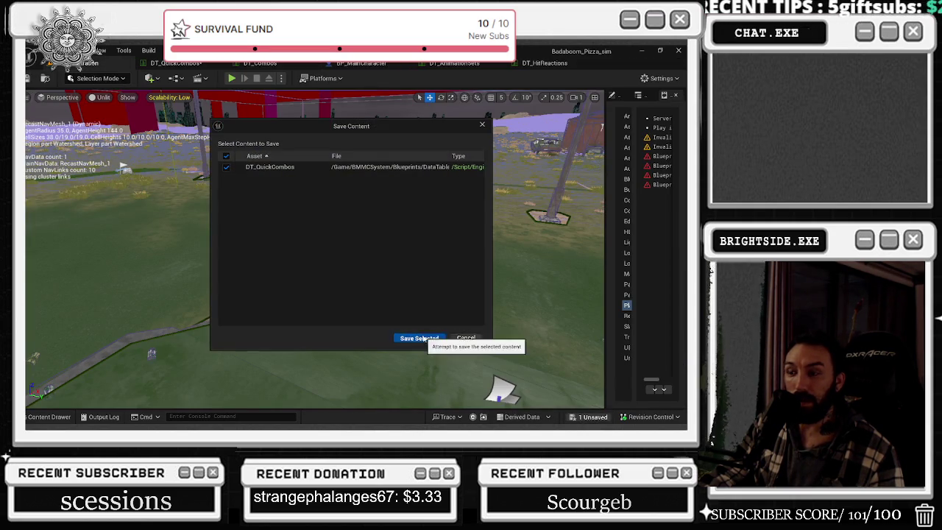
Save DT_QuickCombos, then play-test walking the chef through the kitchen in third person.
{"action": "left_click", "coordinate": [420, 338]}
{"action": "left_click", "coordinate": [232, 78]}
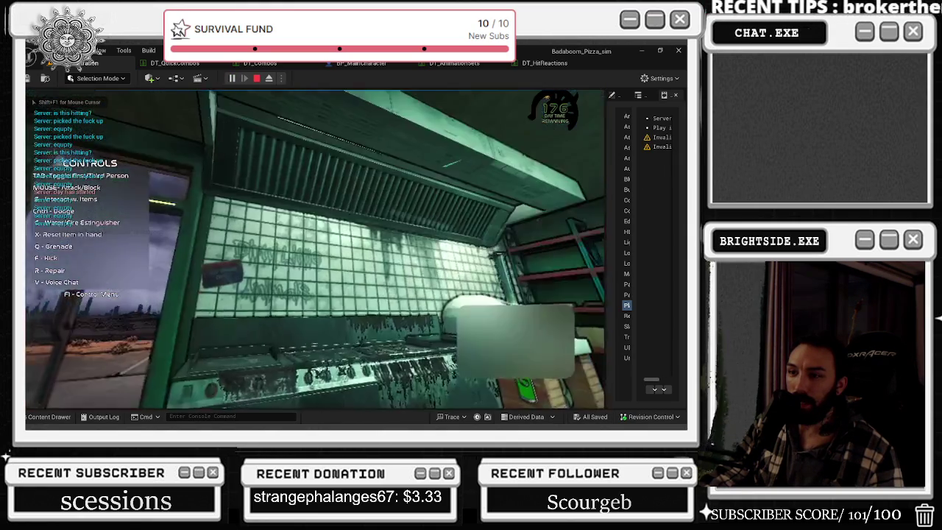
{"action": "key", "text": "Tab"}
{"action": "key", "text": "a"}
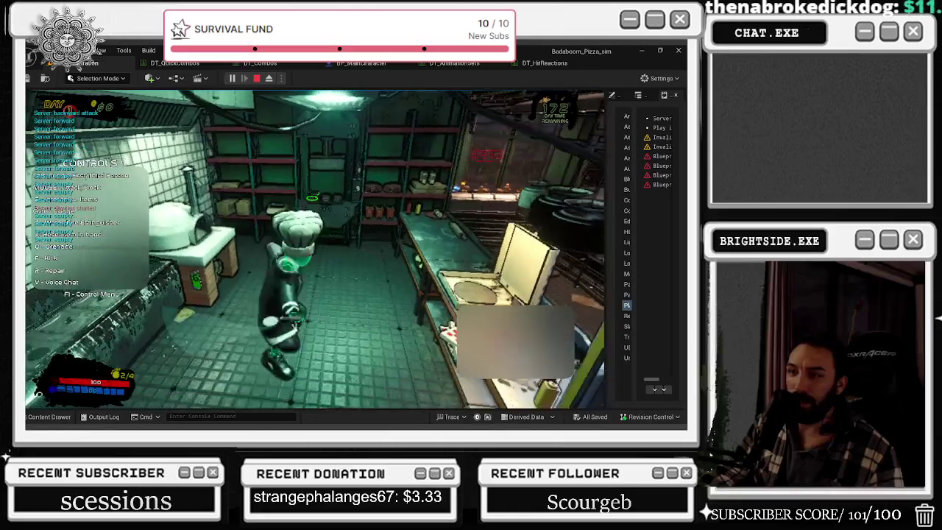
{"action": "key", "text": "Escape"}
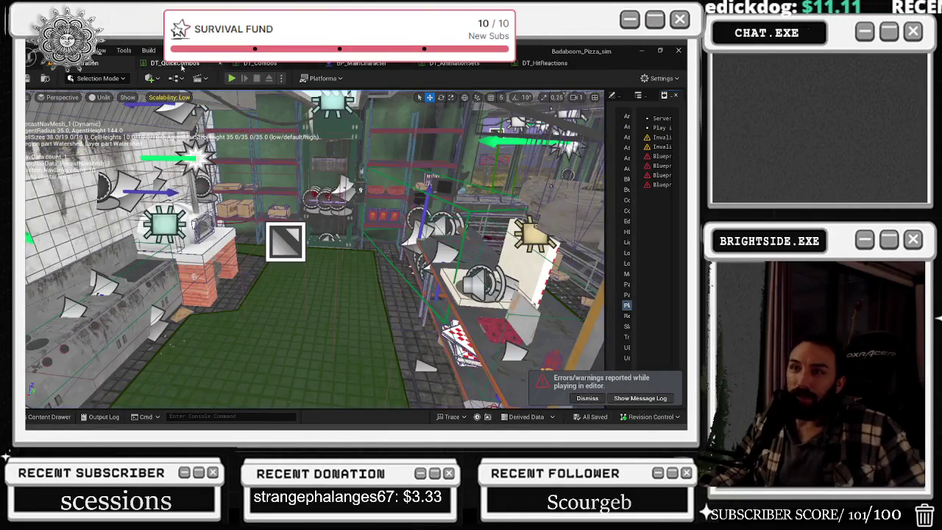
In DT_Combos, undo FCR2's change and give Directional_Left's first entry the Ninja knockdown montage on Upper Body, then save.
{"action": "left_click", "coordinate": [177, 63]}
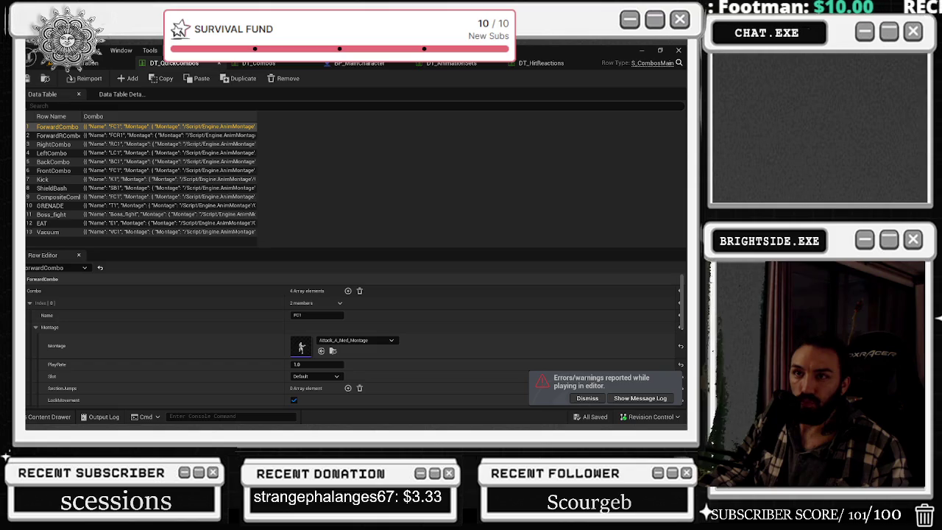
{"action": "left_click", "coordinate": [250, 63]}
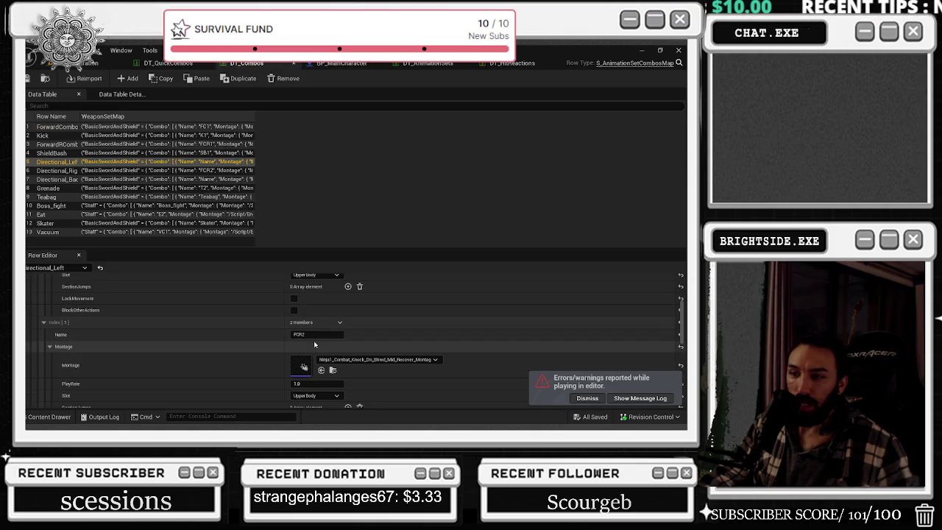
{"action": "key", "text": "ctrl+z"}
{"action": "scroll", "coordinate": [323, 346], "scroll_direction": "up", "scroll_amount": 3}
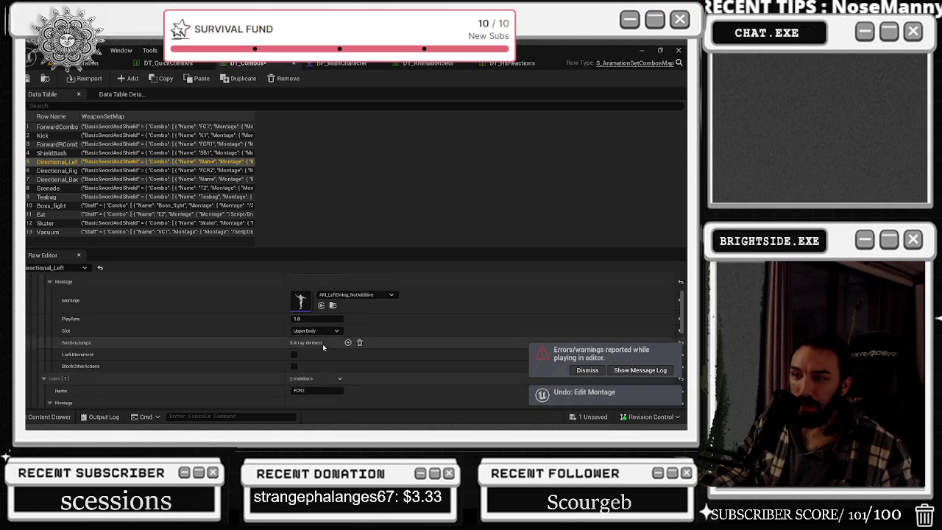
{"action": "left_click", "coordinate": [321, 319]}
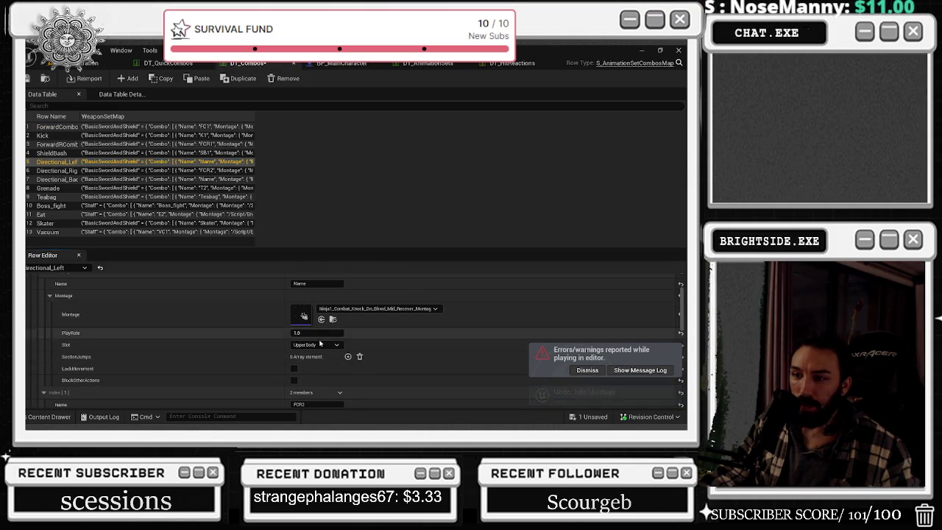
{"action": "left_click", "coordinate": [319, 344]}
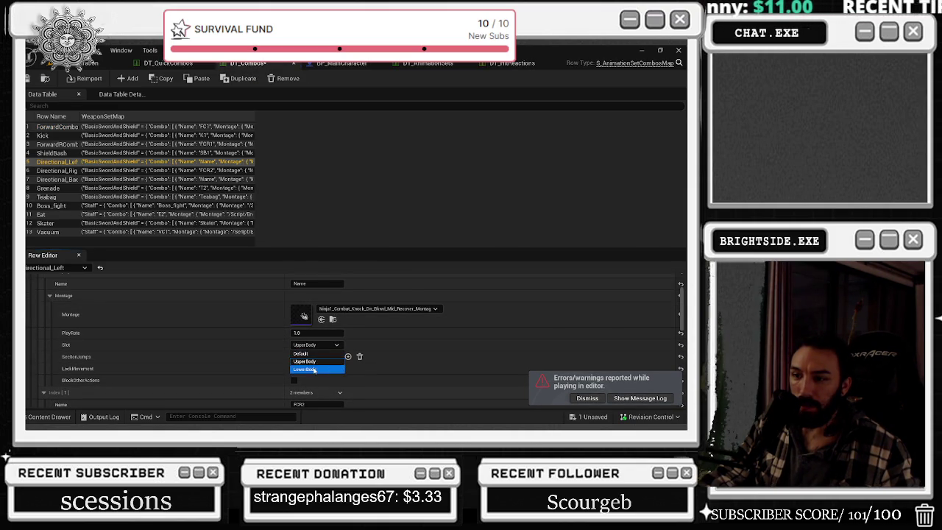
{"action": "left_click", "coordinate": [304, 369]}
{"action": "left_click", "coordinate": [305, 345]}
{"action": "left_click", "coordinate": [304, 362]}
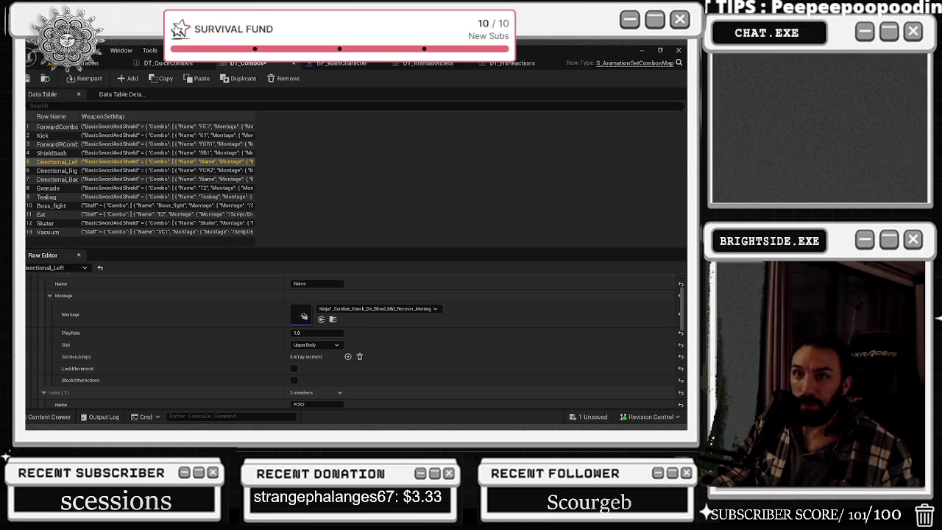
{"action": "key", "text": "ctrl+s"}
Set ForwardCombo's FC1 to the Ninja knockdown montage on the Upper Body slot.
{"action": "left_click", "coordinate": [175, 62]}
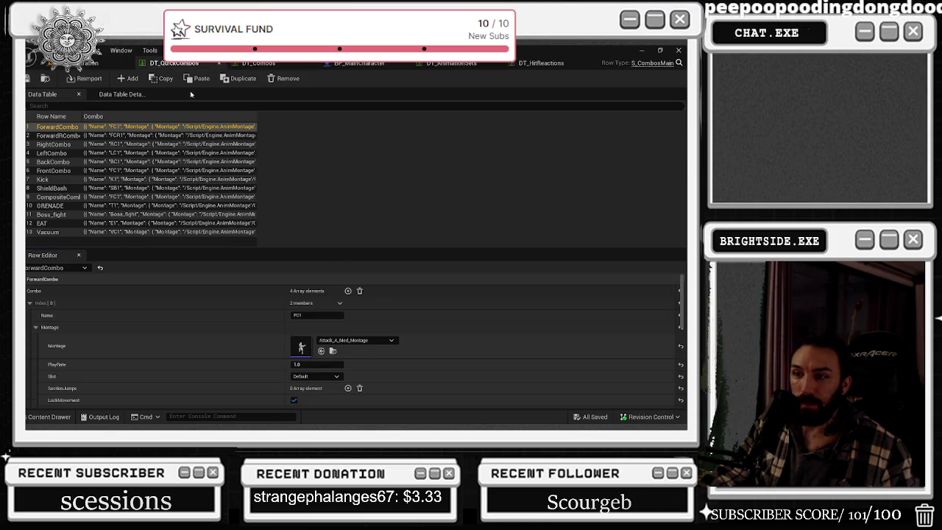
{"action": "left_click", "coordinate": [321, 351]}
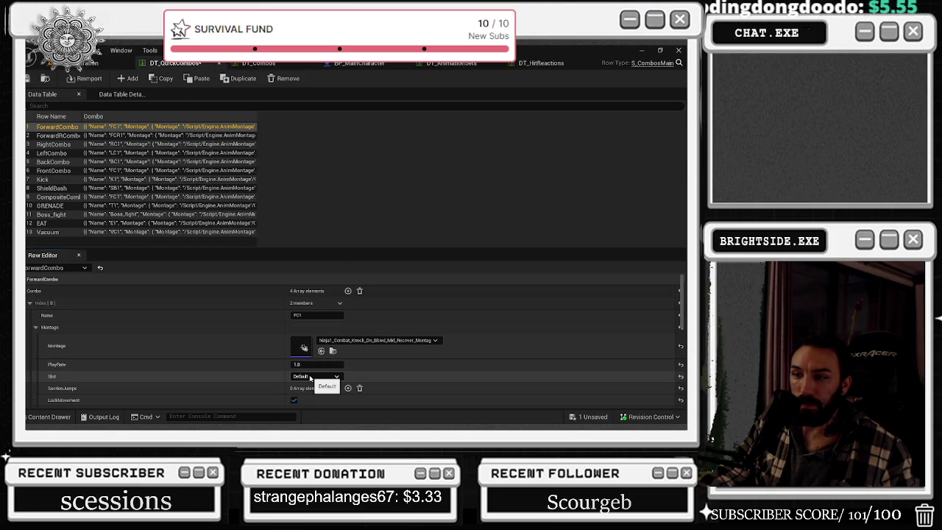
{"action": "left_click", "coordinate": [310, 376]}
{"action": "left_click", "coordinate": [309, 389]}
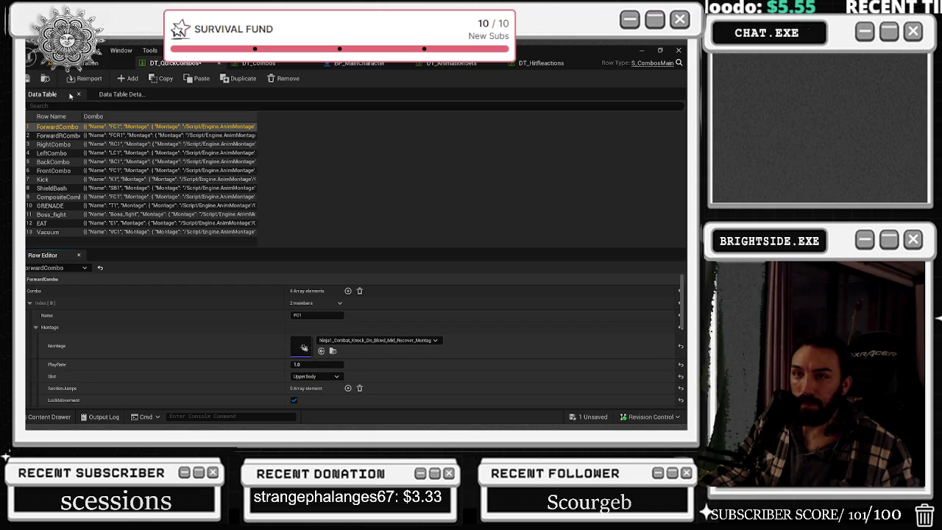
{"action": "left_click", "coordinate": [88, 63]}
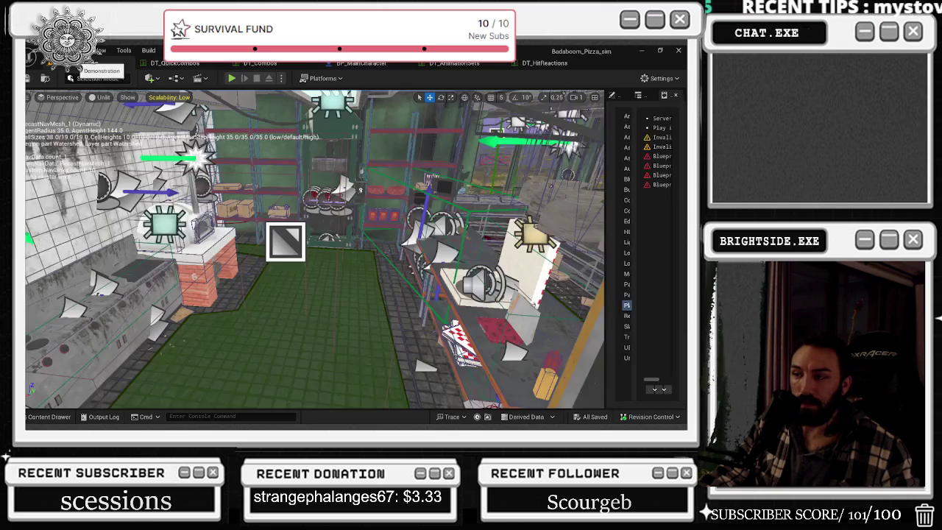
Play the level, move the chef around the kitchen attacking to test combos, then stop.
{"action": "left_click", "coordinate": [231, 78]}
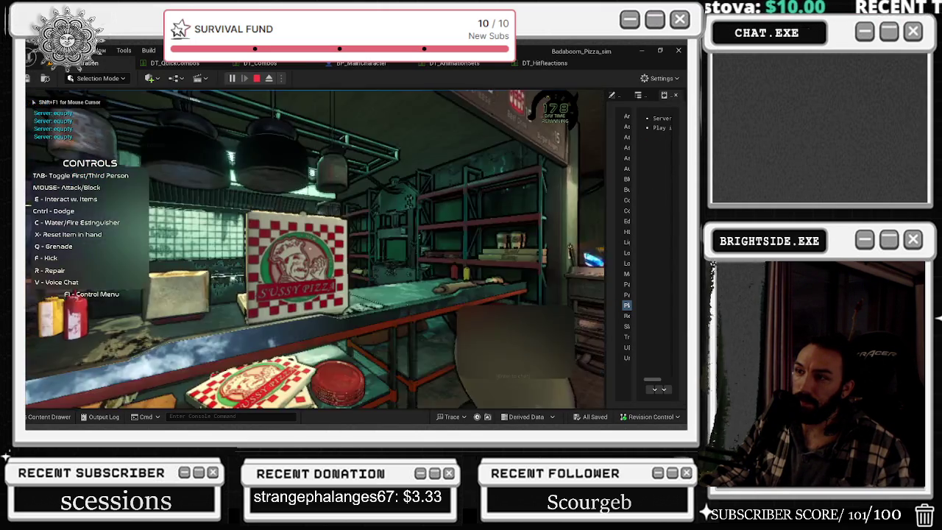
{"action": "key", "text": "w"}
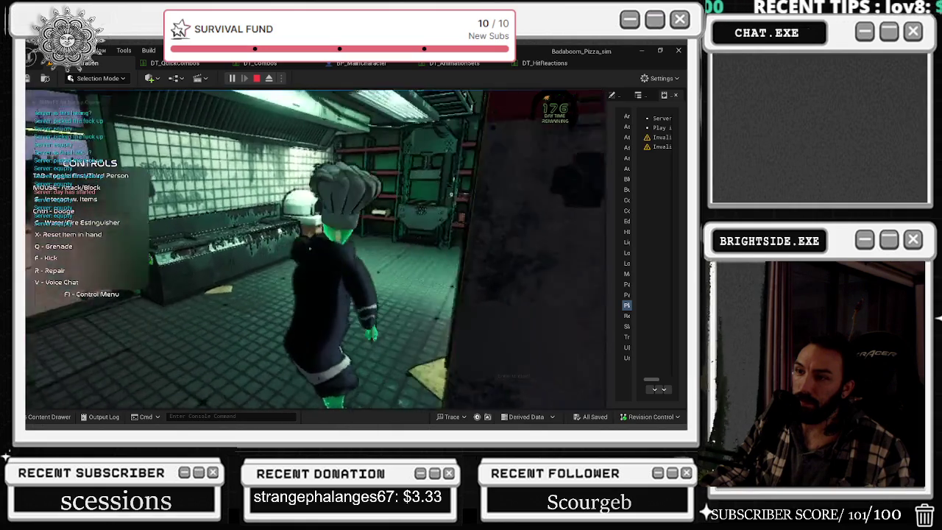
{"action": "key", "text": "w"}
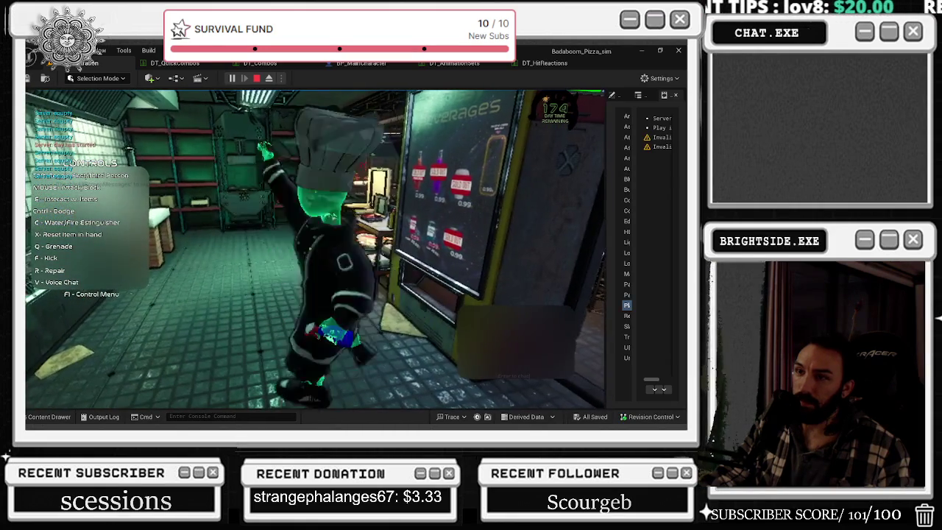
{"action": "key", "text": "w"}
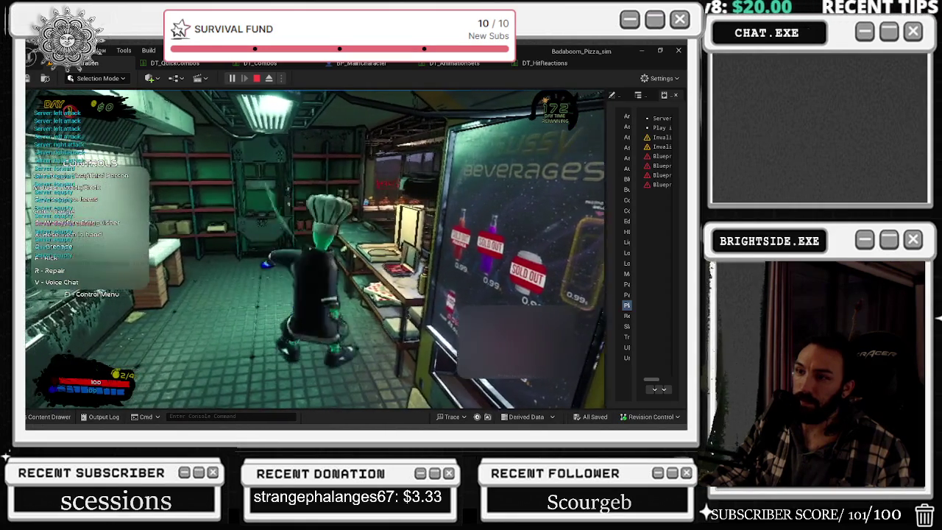
{"action": "key", "text": "w"}
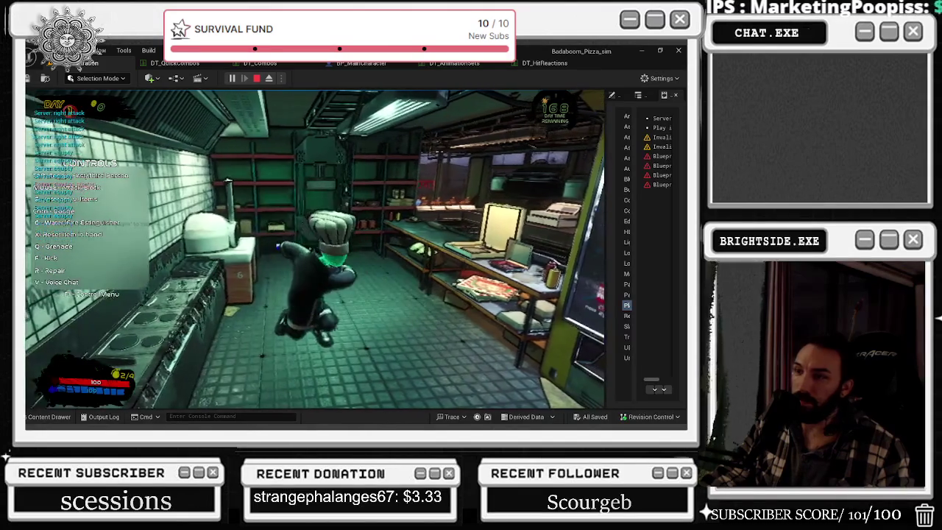
{"action": "key", "text": "Escape"}
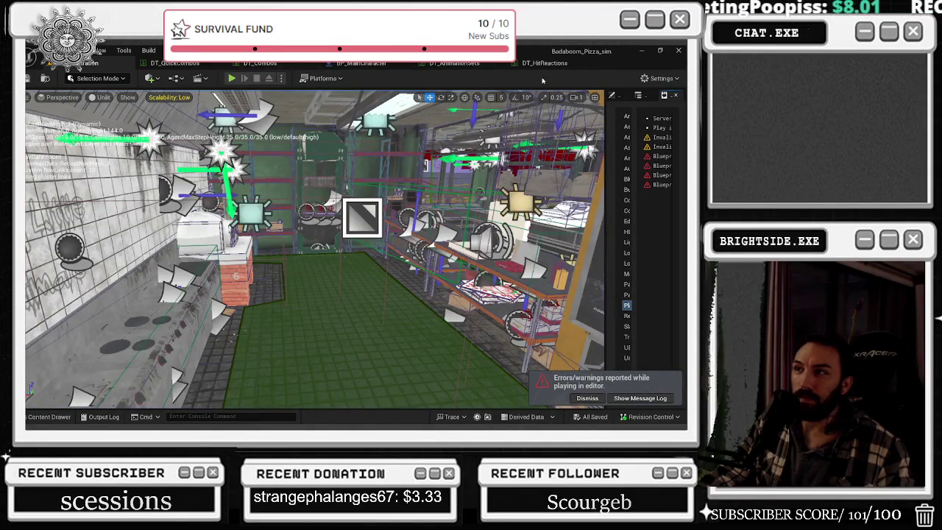
Undo the Directional_Left montage change in DT_Combos, restoring its original left-swing montage.
{"action": "left_click", "coordinate": [543, 64]}
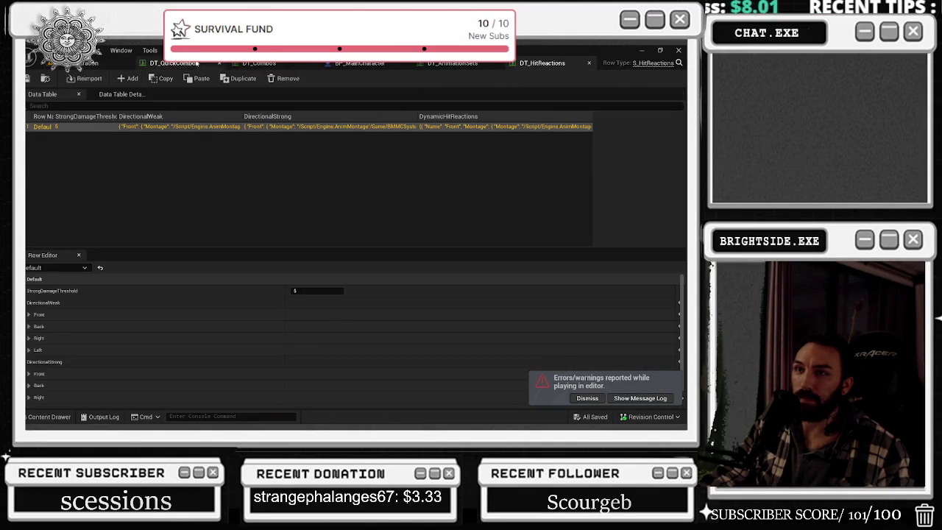
{"action": "left_click", "coordinate": [175, 63]}
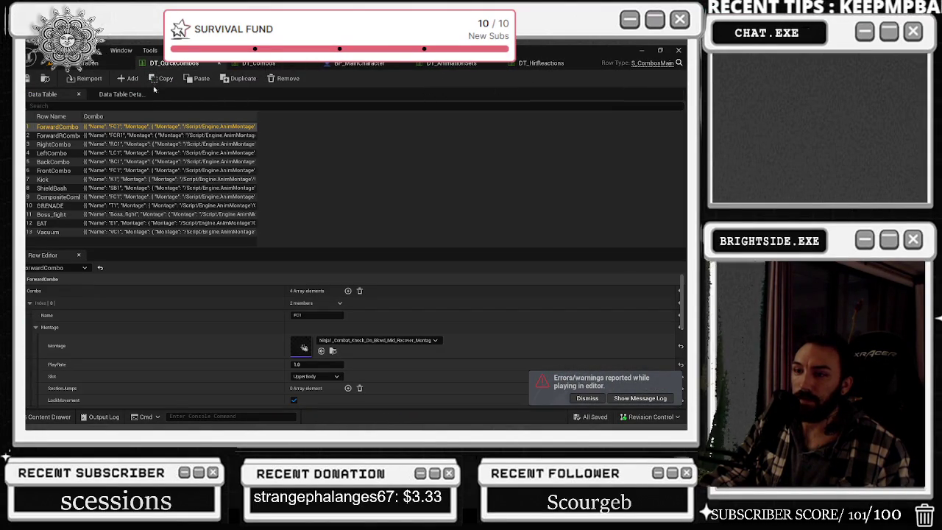
{"action": "left_click", "coordinate": [588, 398]}
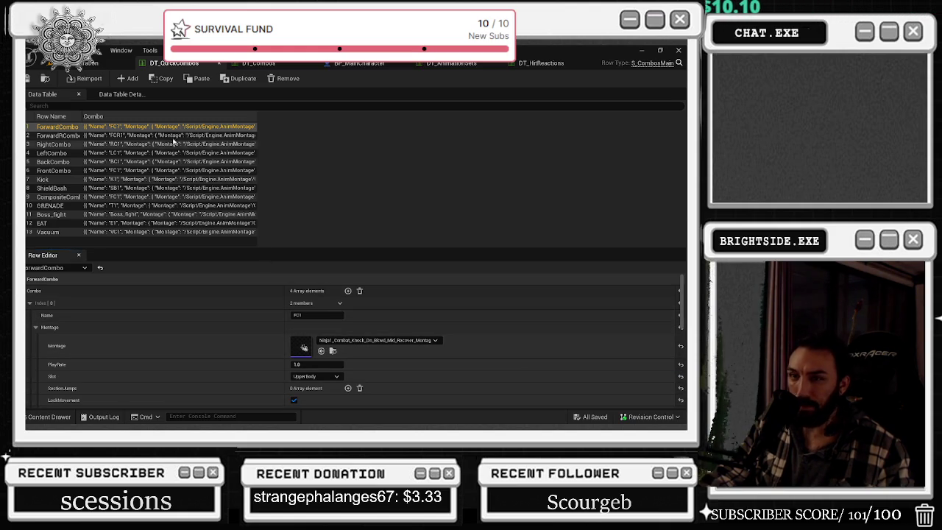
{"action": "left_click", "coordinate": [233, 65]}
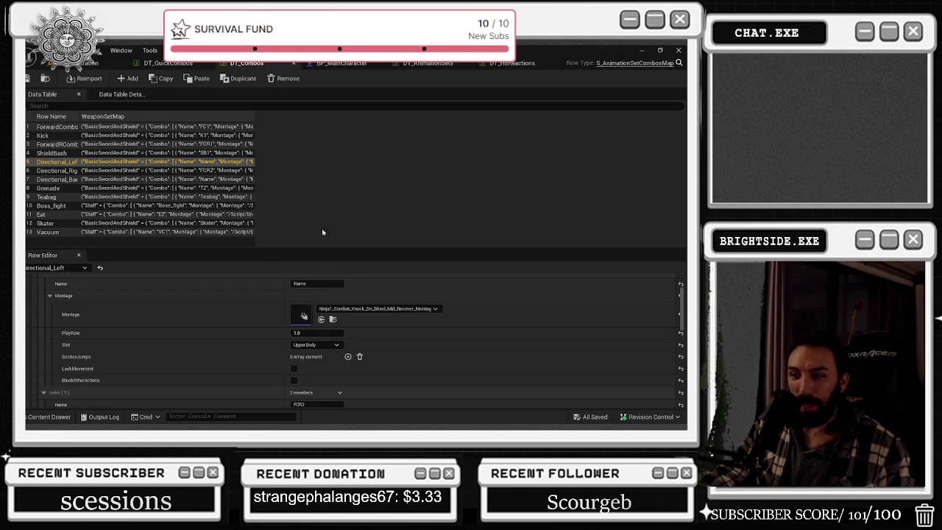
{"action": "scroll", "coordinate": [259, 322], "scroll_direction": "down", "scroll_amount": 1}
{"action": "scroll", "coordinate": [259, 322], "scroll_direction": "up", "scroll_amount": 2}
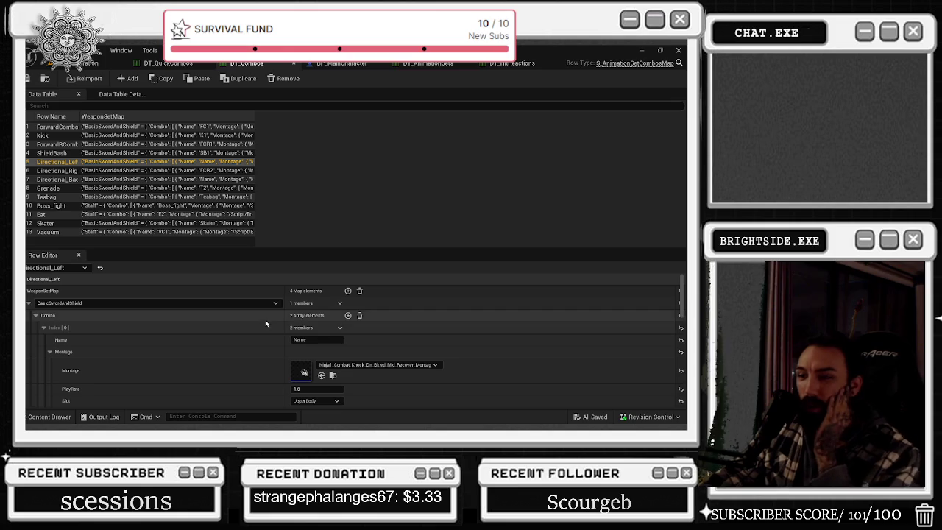
{"action": "key", "text": "ctrl+z"}
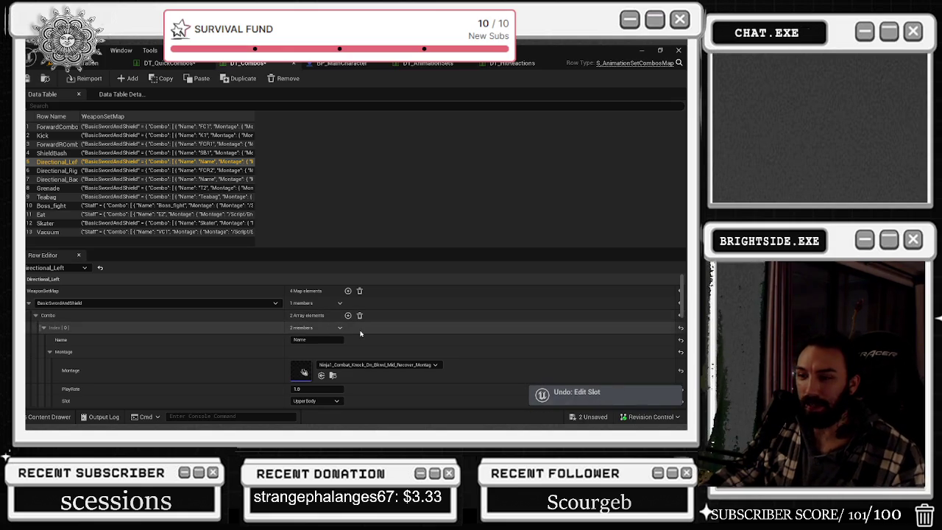
Set ForwardCombo's montage to the Ninja1 knockdown montage in both DT_Combos and DT_QuickCombos.
{"action": "scroll", "coordinate": [362, 333], "scroll_direction": "down", "scroll_amount": 5}
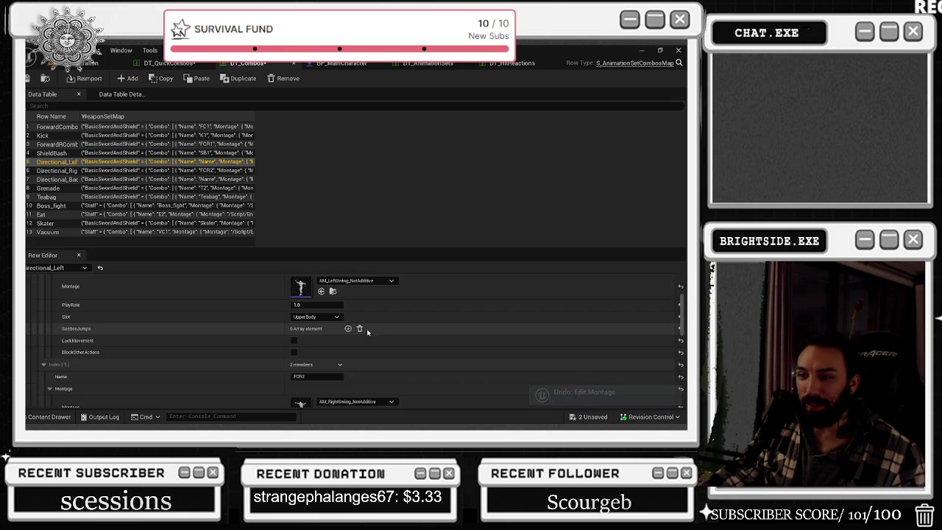
{"action": "scroll", "coordinate": [368, 333], "scroll_direction": "up", "scroll_amount": 5}
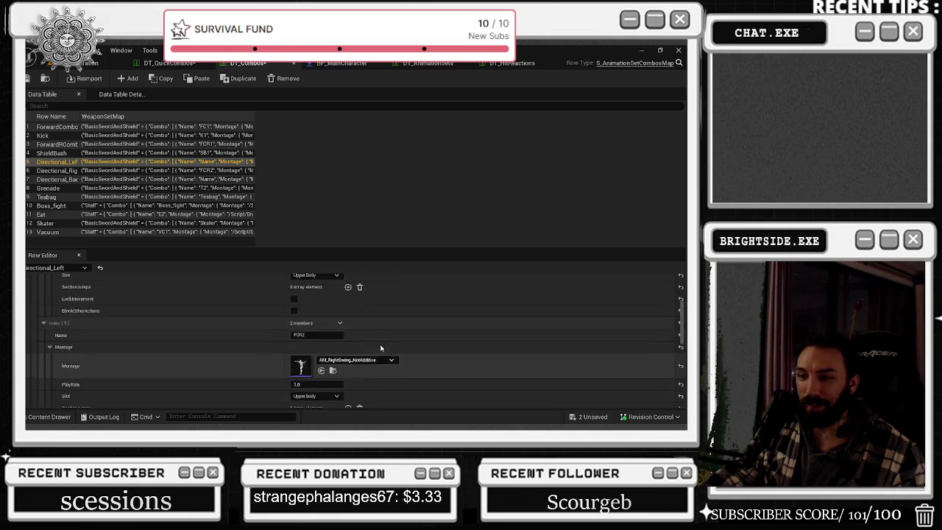
{"action": "left_click", "coordinate": [66, 128]}
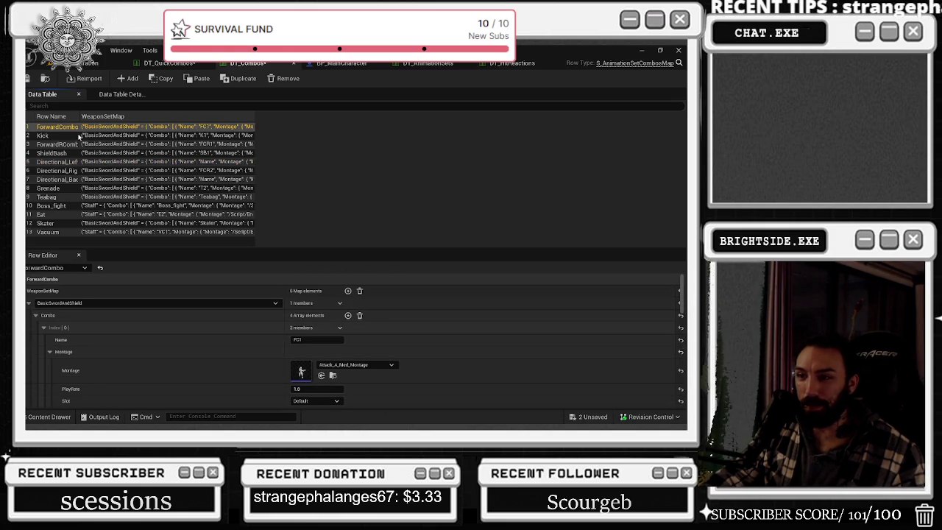
{"action": "left_click", "coordinate": [321, 376]}
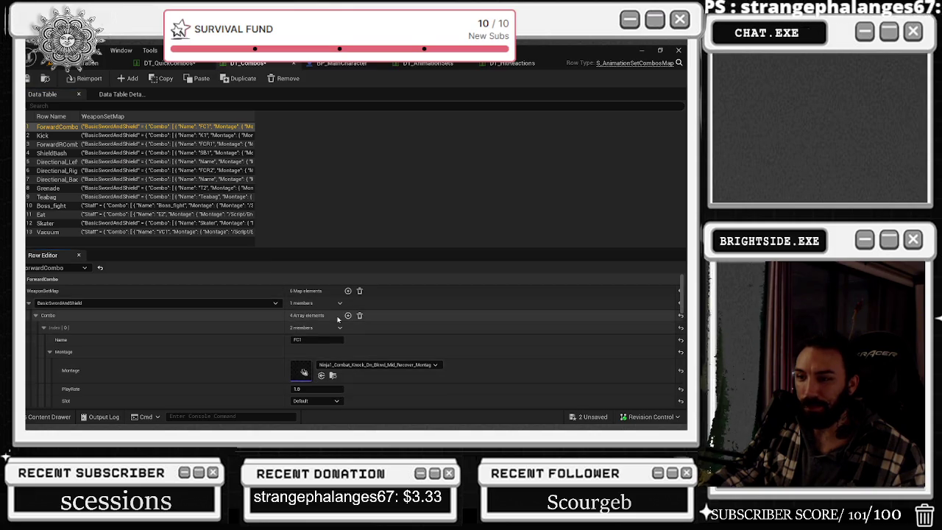
{"action": "scroll", "coordinate": [323, 353], "scroll_direction": "down", "scroll_amount": 1}
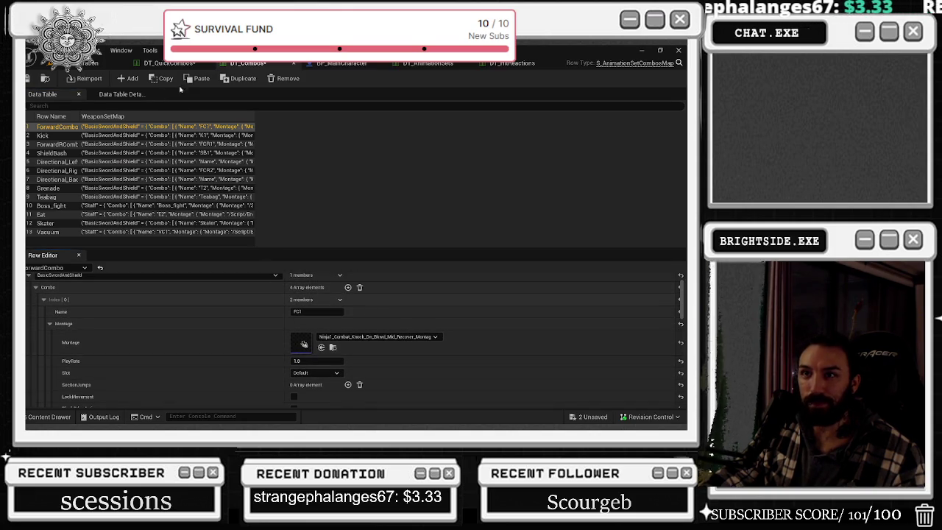
{"action": "left_click", "coordinate": [173, 63]}
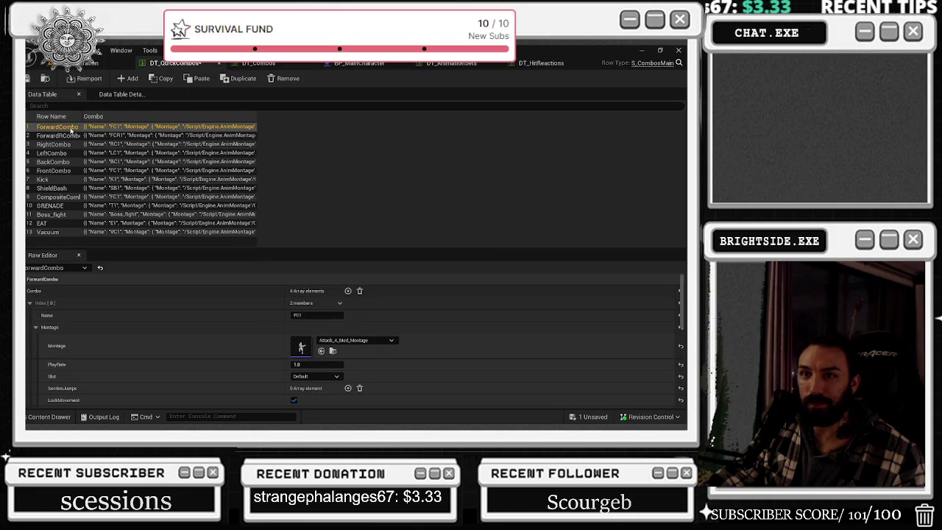
{"action": "left_click", "coordinate": [322, 351]}
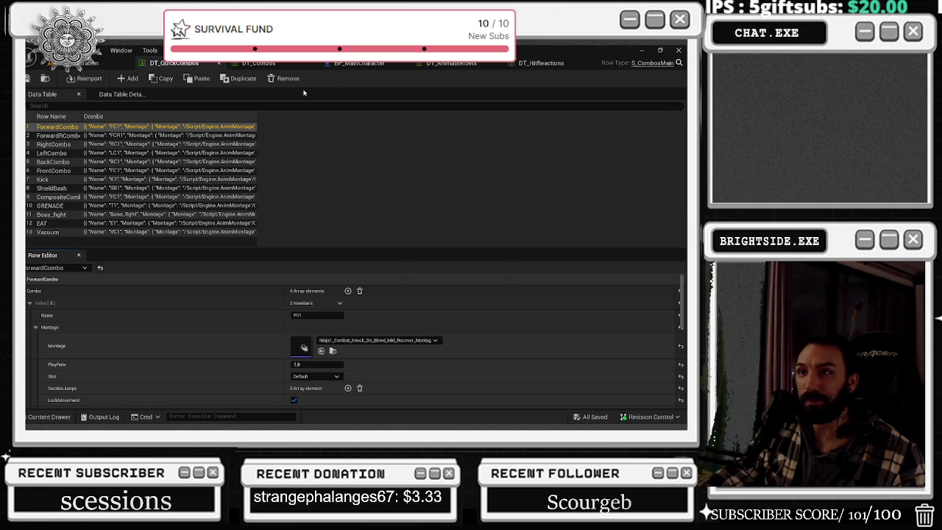
{"action": "left_click", "coordinate": [114, 66]}
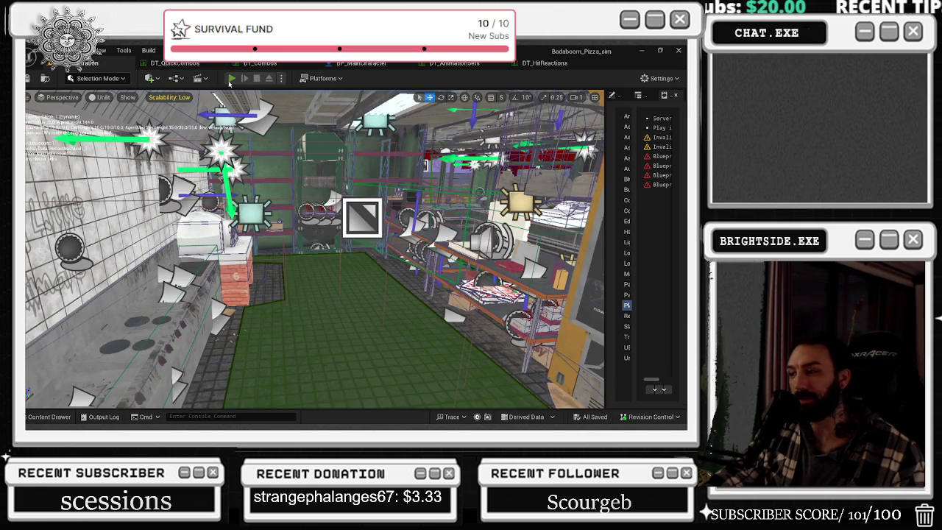
Start a Play-in-Editor session and switch the game camera to third-person.
{"action": "left_click", "coordinate": [231, 78]}
{"action": "key", "text": "alt+Tab"}
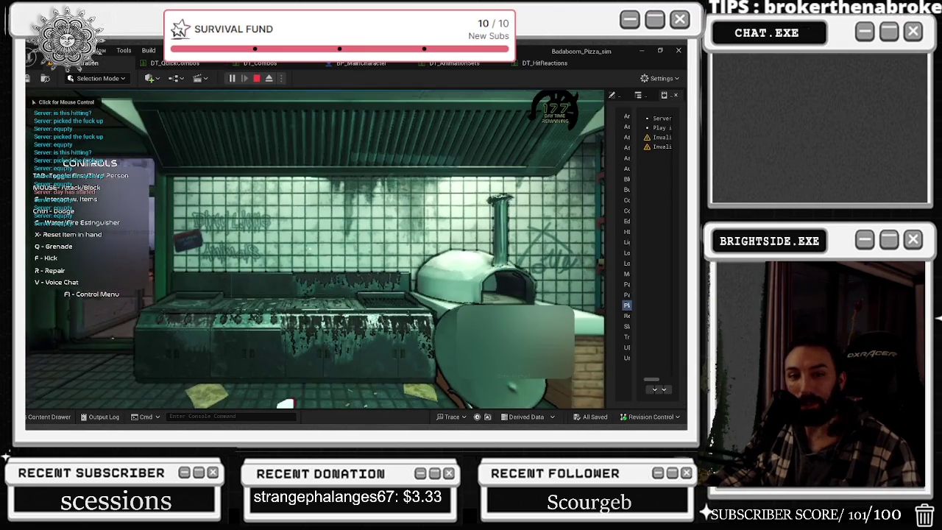
{"action": "left_click", "coordinate": [315, 249]}
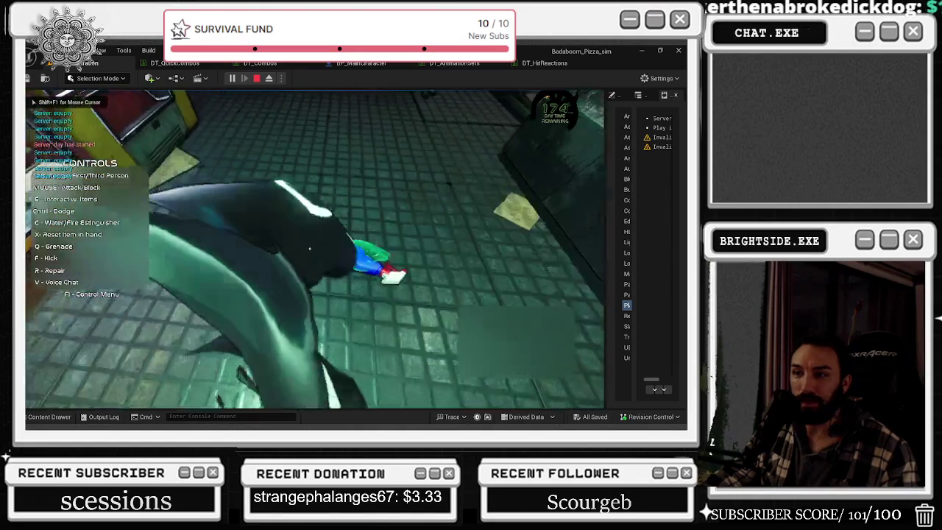
{"action": "key", "text": "Tab"}
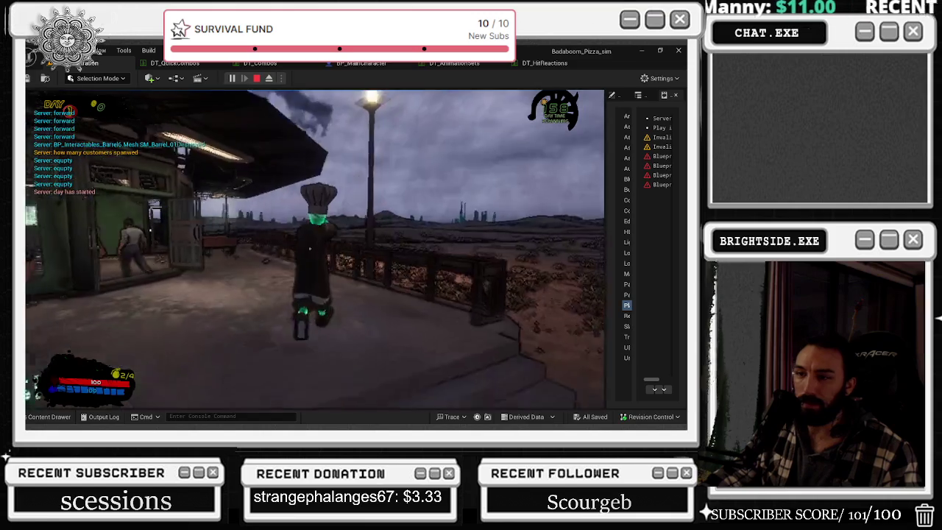
Test the ForwardCombo knockdown with left and right attacks, then stop the session.
{"action": "left_click", "coordinate": [309, 249]}
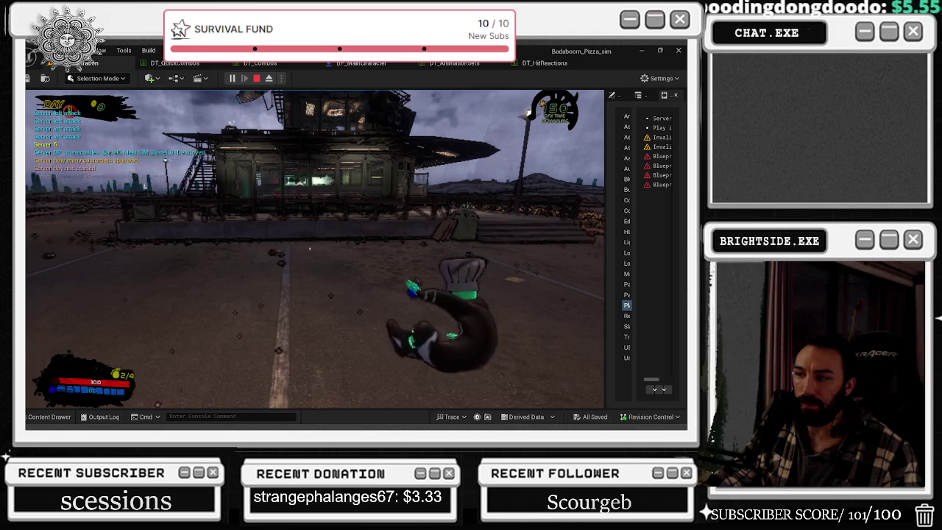
{"action": "right_click", "coordinate": [309, 249]}
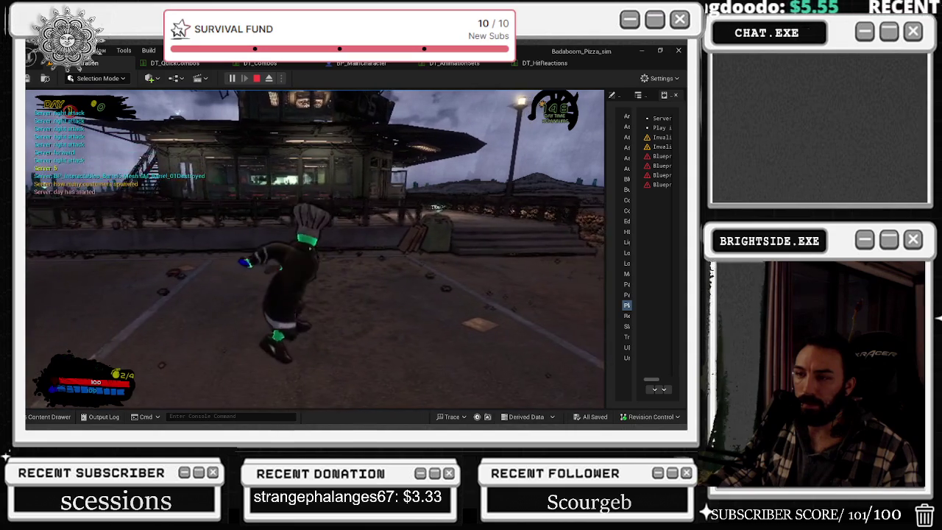
{"action": "right_click", "coordinate": [309, 249]}
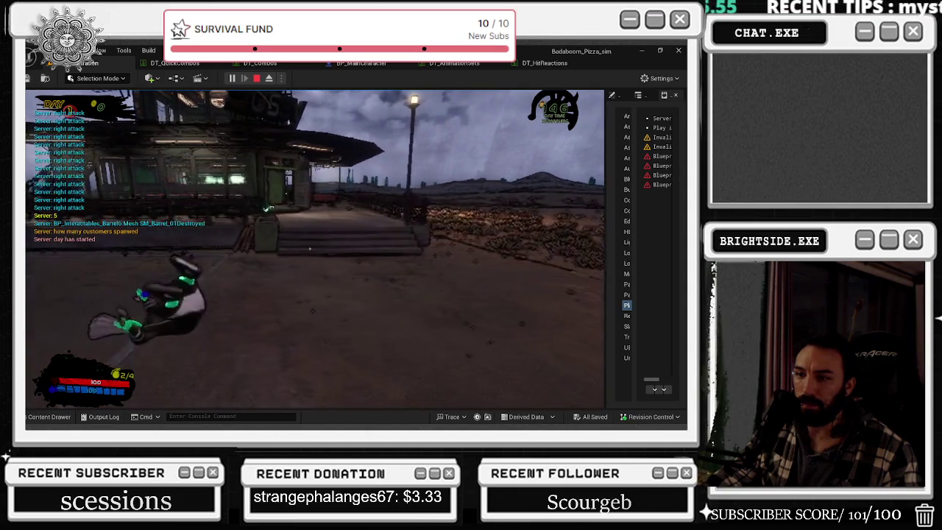
{"action": "key", "text": "w"}
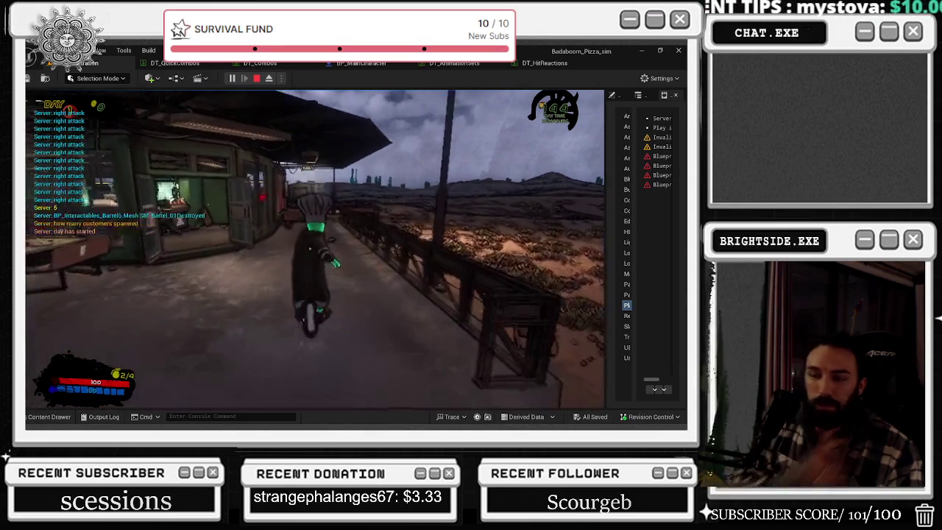
{"action": "key", "text": "Escape"}
{"action": "key", "text": "alt+Tab"}
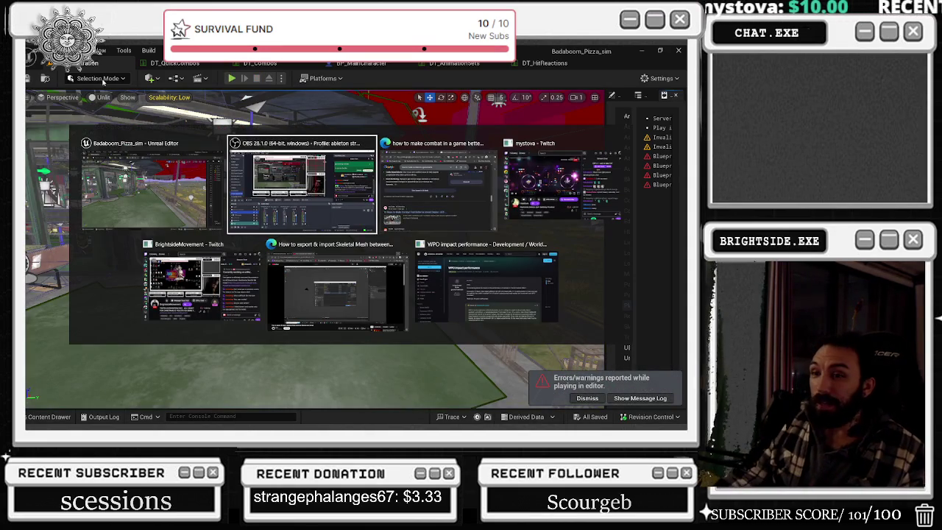
{"action": "key", "text": "Escape"}
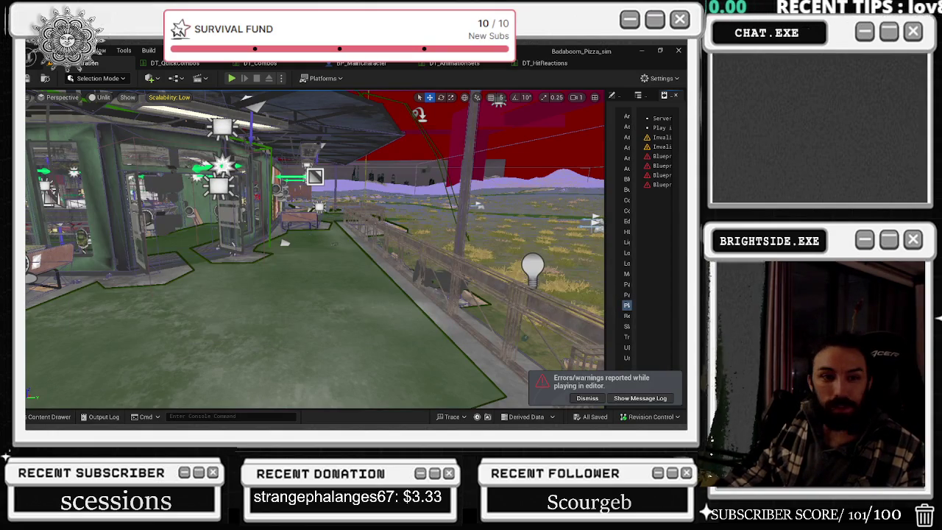
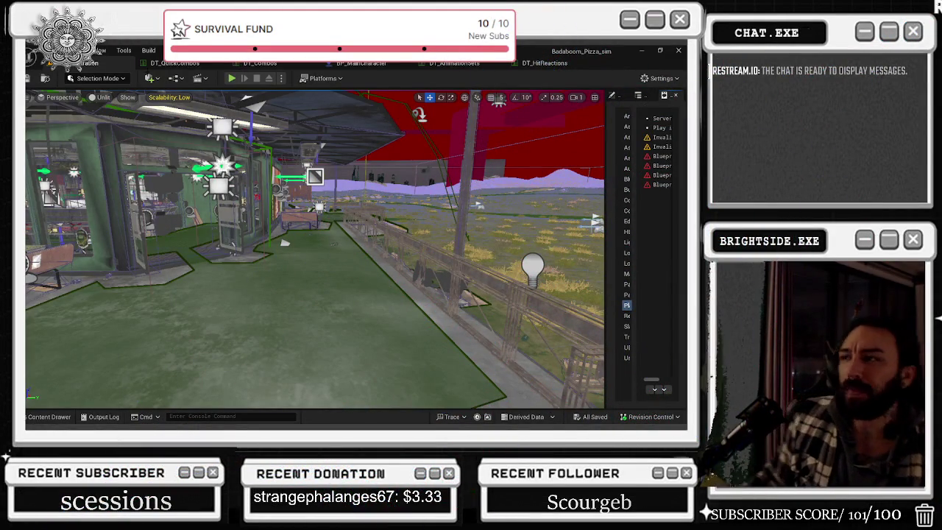
View the DT_HitReactions, DT_AnimationSets and DT_QuickCombos data tables in turn.
{"action": "left_click", "coordinate": [548, 64]}
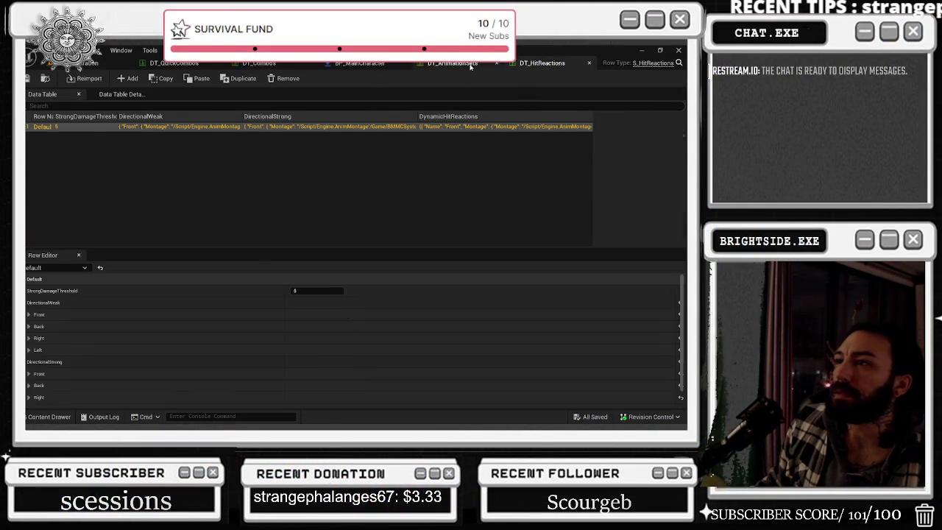
{"action": "left_click", "coordinate": [444, 64]}
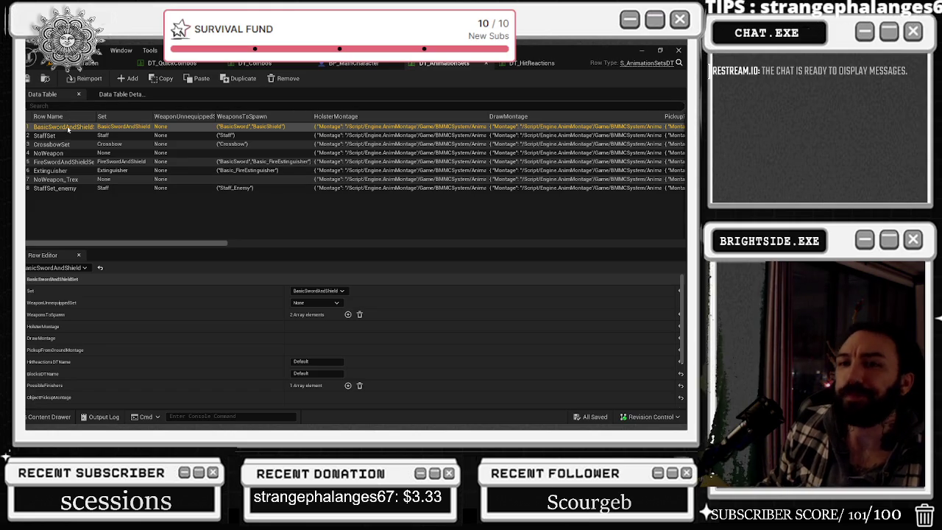
{"action": "left_click", "coordinate": [175, 63]}
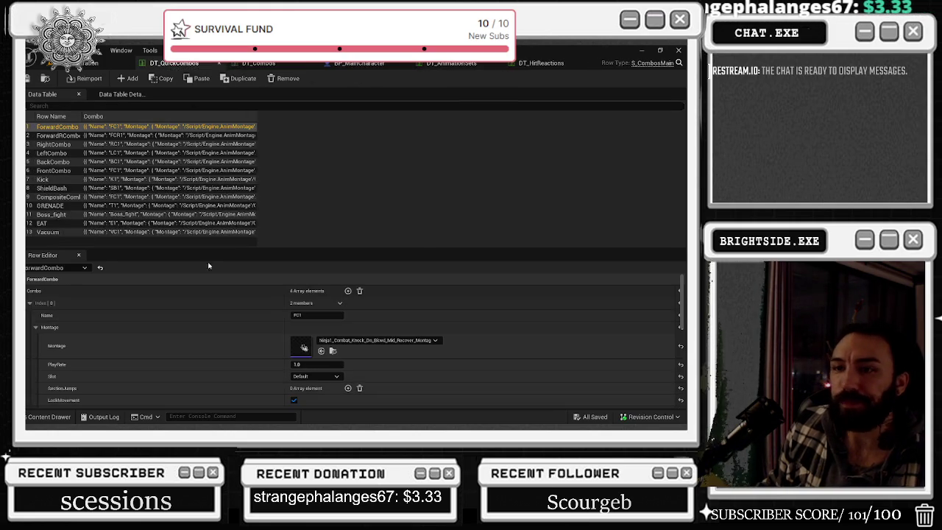
Review the montages of ForwardCombo's FC1–FC4 steps in the Row Editor.
{"action": "scroll", "coordinate": [458, 341], "scroll_direction": "down", "scroll_amount": 5}
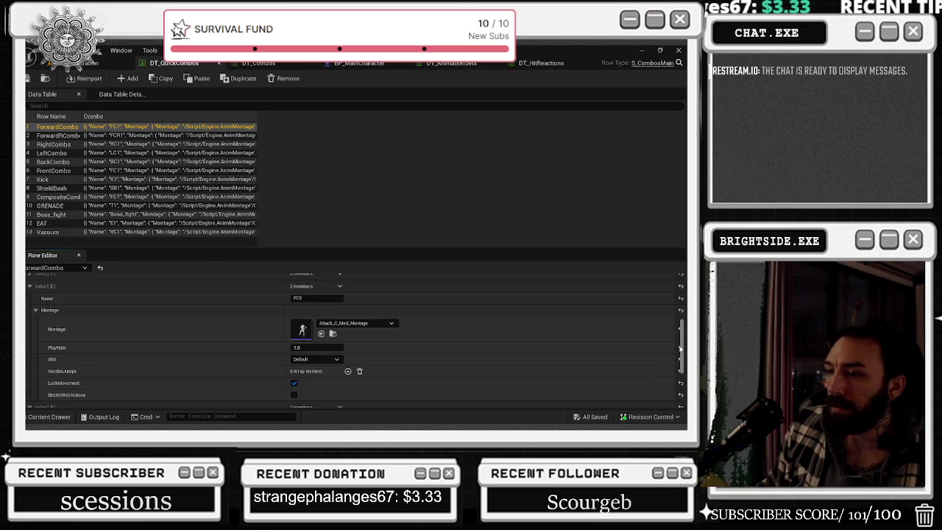
{"action": "scroll", "coordinate": [342, 326], "scroll_direction": "down", "scroll_amount": 3}
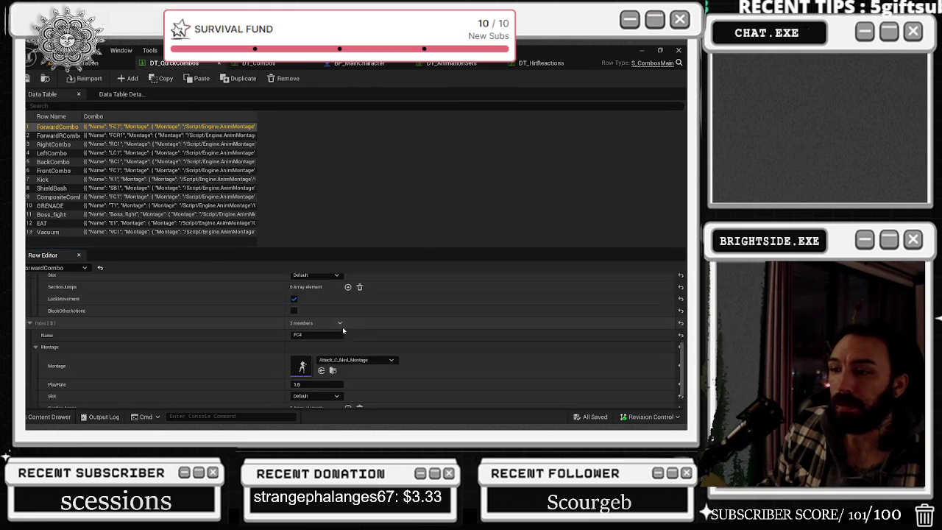
{"action": "scroll", "coordinate": [450, 372], "scroll_direction": "up", "scroll_amount": 3}
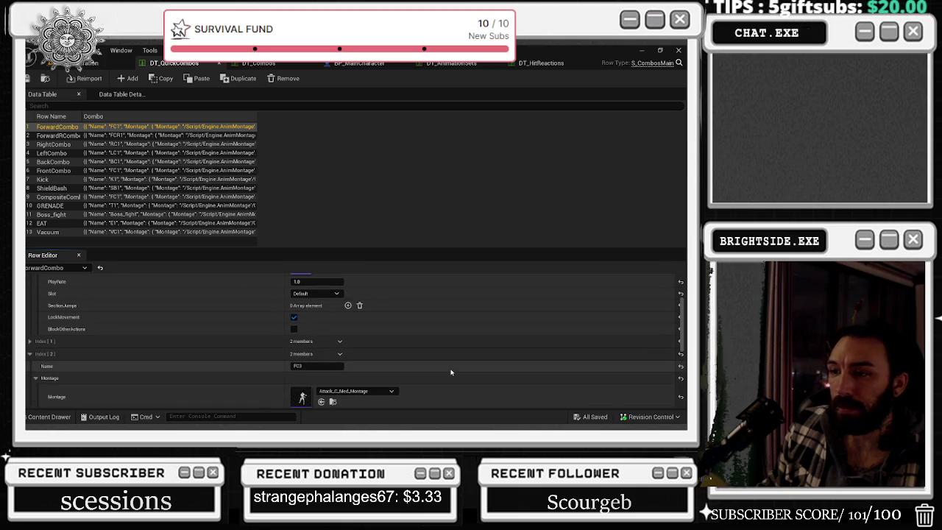
{"action": "scroll", "coordinate": [451, 373], "scroll_direction": "up", "scroll_amount": 5}
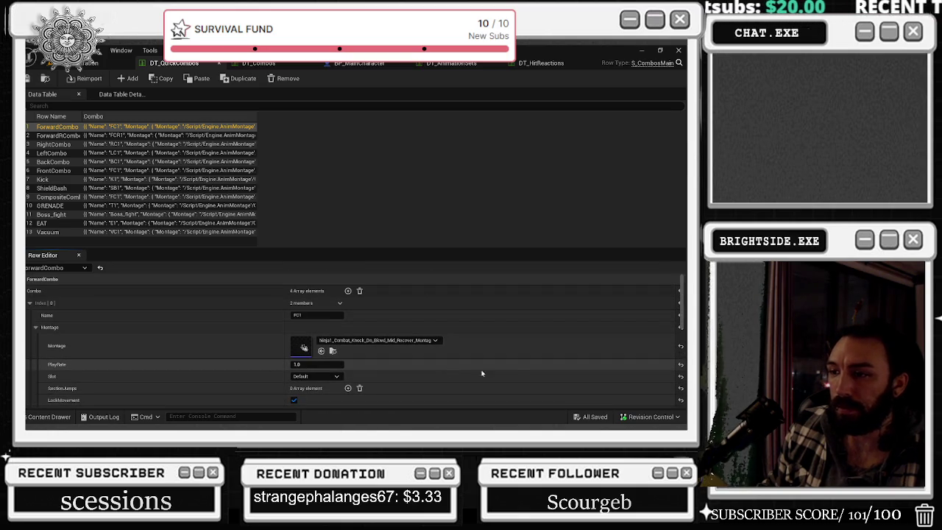
{"action": "scroll", "coordinate": [671, 344], "scroll_direction": "down", "scroll_amount": 5}
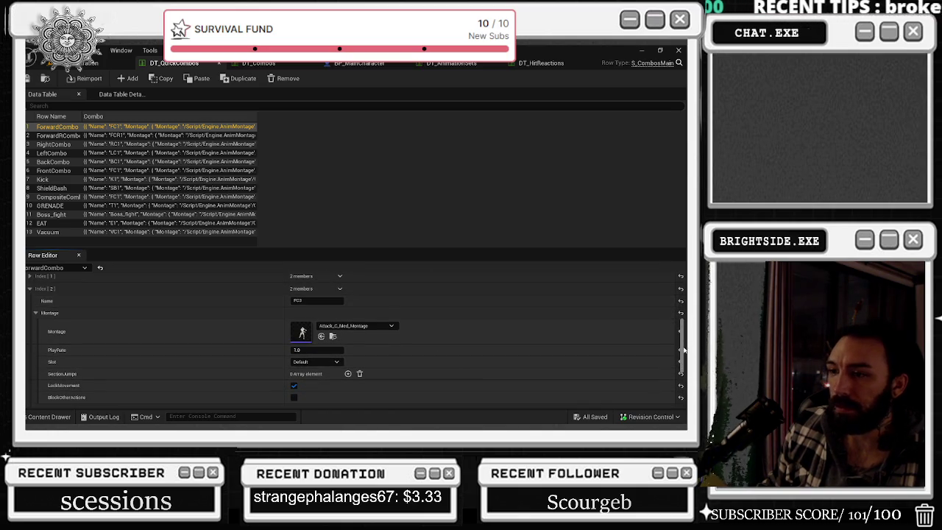
{"action": "scroll", "coordinate": [661, 340], "scroll_direction": "up", "scroll_amount": 2}
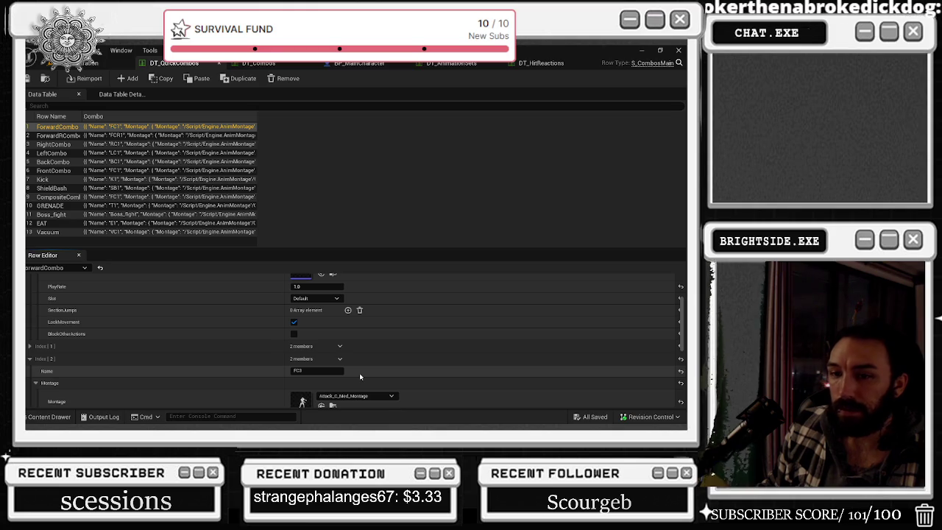
{"action": "scroll", "coordinate": [681, 337], "scroll_direction": "up", "scroll_amount": 5}
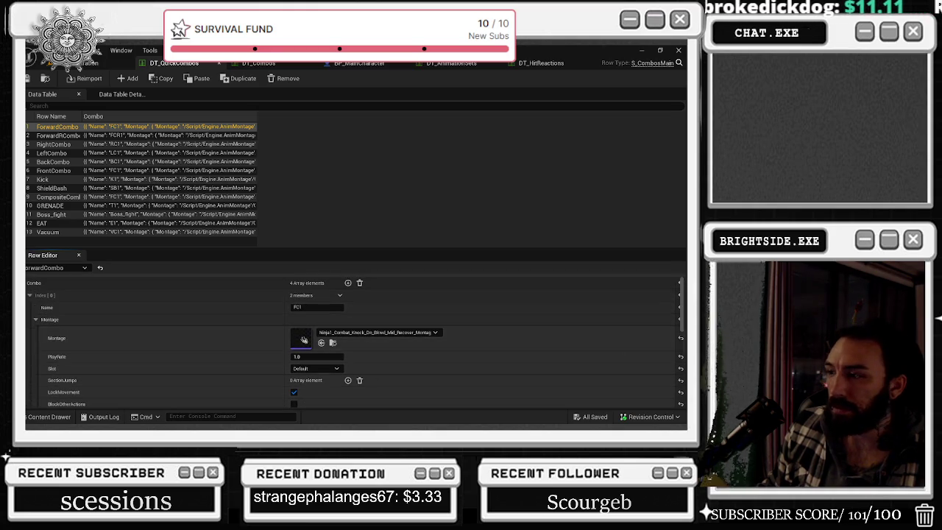
{"action": "scroll", "coordinate": [558, 358], "scroll_direction": "down", "scroll_amount": 5}
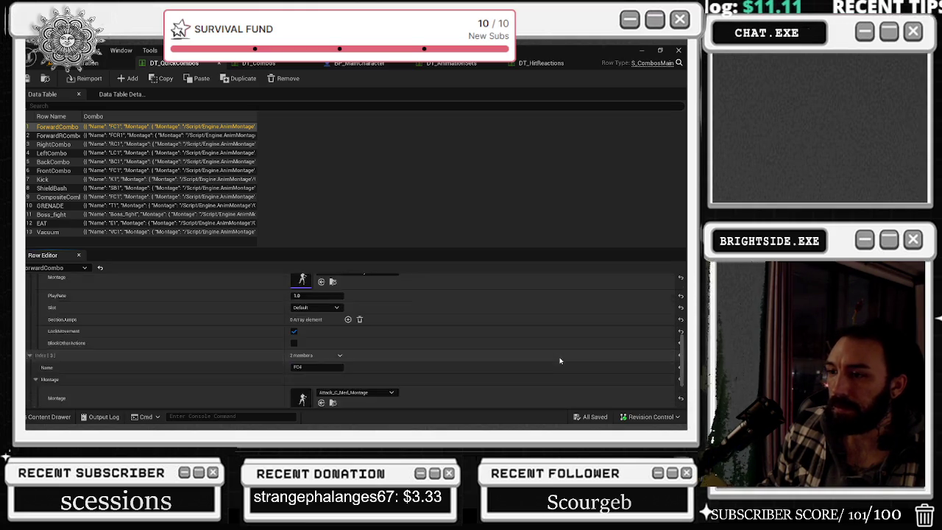
{"action": "scroll", "coordinate": [558, 358], "scroll_direction": "up", "scroll_amount": 2}
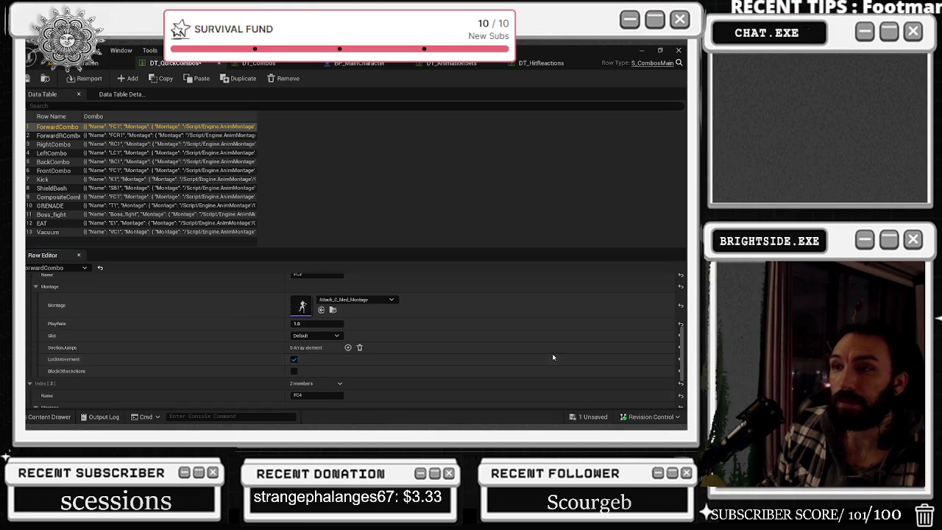
Undo the last two edits so FC1 uses Attack_A_Med_Montage again.
{"action": "key", "text": "ctrl+z"}
{"action": "scroll", "coordinate": [524, 330], "scroll_direction": "up", "scroll_amount": 1}
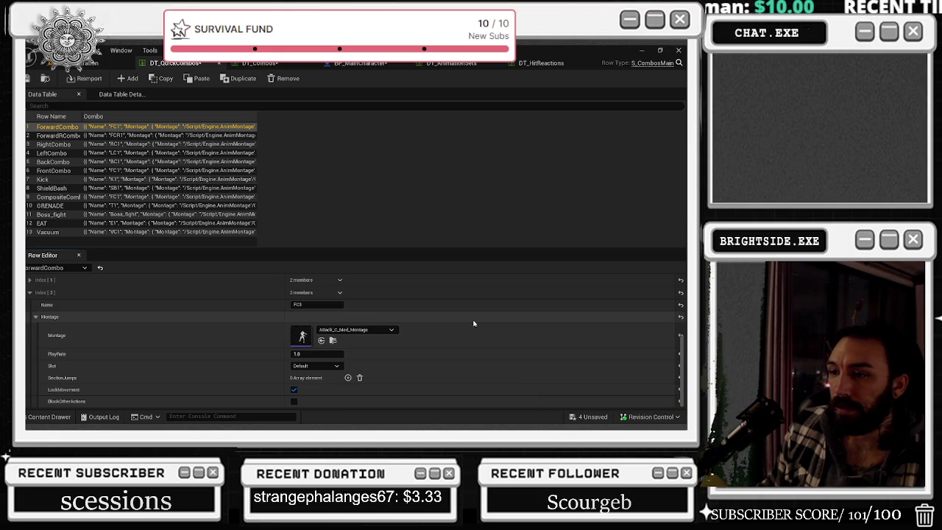
{"action": "key", "text": "ctrl+z"}
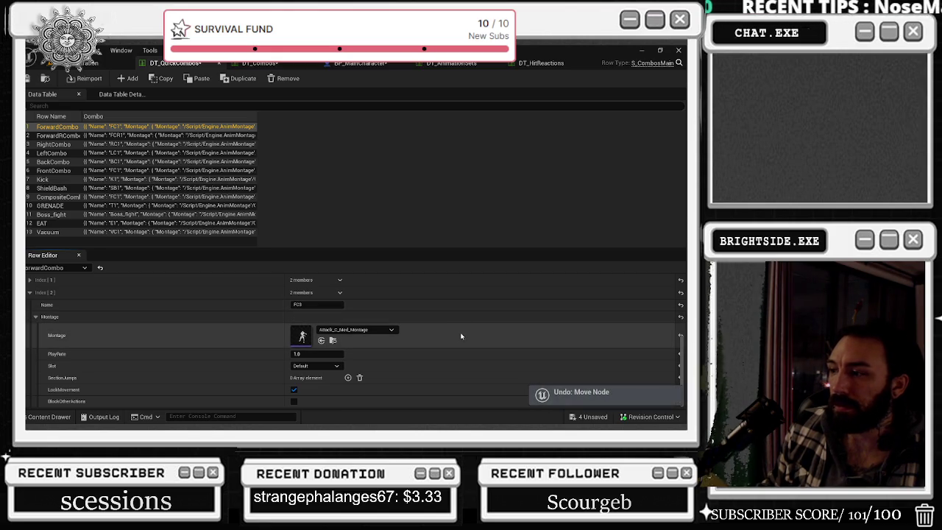
{"action": "scroll", "coordinate": [457, 319], "scroll_direction": "up", "scroll_amount": 3}
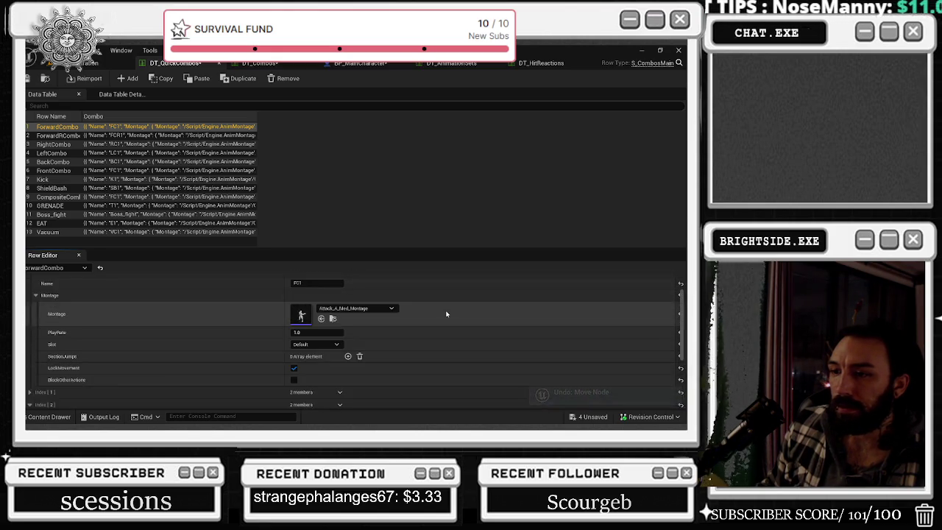
{"action": "scroll", "coordinate": [449, 318], "scroll_direction": "down", "scroll_amount": 3}
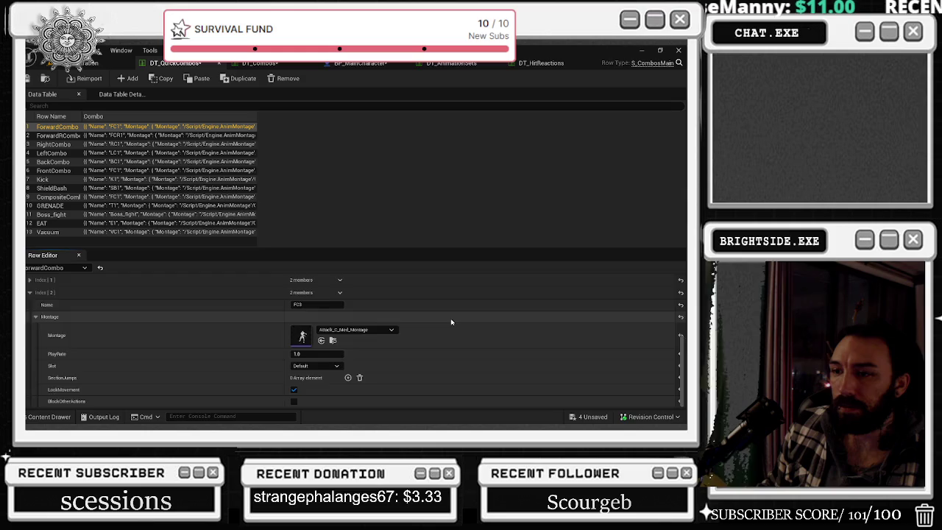
In DT_Combos, select Directional_Left, then Directional_Right to show its FCR1 and FCR2 entries.
{"action": "left_click", "coordinate": [257, 62]}
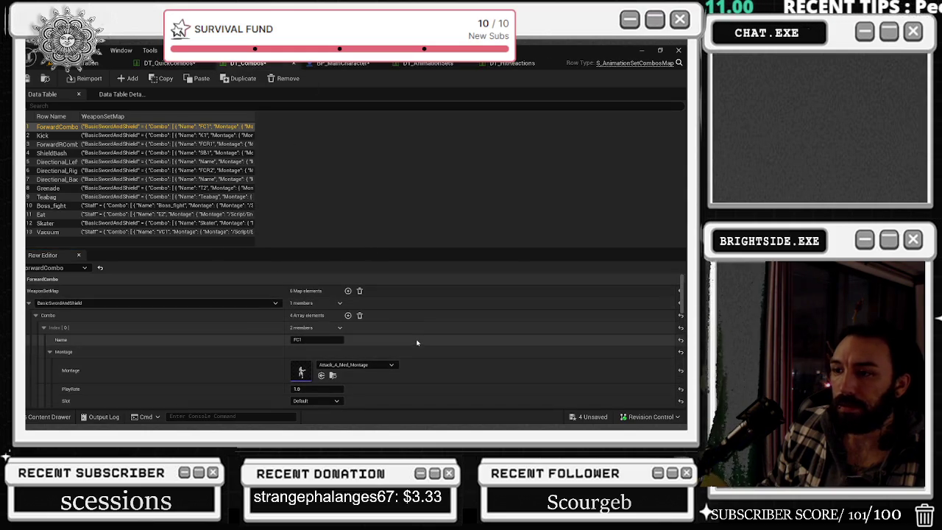
{"action": "scroll", "coordinate": [144, 329], "scroll_direction": "down", "scroll_amount": 2}
{"action": "scroll", "coordinate": [145, 332], "scroll_direction": "down", "scroll_amount": 5}
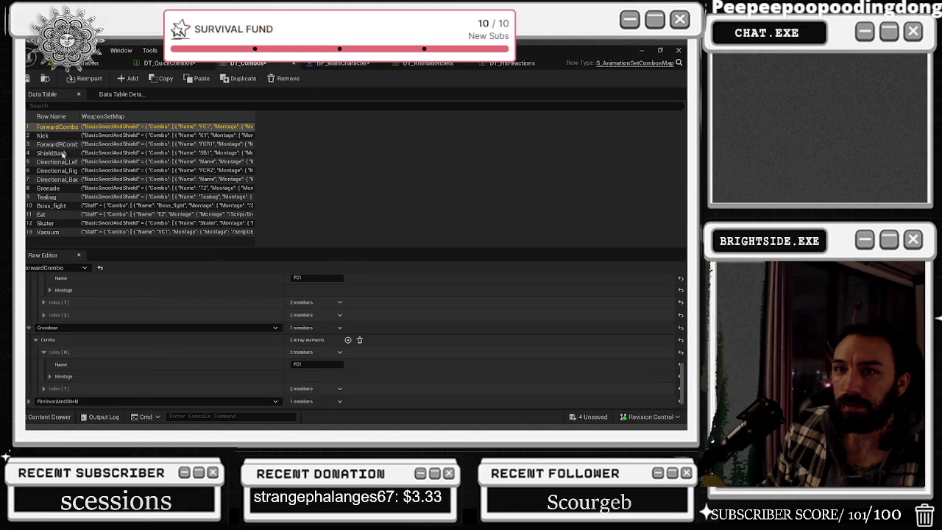
{"action": "left_click", "coordinate": [59, 162]}
{"action": "left_click", "coordinate": [61, 172]}
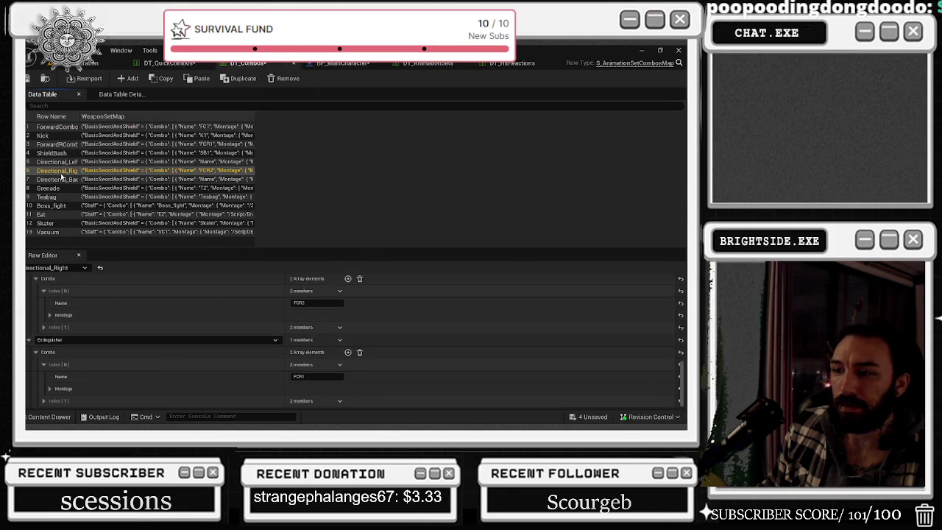
Look through the editing options menu, then return to the Unreal editor window.
{"action": "left_click", "coordinate": [67, 50]}
{"action": "left_click", "coordinate": [154, 150]}
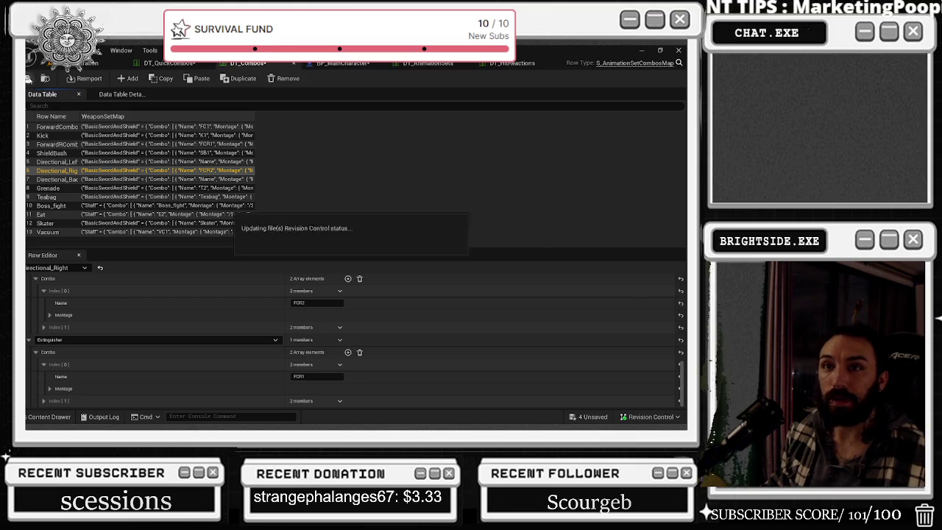
{"action": "key", "text": "alt+Tab"}
{"action": "left_click", "coordinate": [537, 189]}
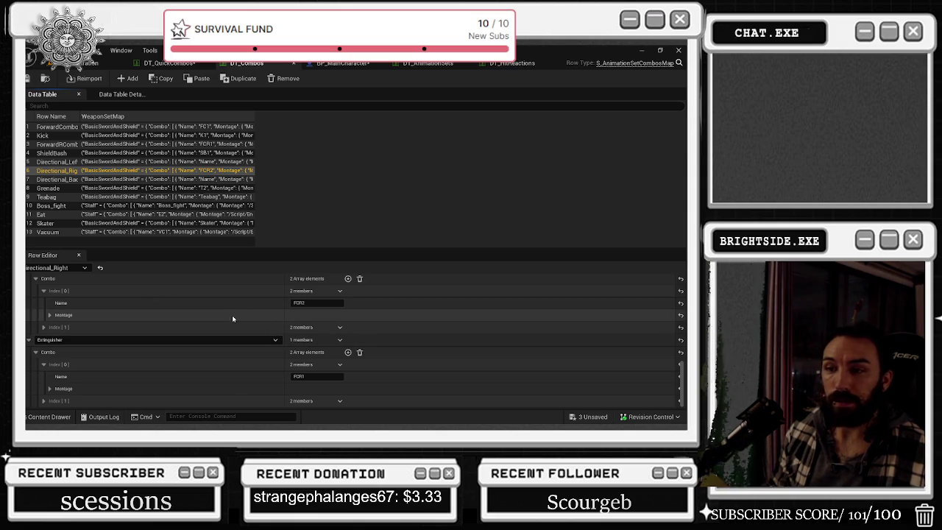
Select the Directional_Left row and expand its FCR2 step and first step's montage details.
{"action": "left_click", "coordinate": [56, 154]}
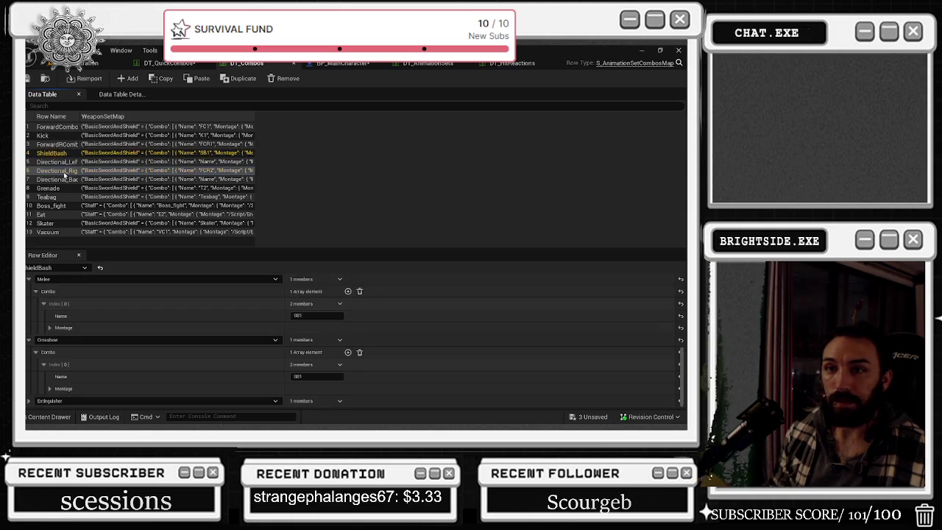
{"action": "left_click", "coordinate": [62, 161]}
{"action": "scroll", "coordinate": [196, 344], "scroll_direction": "down", "scroll_amount": 1}
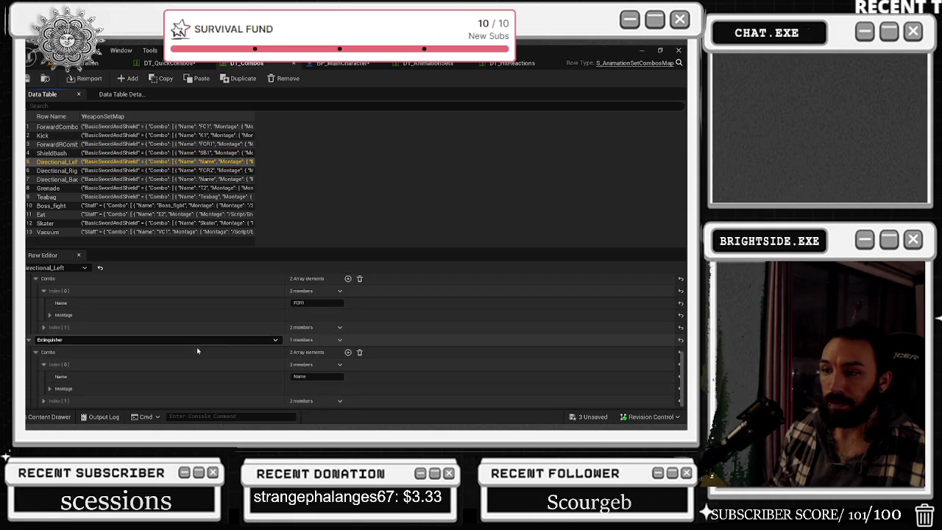
{"action": "scroll", "coordinate": [230, 349], "scroll_direction": "down", "scroll_amount": 1}
{"action": "left_click", "coordinate": [43, 376]}
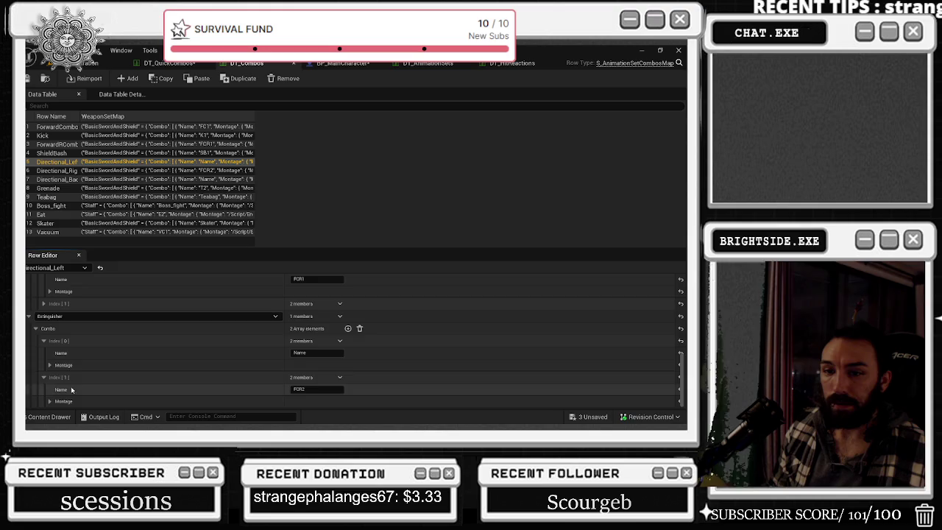
{"action": "left_click", "coordinate": [49, 365]}
{"action": "scroll", "coordinate": [118, 380], "scroll_direction": "down", "scroll_amount": 3}
{"action": "scroll", "coordinate": [60, 396], "scroll_direction": "up", "scroll_amount": 3}
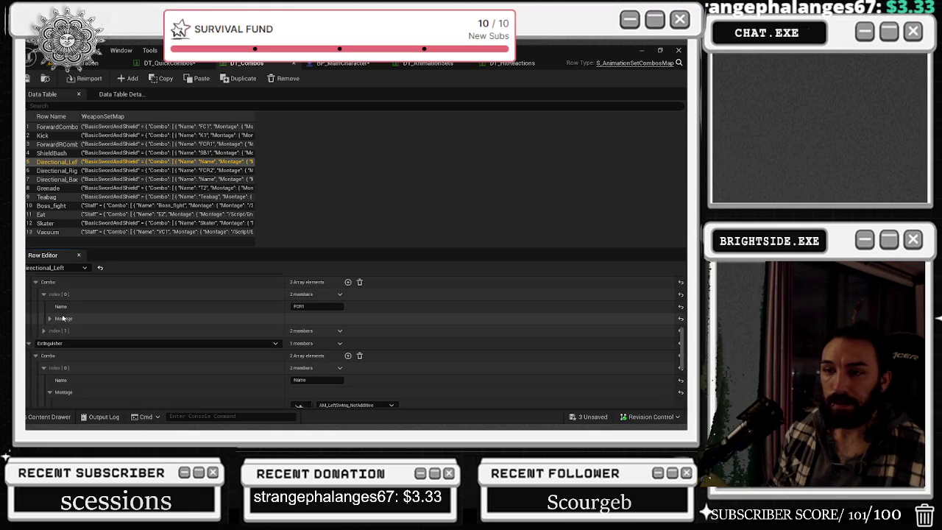
Inspect the FCR1 step's AM_LeftSwing montage and the FCR2 step's montage details.
{"action": "left_click", "coordinate": [49, 318]}
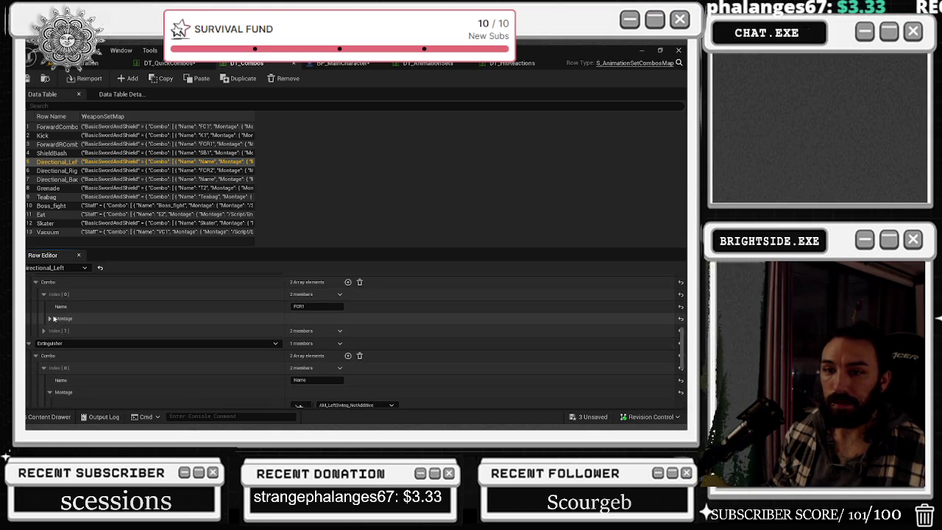
{"action": "left_click", "coordinate": [131, 318]}
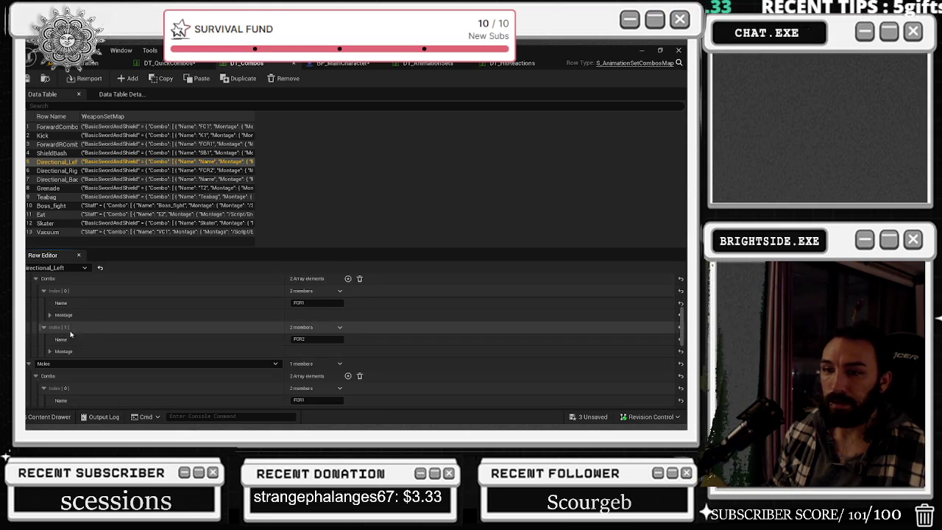
{"action": "left_click", "coordinate": [50, 351]}
{"action": "scroll", "coordinate": [179, 339], "scroll_direction": "up", "scroll_amount": 2}
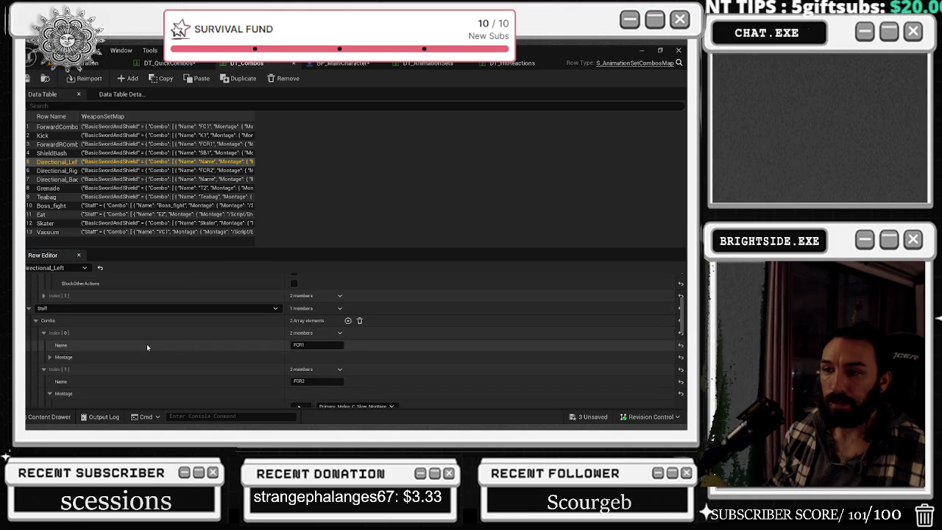
{"action": "left_click", "coordinate": [49, 356]}
Select ForwardCombo and expand FC2 and FC4 montages, revealing Attack_D_Med_Montage at rate 1.0.
{"action": "left_click", "coordinate": [146, 151]}
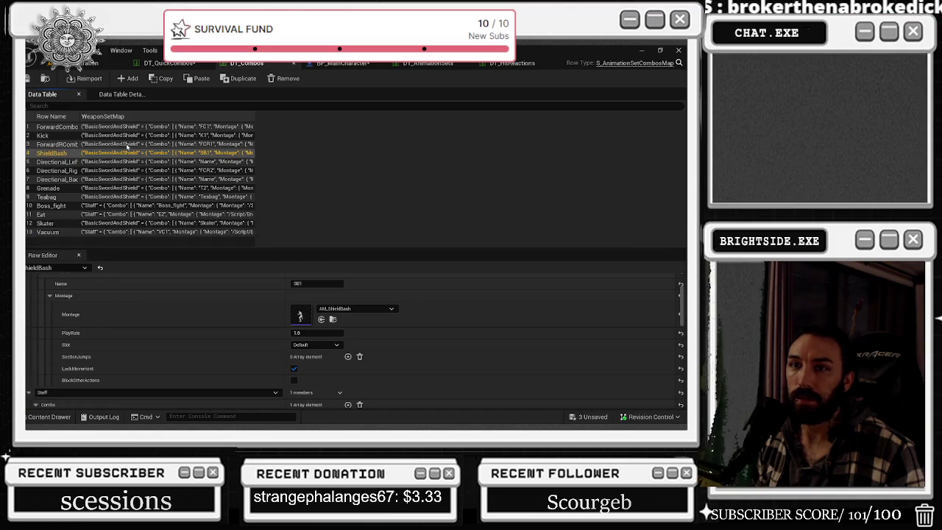
{"action": "left_click", "coordinate": [145, 145]}
{"action": "left_click", "coordinate": [146, 126]}
{"action": "scroll", "coordinate": [235, 324], "scroll_direction": "down", "scroll_amount": 5}
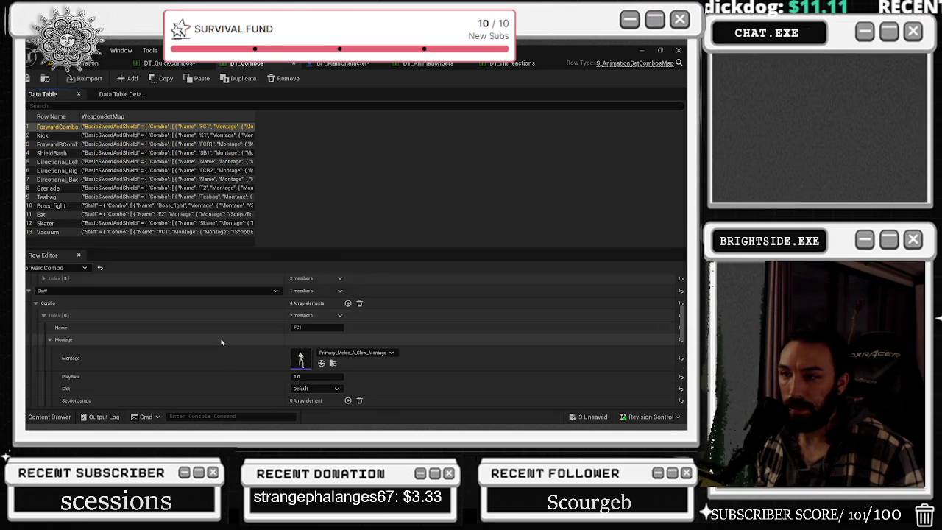
{"action": "scroll", "coordinate": [221, 342], "scroll_direction": "down", "scroll_amount": 3}
{"action": "left_click", "coordinate": [43, 350]}
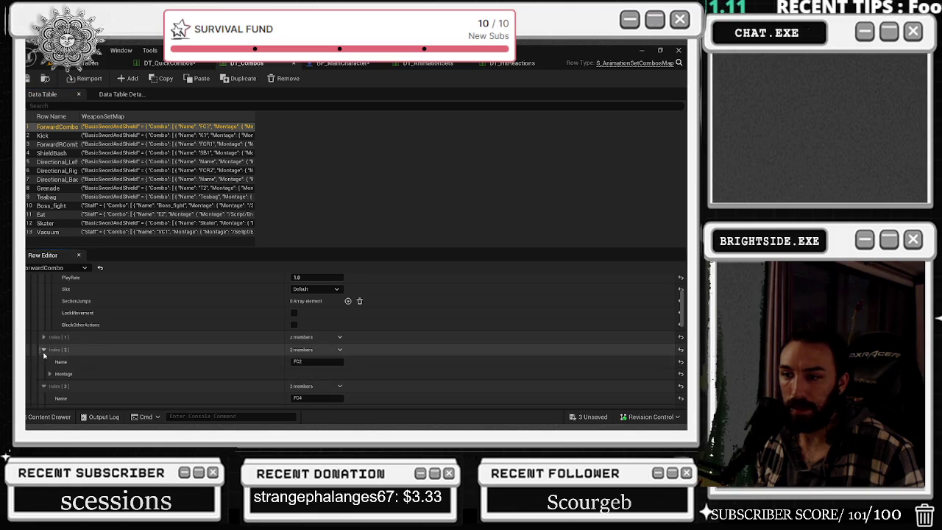
{"action": "left_click", "coordinate": [50, 374]}
{"action": "scroll", "coordinate": [52, 353], "scroll_direction": "down", "scroll_amount": 3}
{"action": "left_click", "coordinate": [52, 351]}
{"action": "scroll", "coordinate": [134, 354], "scroll_direction": "down", "scroll_amount": 2}
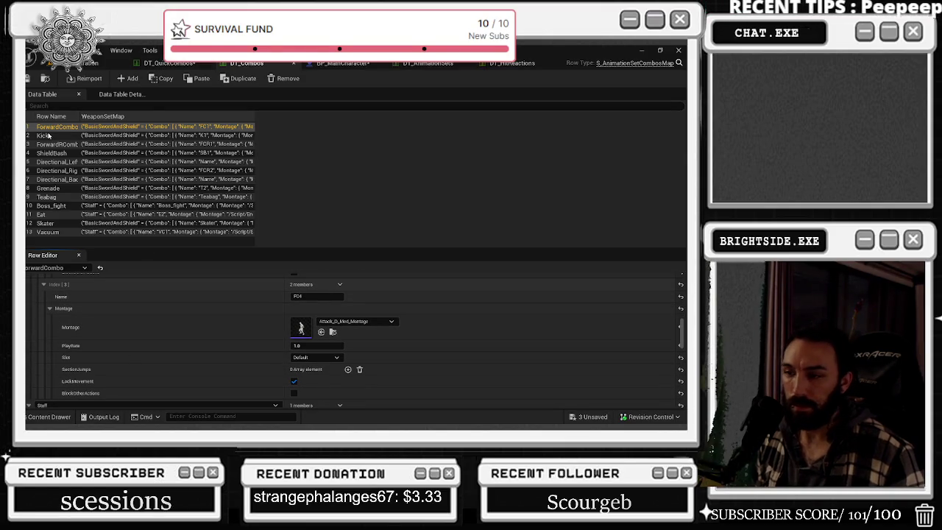
In DT_QuickCombos, compare BackCombo and FrontCombo, then return to ForwardCombo's FC1 Attack_A_Med_Montage.
{"action": "left_click", "coordinate": [169, 63]}
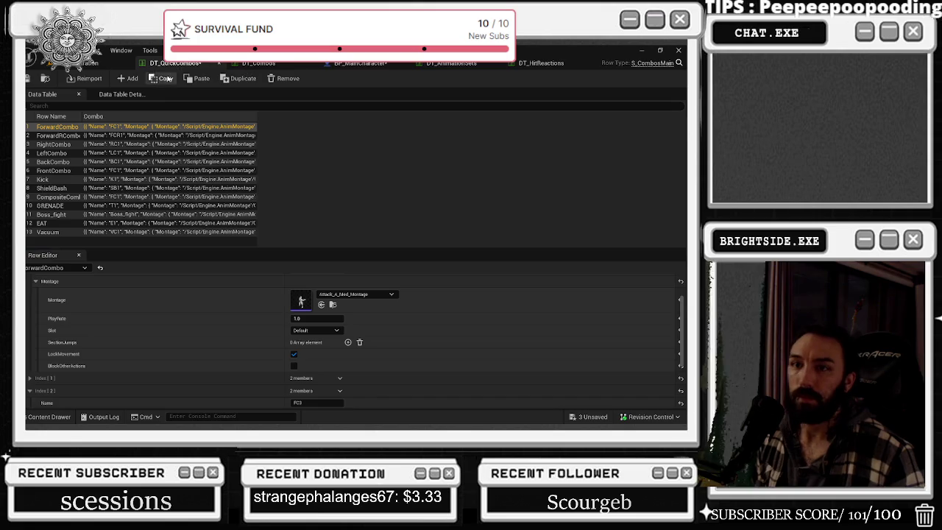
{"action": "scroll", "coordinate": [205, 320], "scroll_direction": "up", "scroll_amount": 1}
{"action": "scroll", "coordinate": [207, 334], "scroll_direction": "down", "scroll_amount": 5}
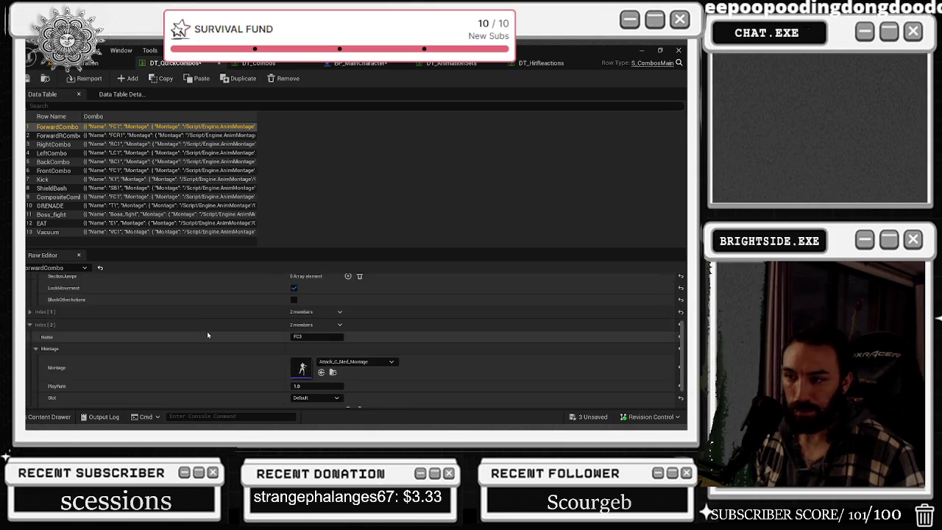
{"action": "scroll", "coordinate": [75, 337], "scroll_direction": "up", "scroll_amount": 3}
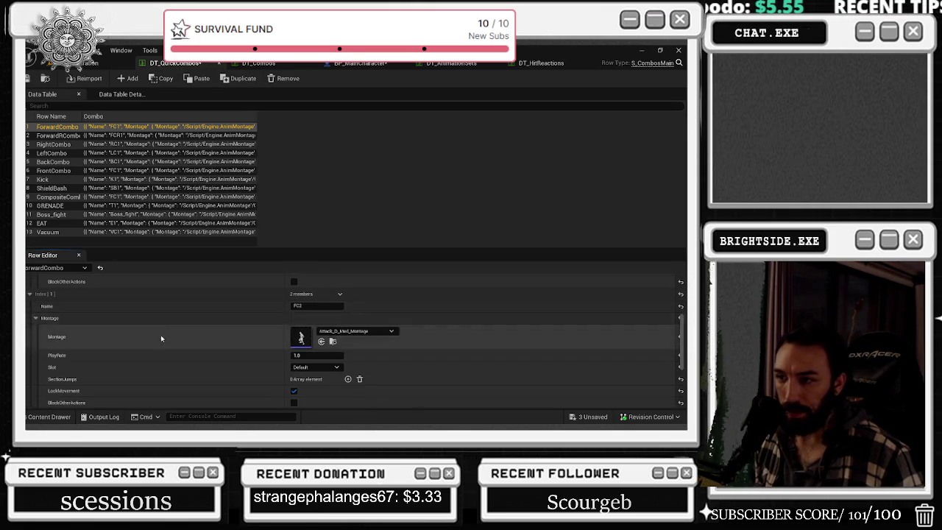
{"action": "scroll", "coordinate": [151, 331], "scroll_direction": "up", "scroll_amount": 3}
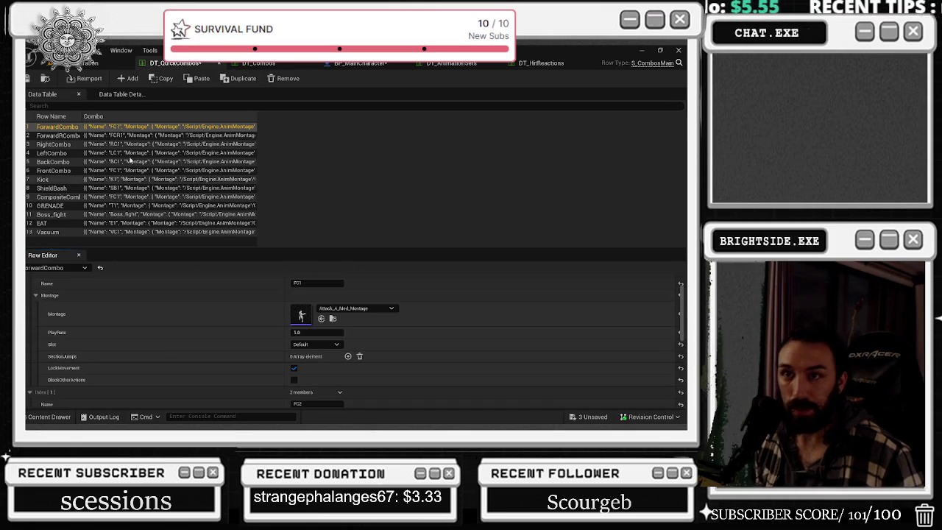
{"action": "left_click", "coordinate": [64, 162]}
{"action": "left_click", "coordinate": [64, 171]}
{"action": "left_click", "coordinate": [64, 162]}
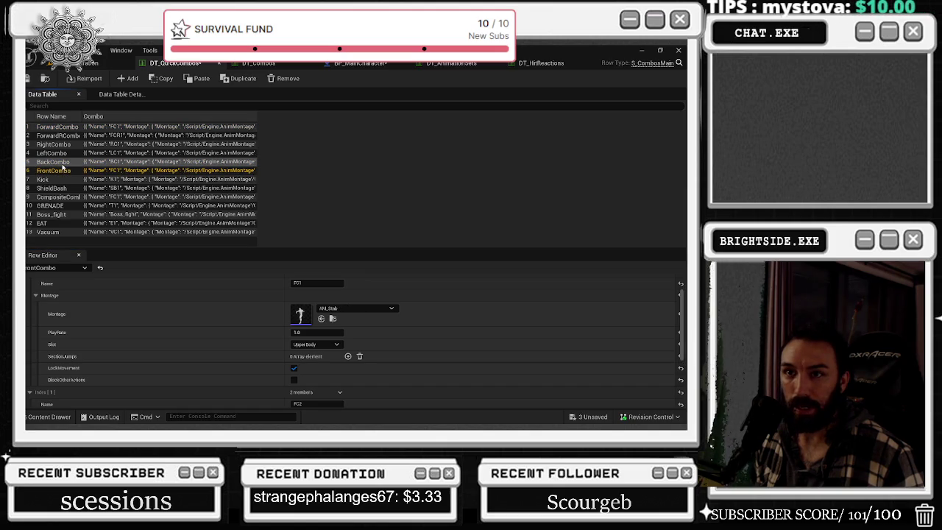
{"action": "scroll", "coordinate": [177, 338], "scroll_direction": "up", "scroll_amount": 2}
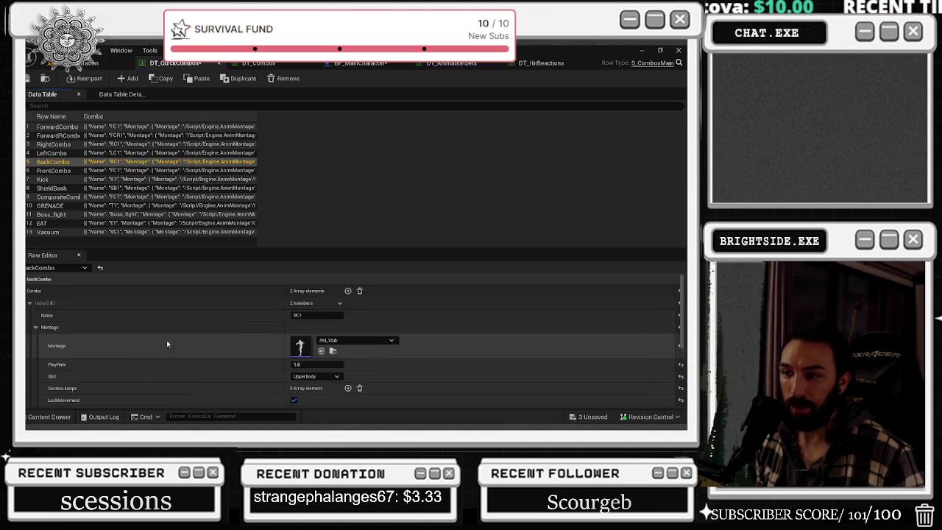
{"action": "left_click", "coordinate": [56, 127]}
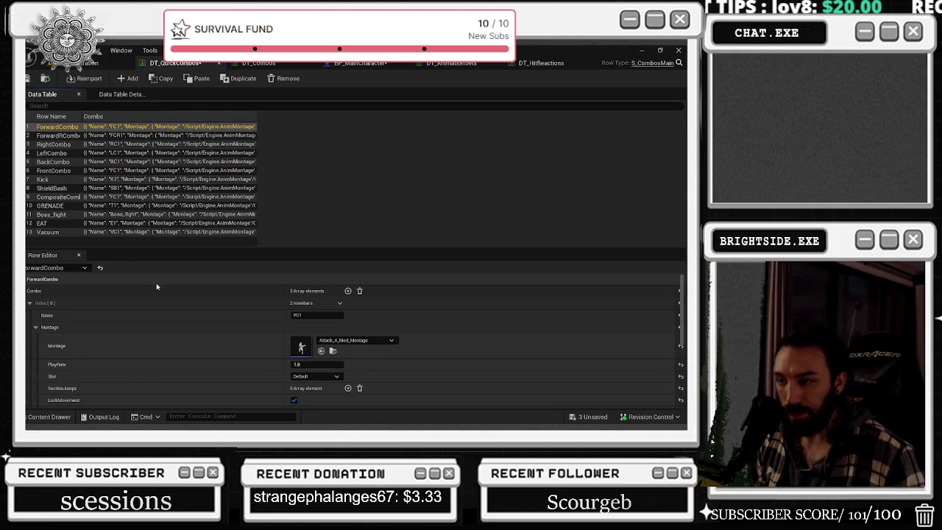
{"action": "scroll", "coordinate": [184, 338], "scroll_direction": "down", "scroll_amount": 1}
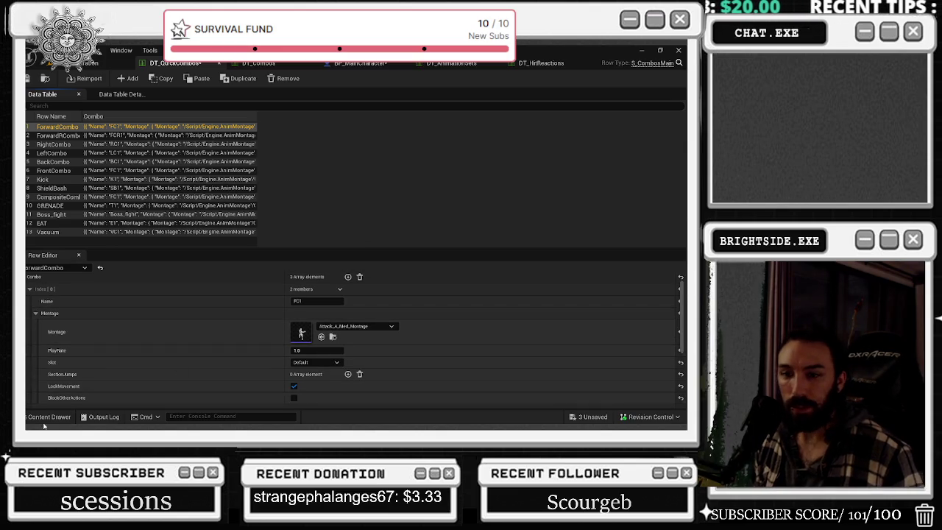
Search 'NINJ' and assign Ninja1_Combat_Knock_Dn_Bkwd_Mid_Recover_Montage to FC1.
{"action": "type", "text": "NINJ"}
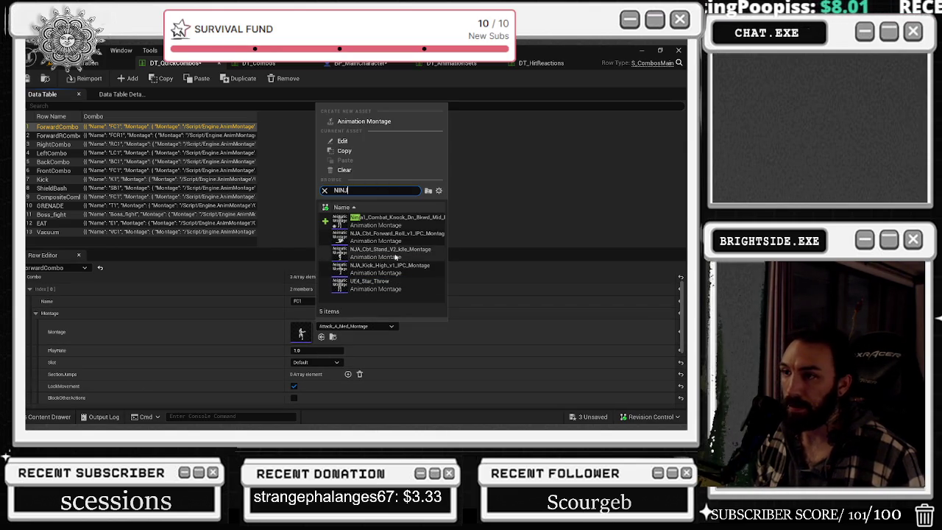
{"action": "mouse_move", "coordinate": [395, 272]}
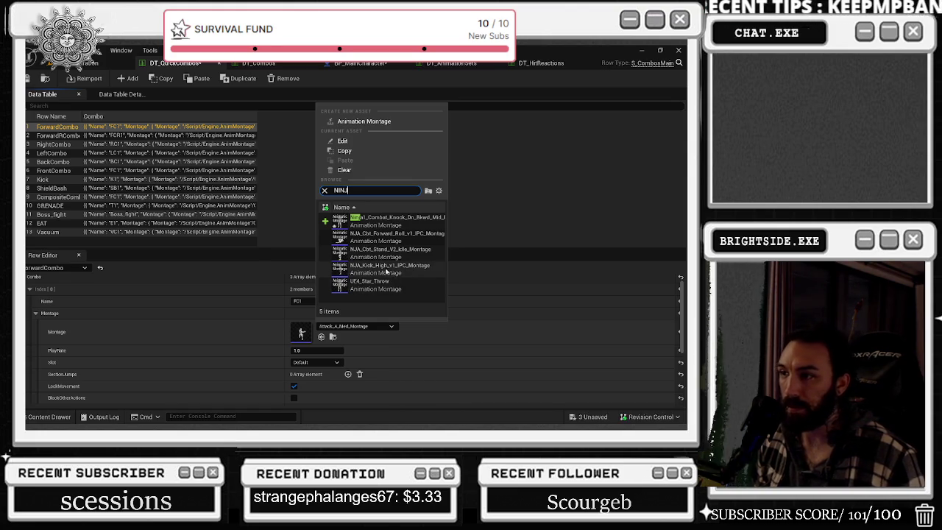
{"action": "left_click", "coordinate": [372, 222]}
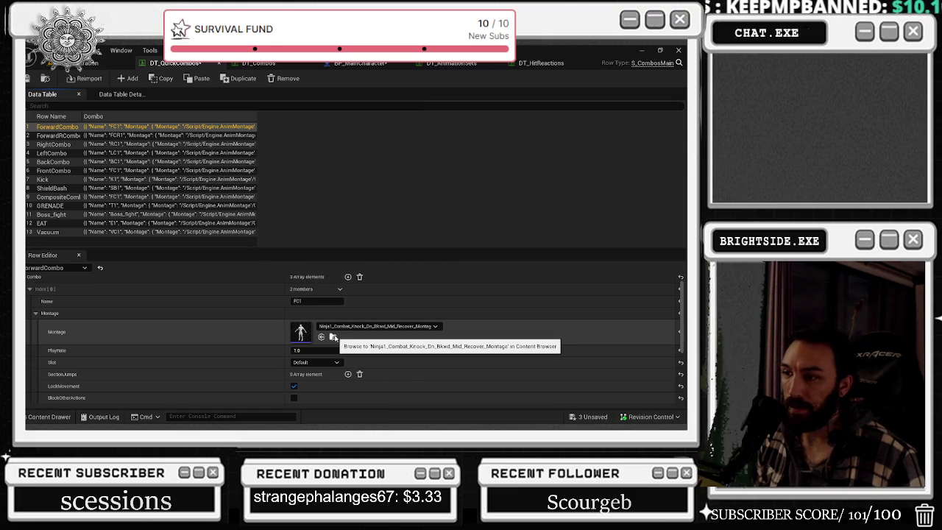
Locate the montage in the Content Drawer, close it, and return to the level view.
{"action": "left_click", "coordinate": [333, 337]}
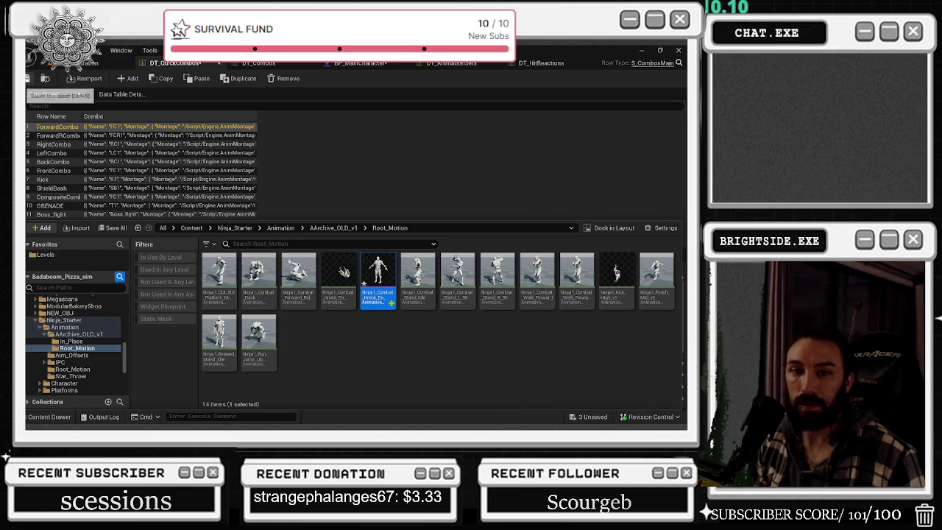
{"action": "left_click", "coordinate": [44, 94]}
{"action": "left_click", "coordinate": [87, 62]}
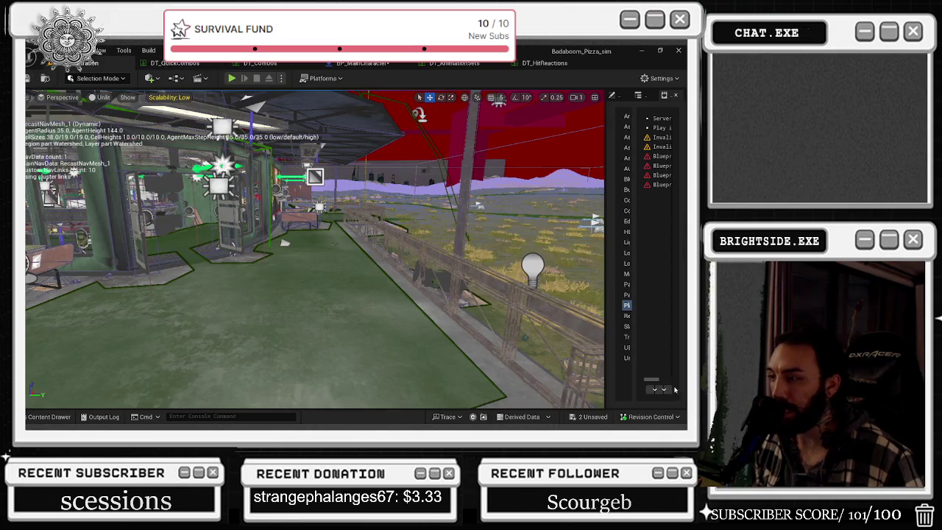
Save the 2 unsaved assets and start Play-In-Editor.
{"action": "left_click", "coordinate": [598, 420]}
{"action": "left_click", "coordinate": [426, 336]}
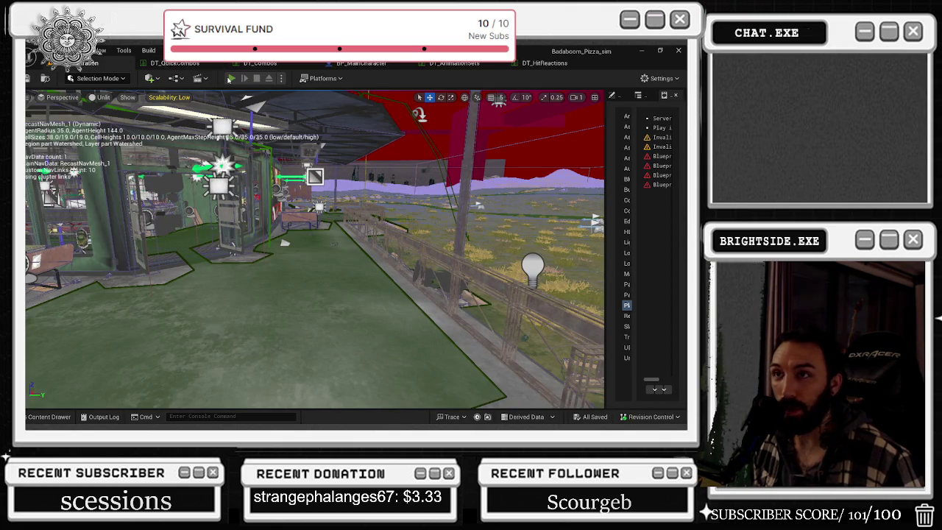
{"action": "key", "text": "alt+p"}
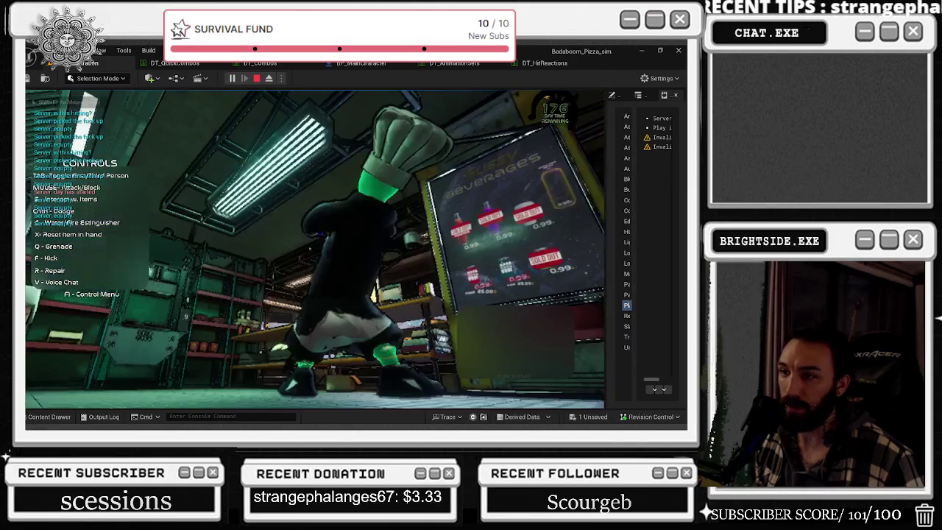
Run the character around the parking lot and attack to test the combo, then stop playing.
{"action": "key", "text": "w"}
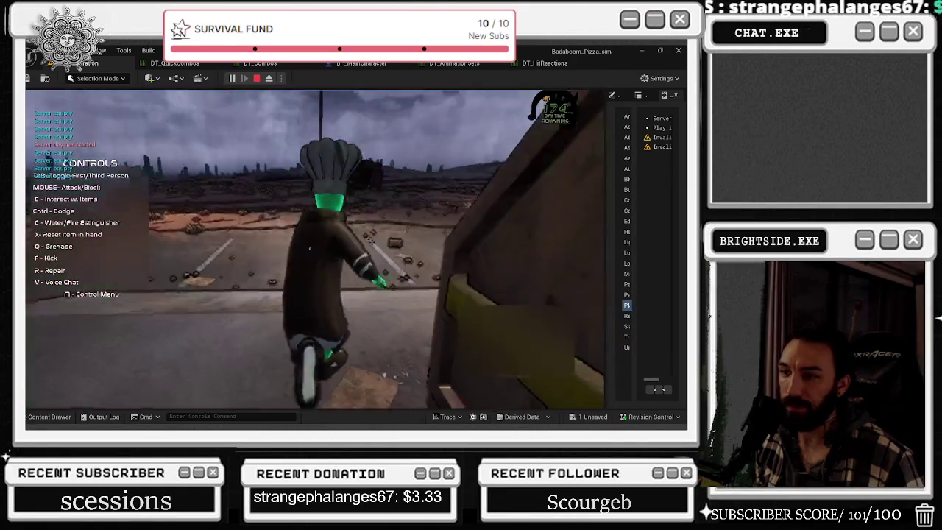
{"action": "key", "text": "w"}
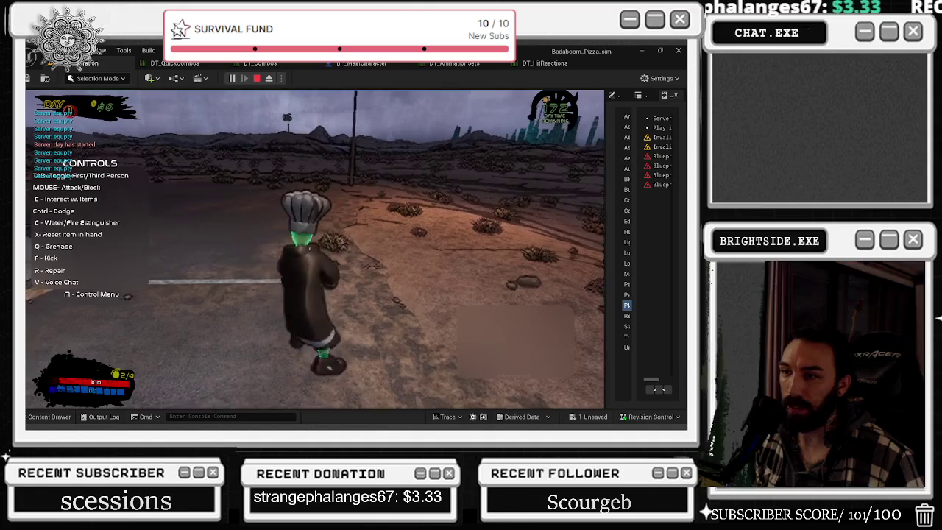
{"action": "key", "text": "w"}
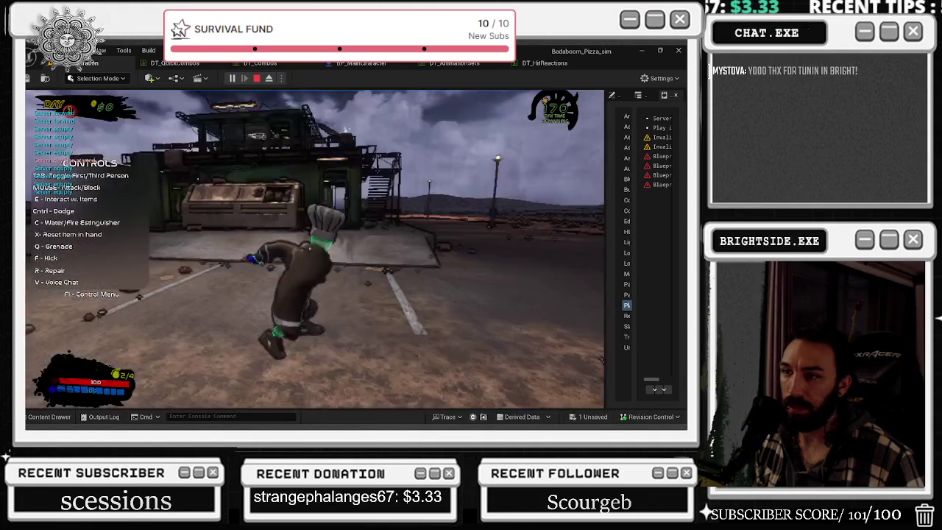
{"action": "key", "text": "w"}
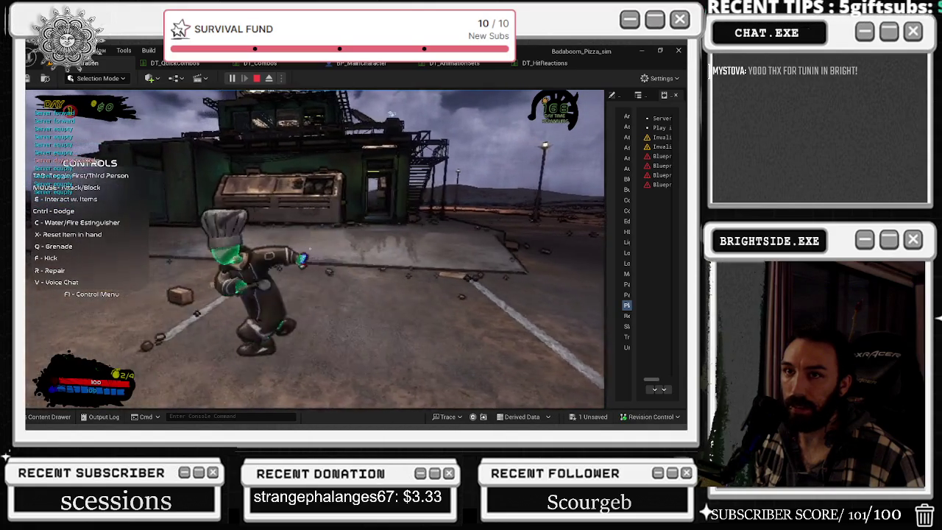
{"action": "key", "text": "w"}
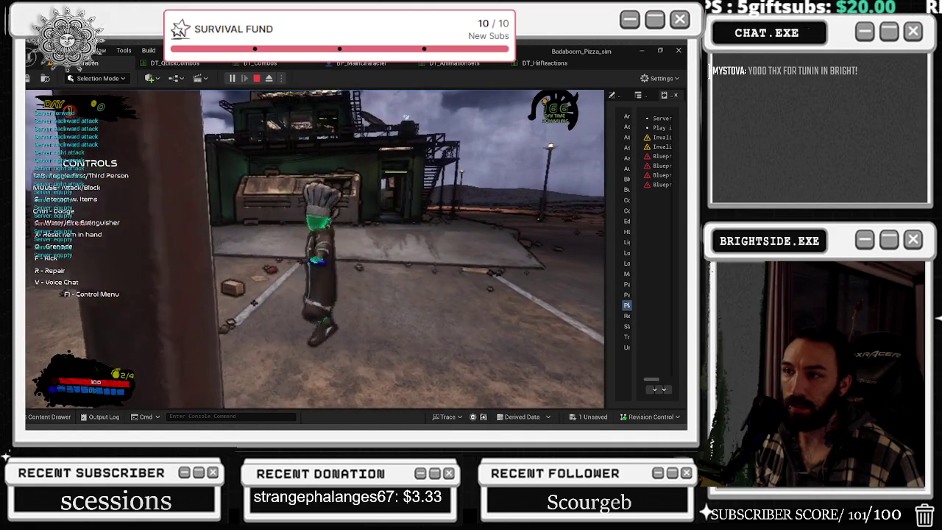
{"action": "key", "text": "Escape"}
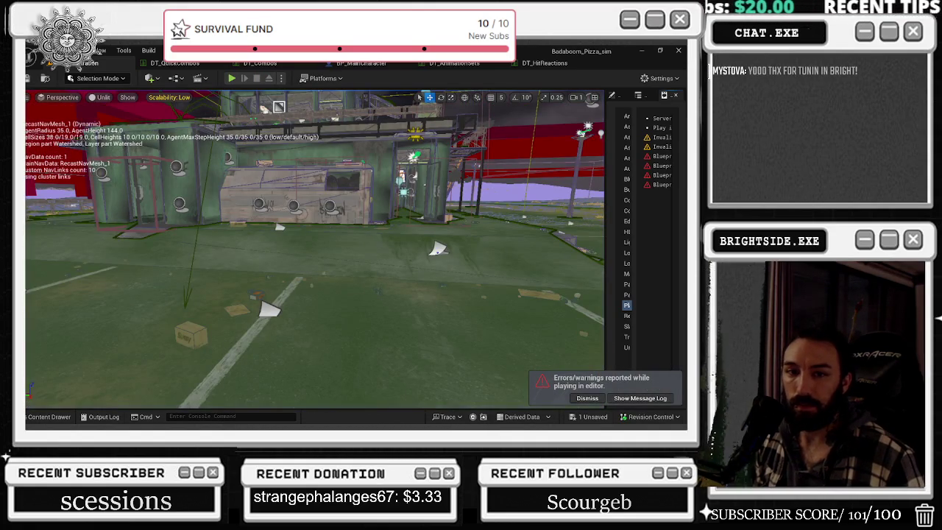
Undo DT_QuickCombos' FC1 montage change back to Attack_A_Med_Montage.
{"action": "left_click", "coordinate": [174, 63]}
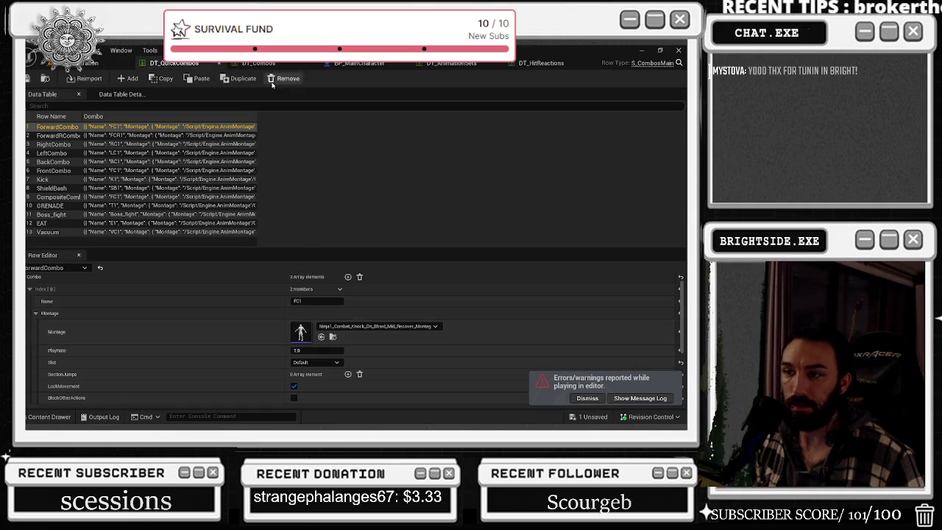
{"action": "key", "text": "ctrl+z"}
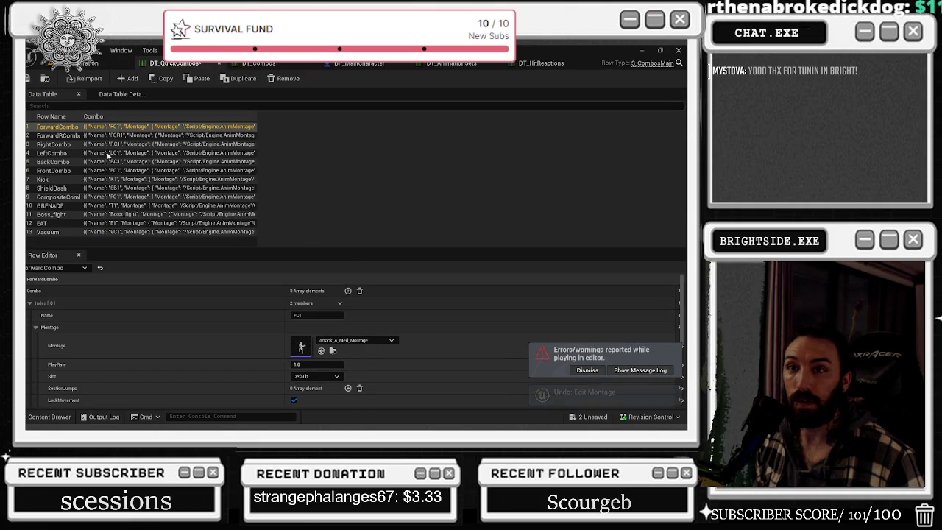
{"action": "left_click", "coordinate": [248, 62]}
Find FC4's Ninja knock-down montage in the Content Drawer and open it in the montage editor.
{"action": "left_click", "coordinate": [320, 332]}
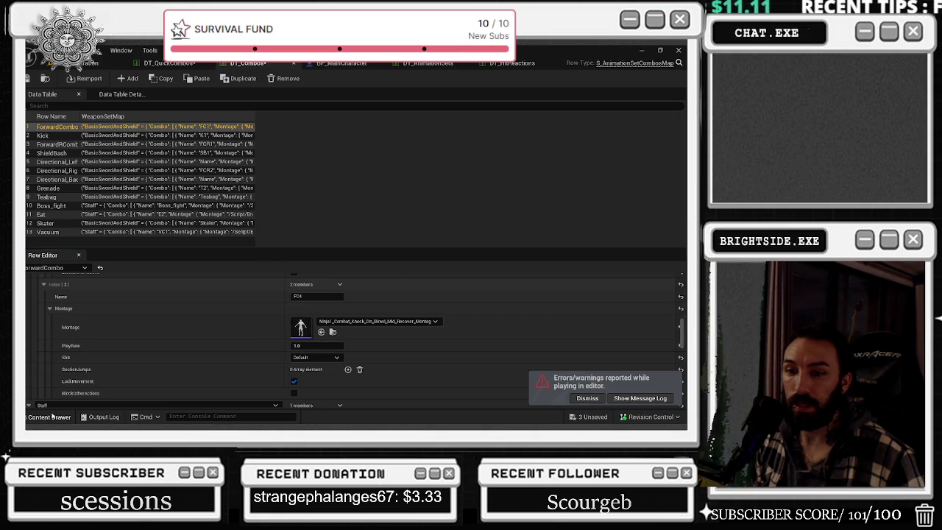
{"action": "left_click", "coordinate": [50, 417]}
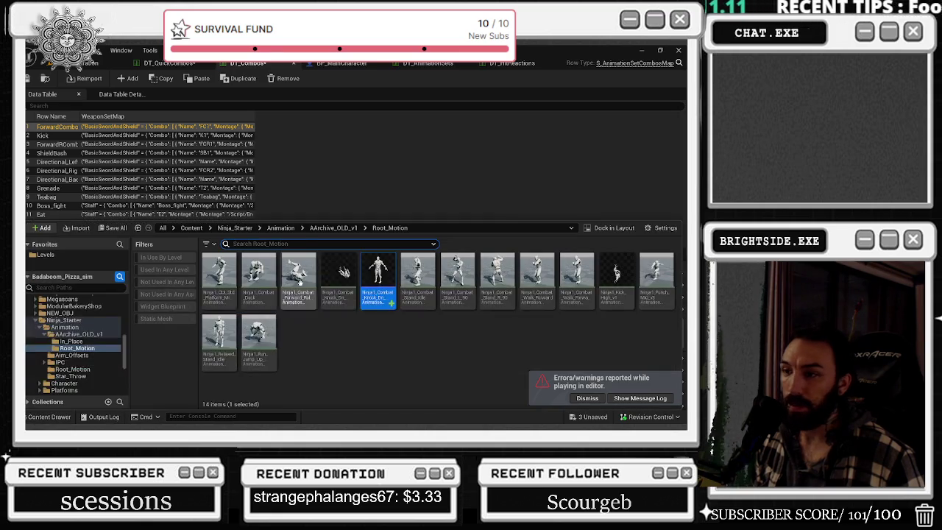
{"action": "double_click", "coordinate": [380, 272]}
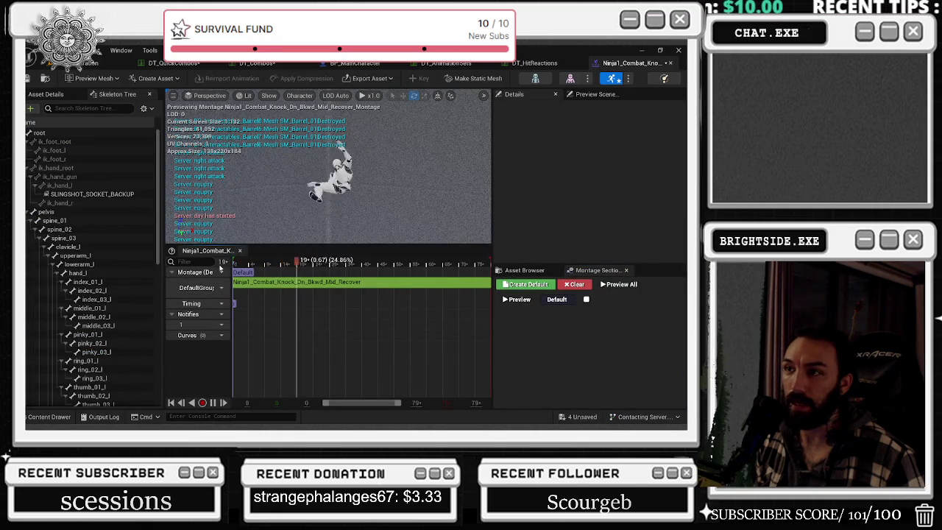
Stop the montage preview, save the level and three unsaved assets, and return to DT_Combos.
{"action": "key", "text": "space"}
{"action": "left_click", "coordinate": [47, 65]}
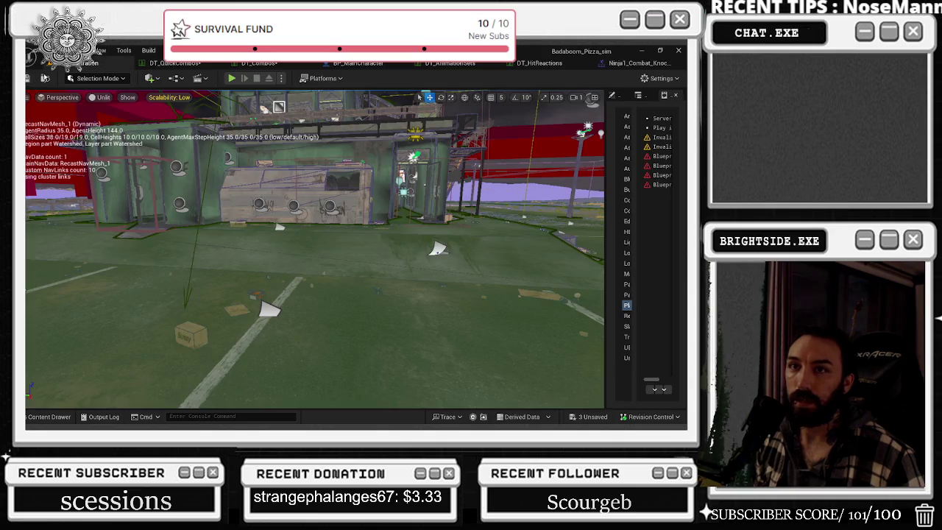
{"action": "key", "text": "ctrl+s"}
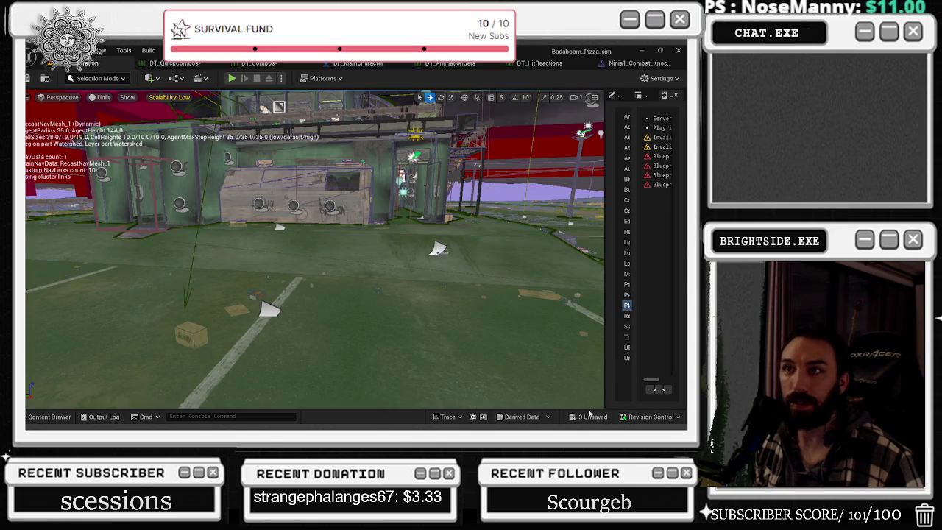
{"action": "left_click", "coordinate": [589, 415]}
{"action": "left_click", "coordinate": [419, 337]}
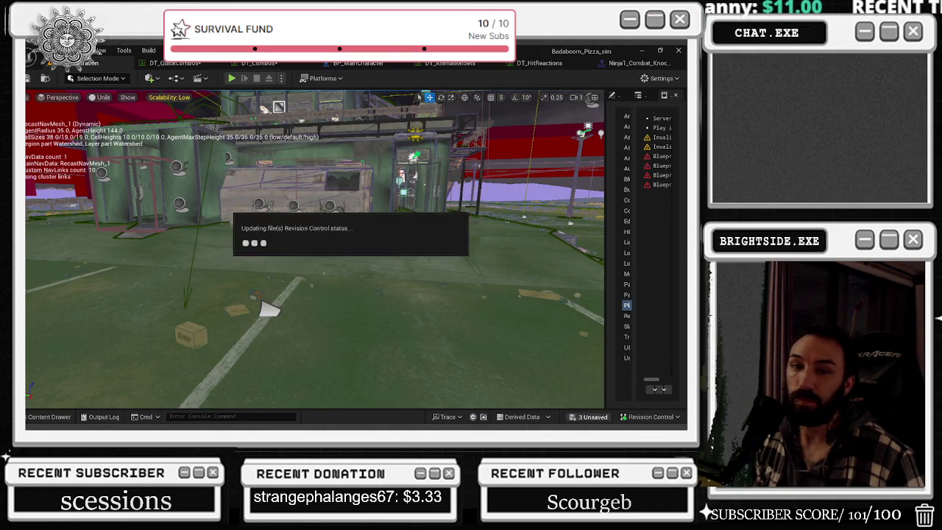
{"action": "left_click", "coordinate": [257, 64]}
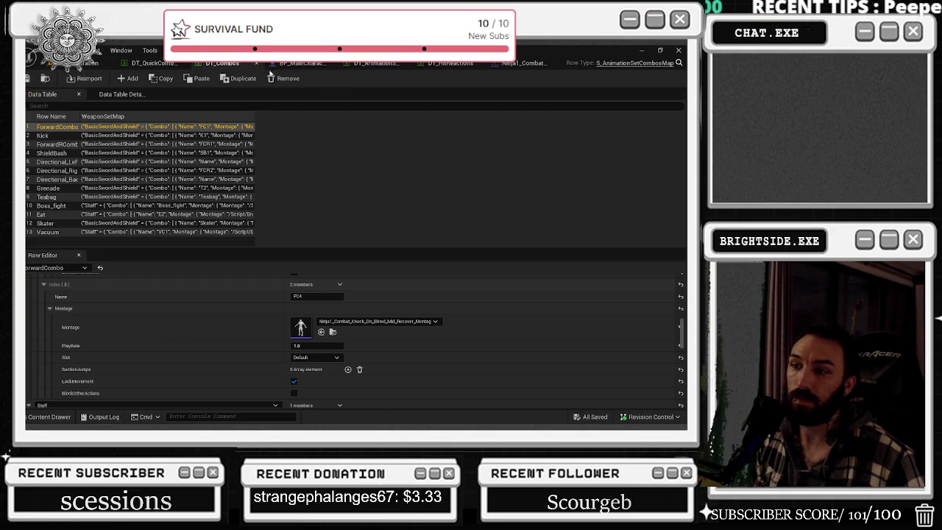
Browse the available montage assets and glance at DT_QuickCombos before returning to DT_Combos.
{"action": "scroll", "coordinate": [167, 343], "scroll_direction": "up", "scroll_amount": 3}
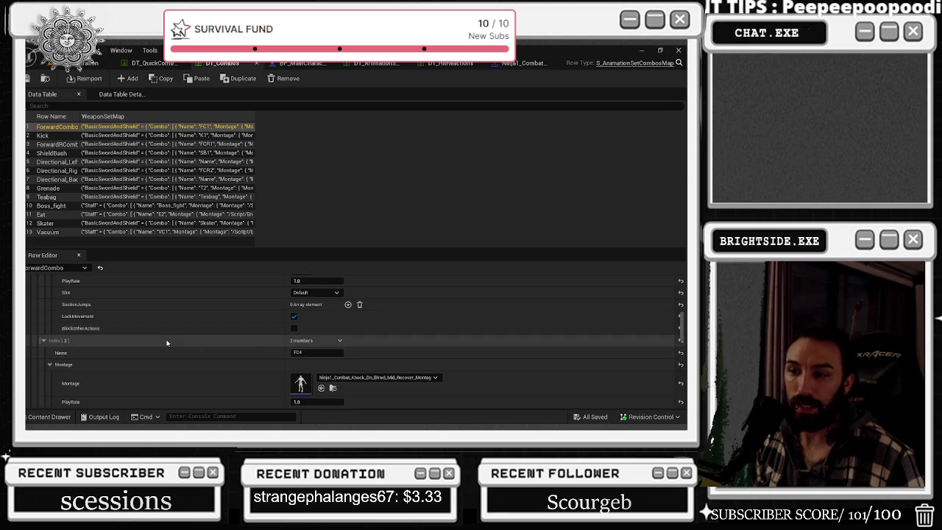
{"action": "scroll", "coordinate": [167, 343], "scroll_direction": "down", "scroll_amount": 1}
{"action": "left_click", "coordinate": [333, 374]}
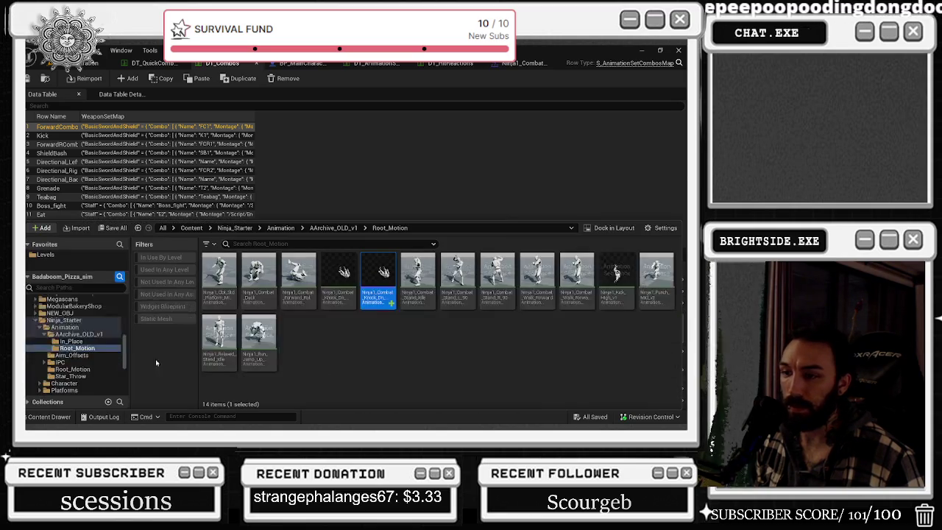
{"action": "left_click", "coordinate": [156, 64]}
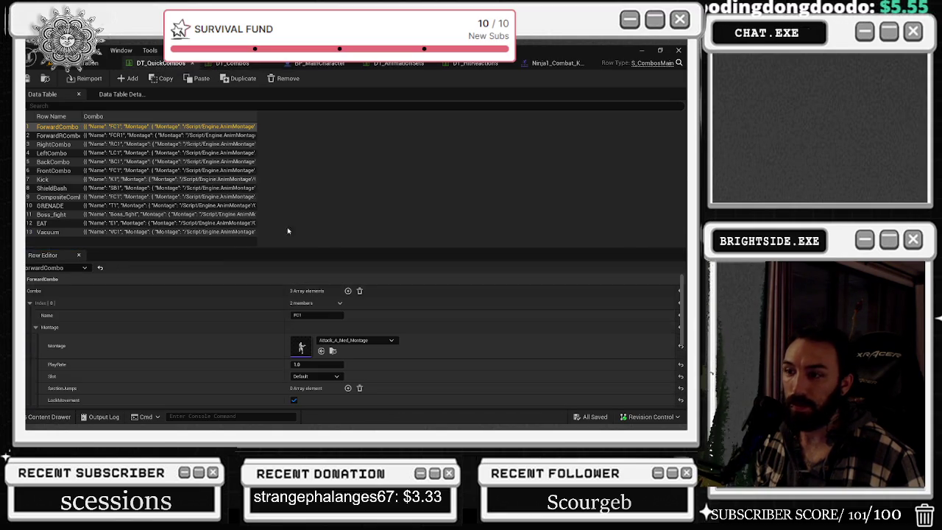
{"action": "left_click", "coordinate": [232, 65]}
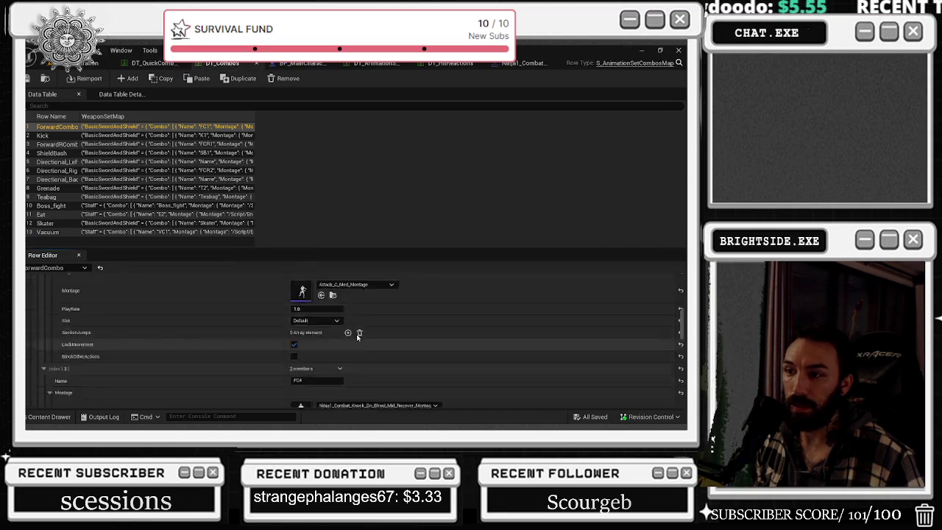
Set FC1's montage to the Ninja1 knock-down recover montage and start playing the level.
{"action": "left_click", "coordinate": [321, 374]}
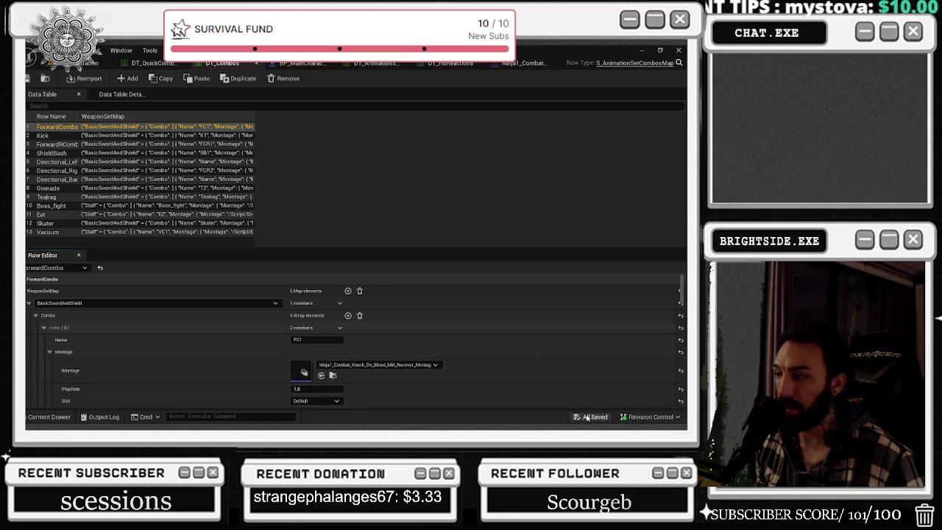
{"action": "left_click", "coordinate": [92, 63]}
{"action": "left_click", "coordinate": [234, 78]}
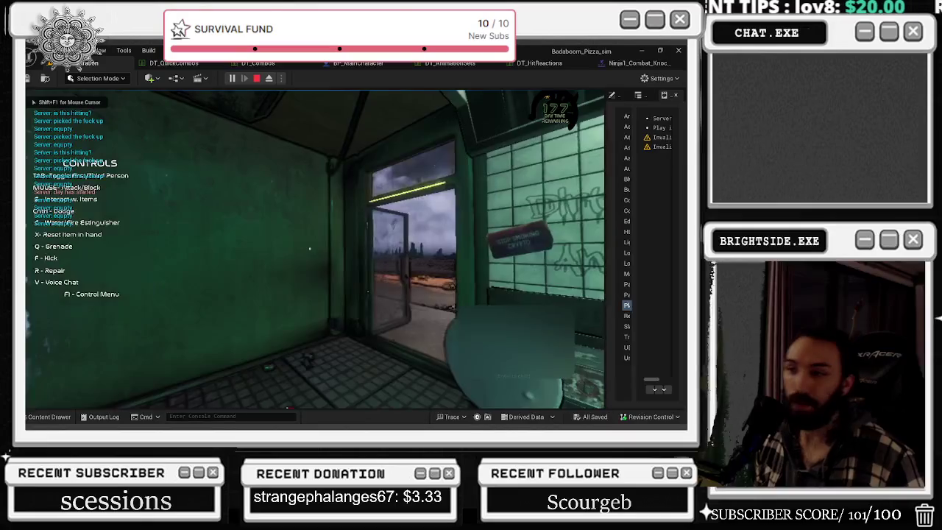
Walk the chef out of the pizza shop into the desert, try his moves, then end play.
{"action": "key", "text": "w"}
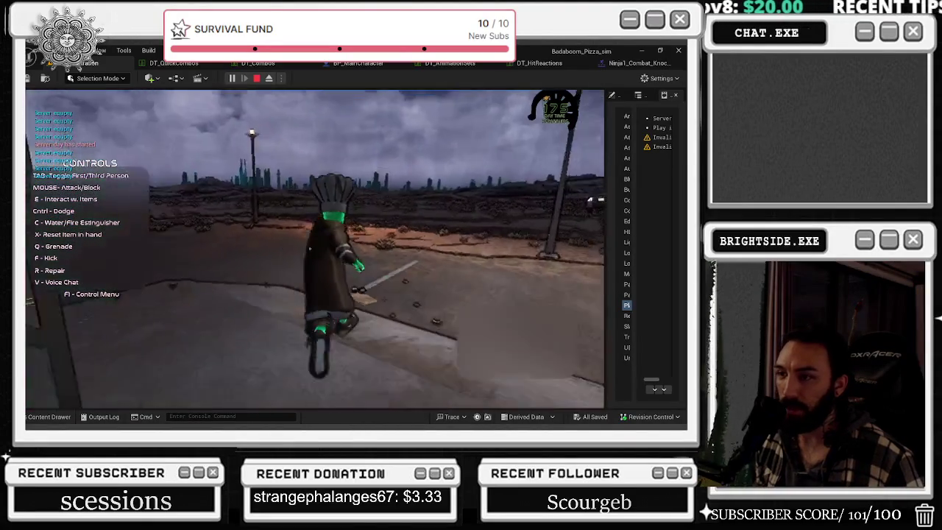
{"action": "key", "text": "Tab"}
{"action": "key", "text": "Tab"}
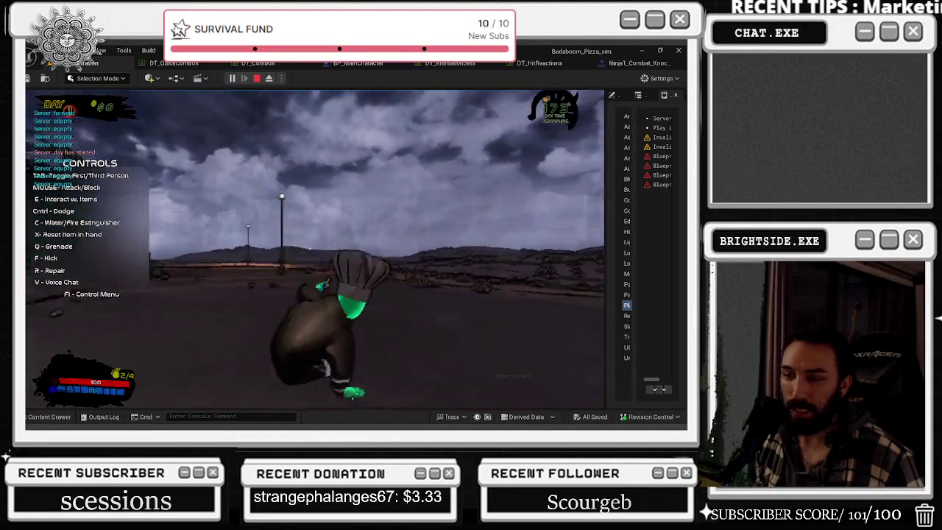
{"action": "key", "text": "space"}
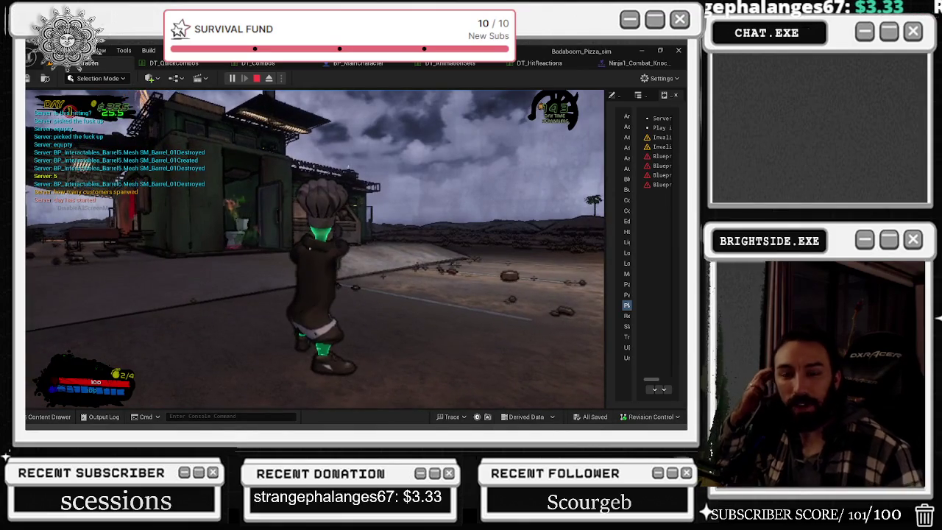
{"action": "key", "text": "Escape"}
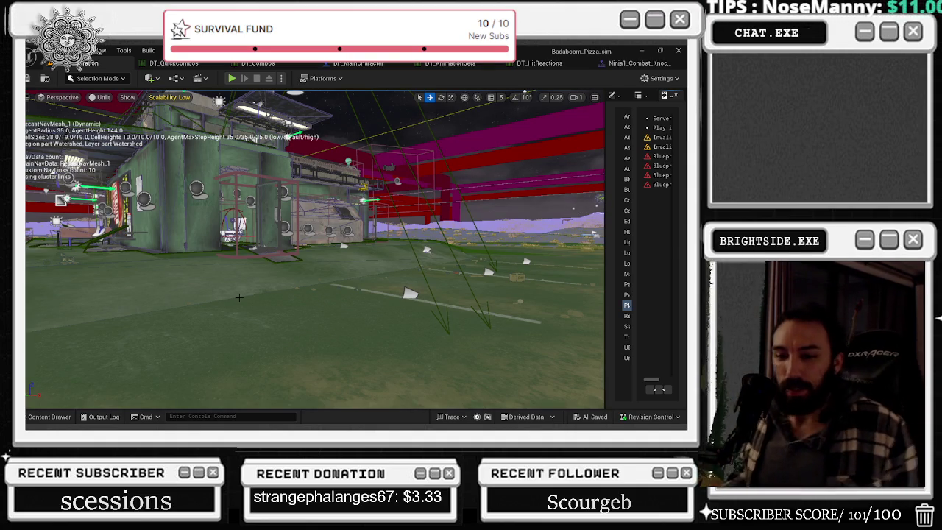
Load Room_level_YACHT from the Levels favorite in the Content Drawer.
{"action": "left_click", "coordinate": [56, 418]}
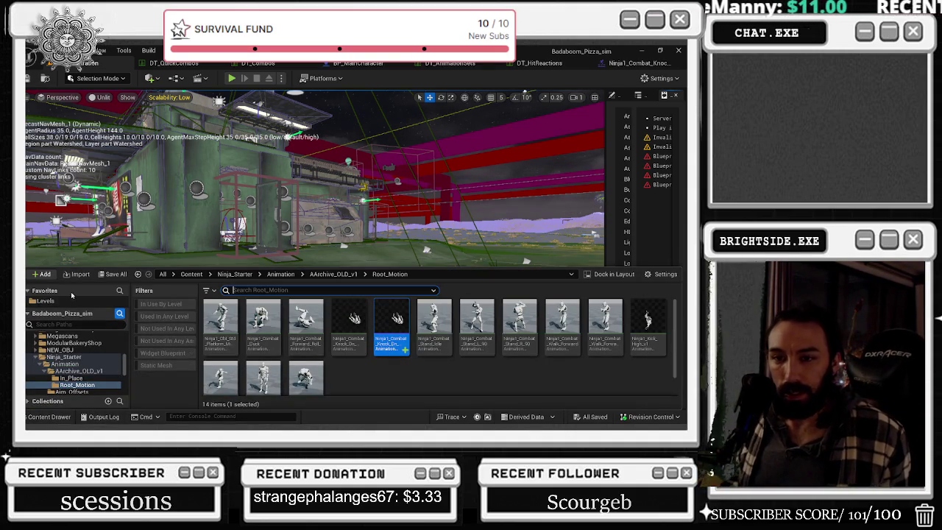
{"action": "left_click", "coordinate": [68, 301]}
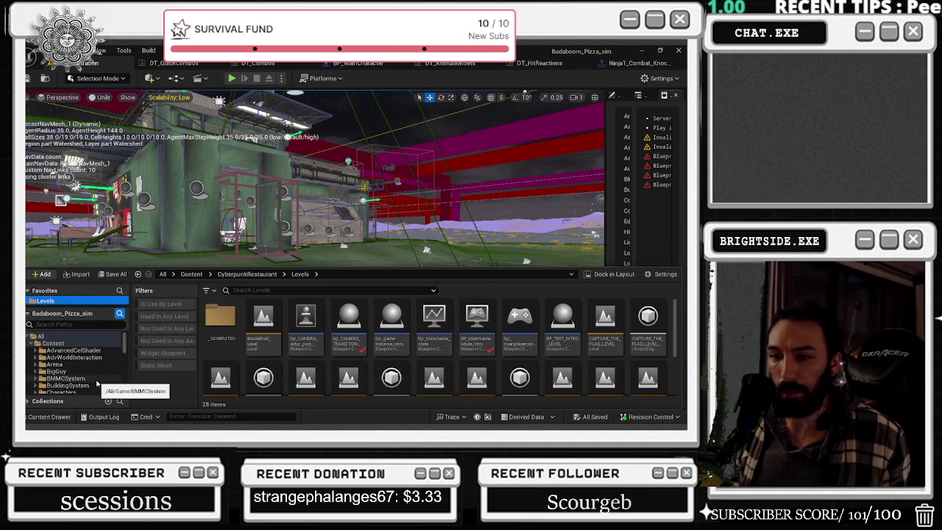
{"action": "scroll", "coordinate": [309, 346], "scroll_direction": "down", "scroll_amount": 2}
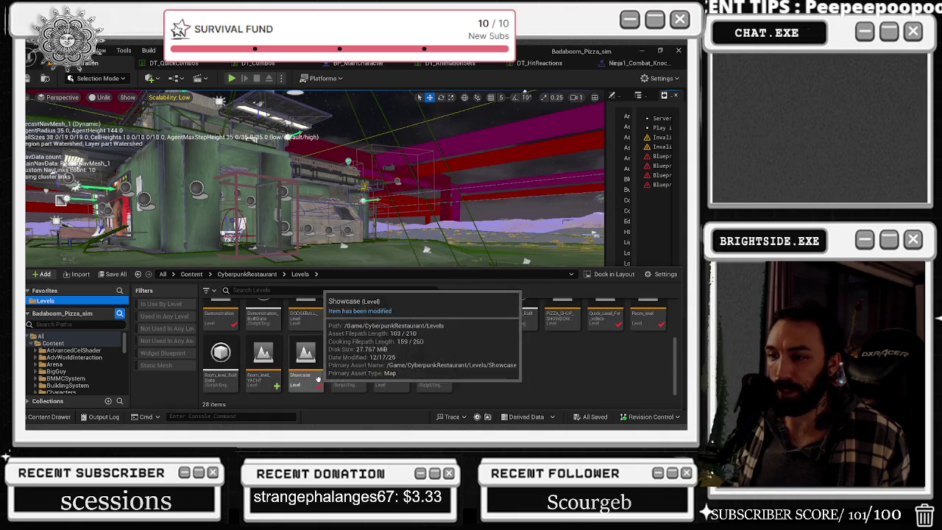
{"action": "double_click", "coordinate": [272, 374]}
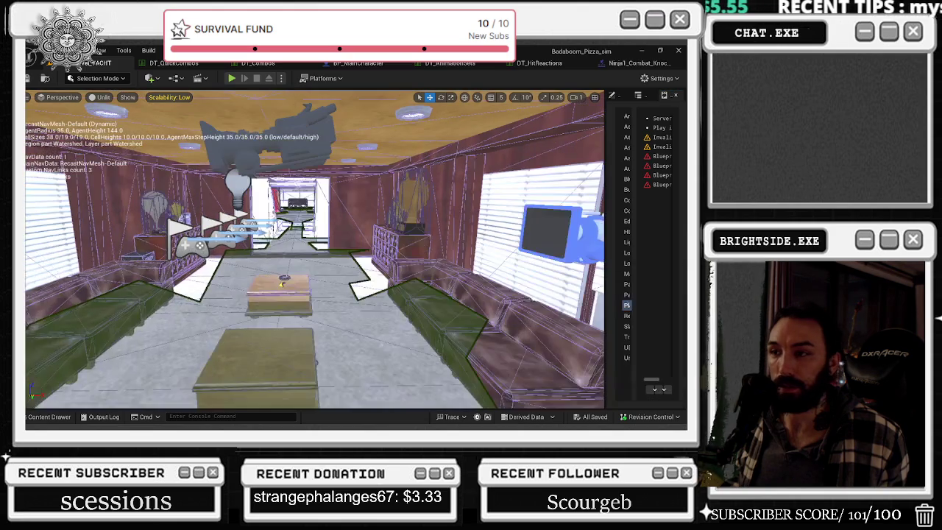
Start Play-In-Editor on the yacht level and walk the character out onto the deck.
{"action": "left_click", "coordinate": [231, 78]}
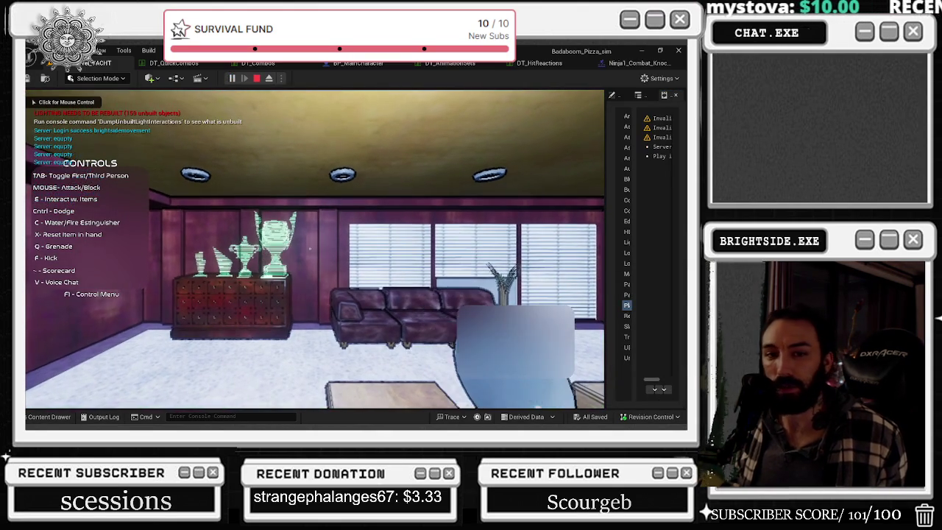
{"action": "left_click", "coordinate": [260, 219]}
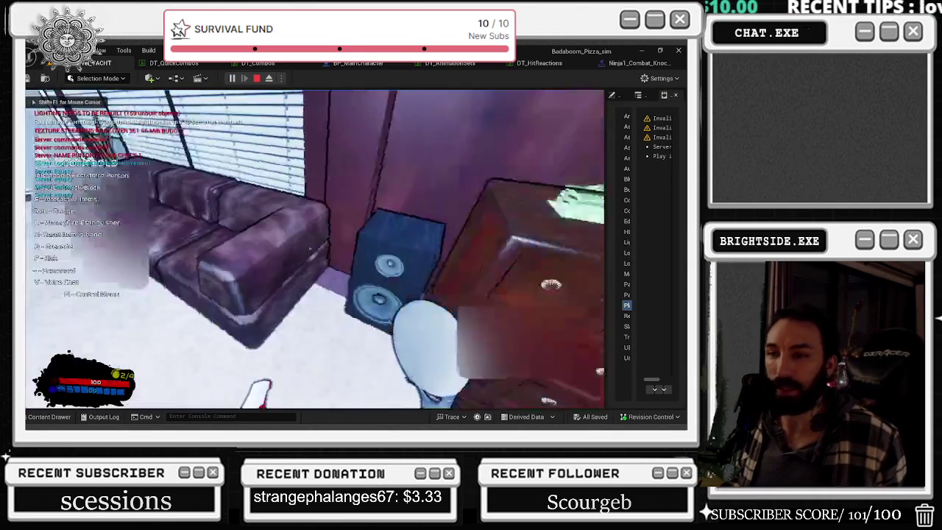
{"action": "key", "text": "w"}
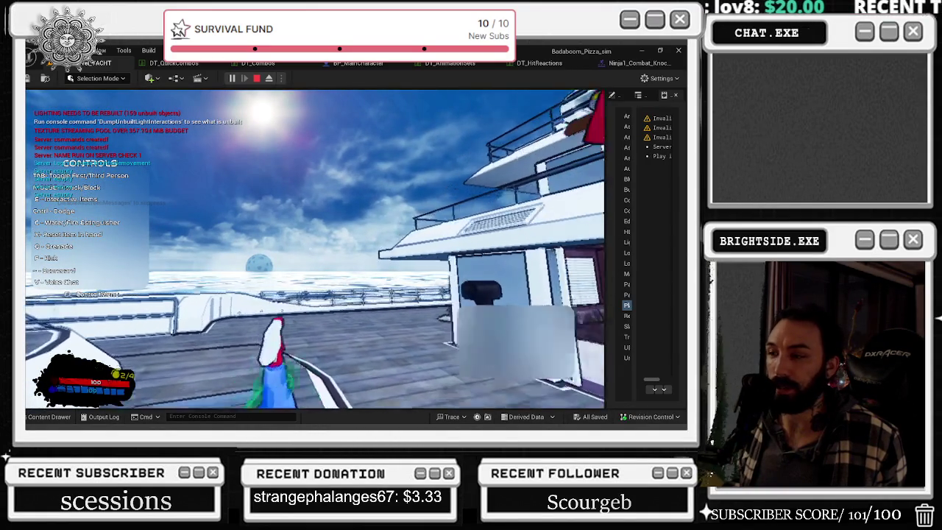
{"action": "key", "text": "w"}
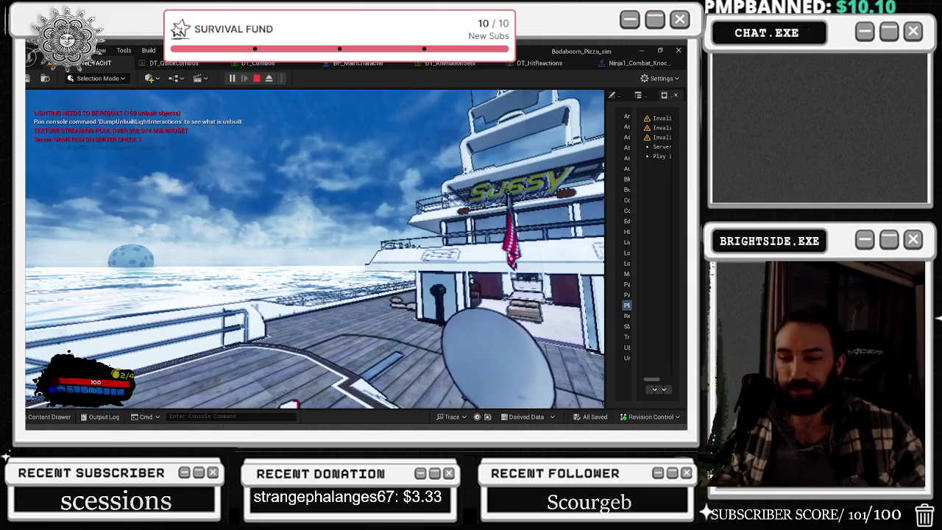
Briefly switch to another window, return to the game, then stop the play session.
{"action": "key", "text": "alt+Tab"}
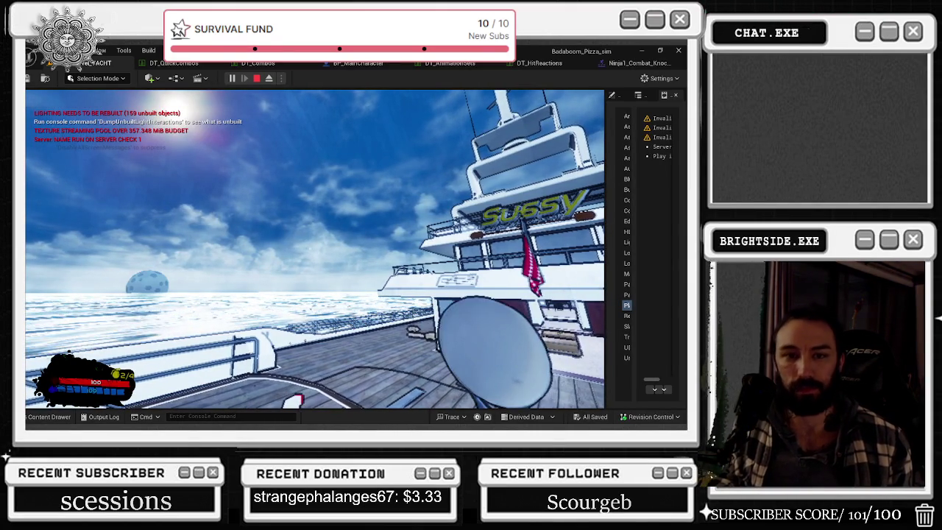
{"action": "key", "text": "alt+Tab"}
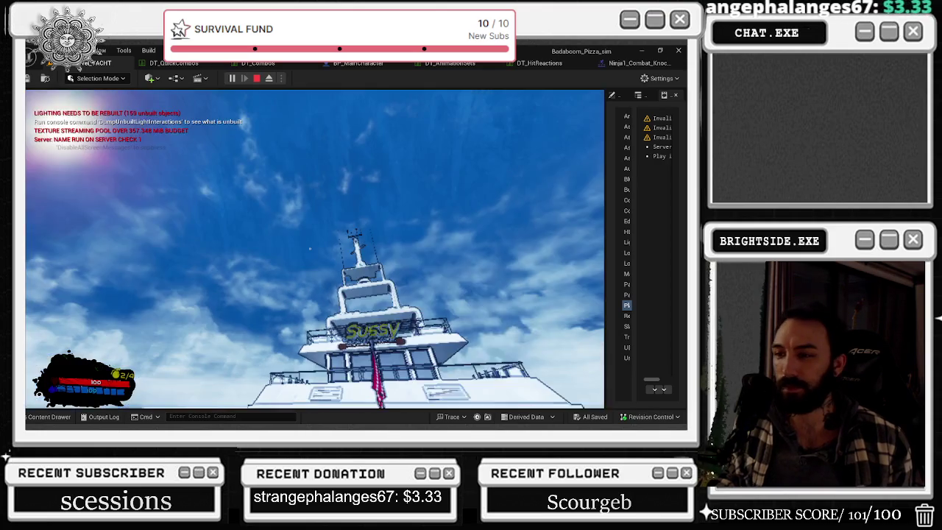
{"action": "left_click", "coordinate": [309, 249]}
{"action": "key", "text": "alt+Tab"}
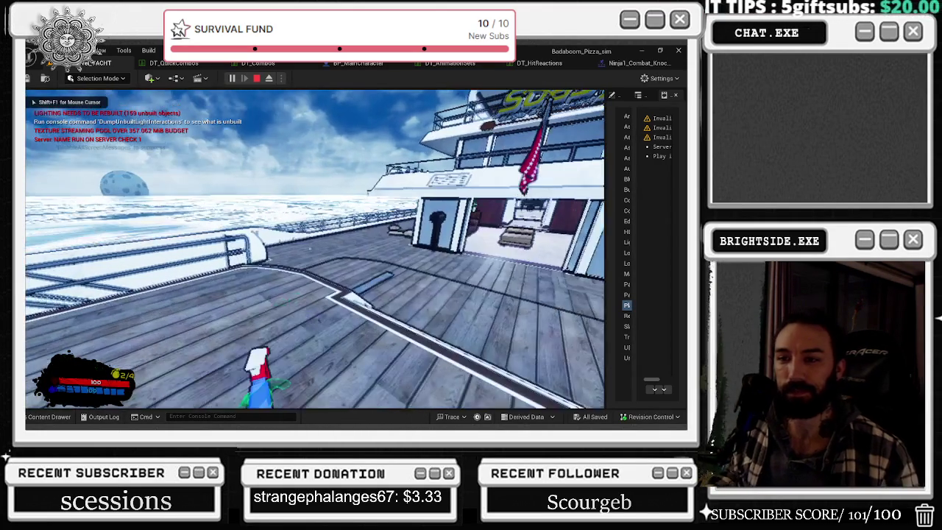
{"action": "key", "text": "Escape"}
Open the Content Drawer, scroll through it, and close it again.
{"action": "left_click", "coordinate": [47, 417]}
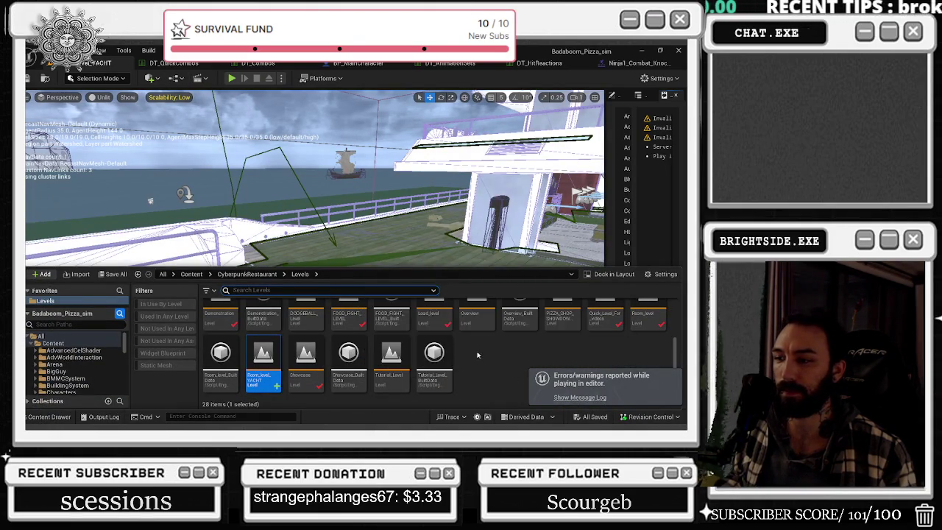
{"action": "scroll", "coordinate": [476, 351], "scroll_direction": "up", "scroll_amount": 2}
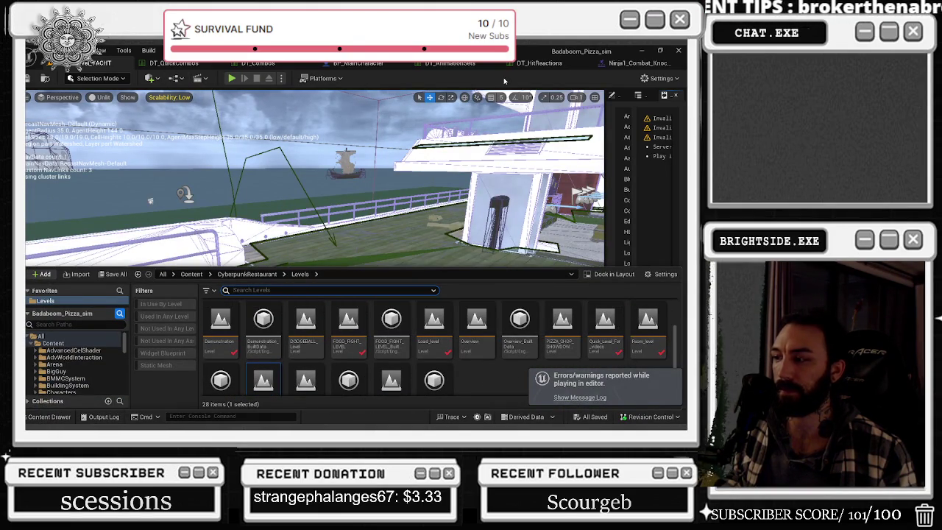
{"action": "left_click", "coordinate": [639, 145]}
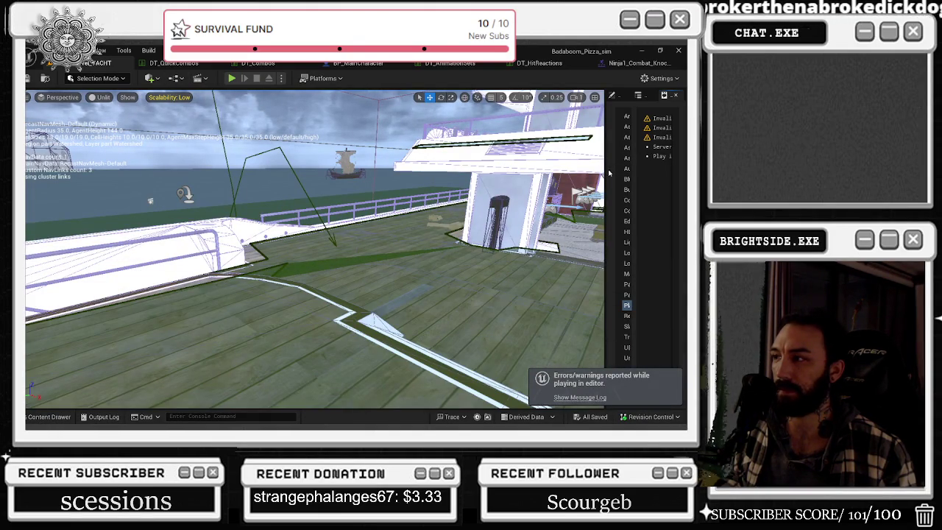
Review the Play In Editor warnings in the Message Log, glancing at Localization Service messages.
{"action": "left_click", "coordinate": [579, 396]}
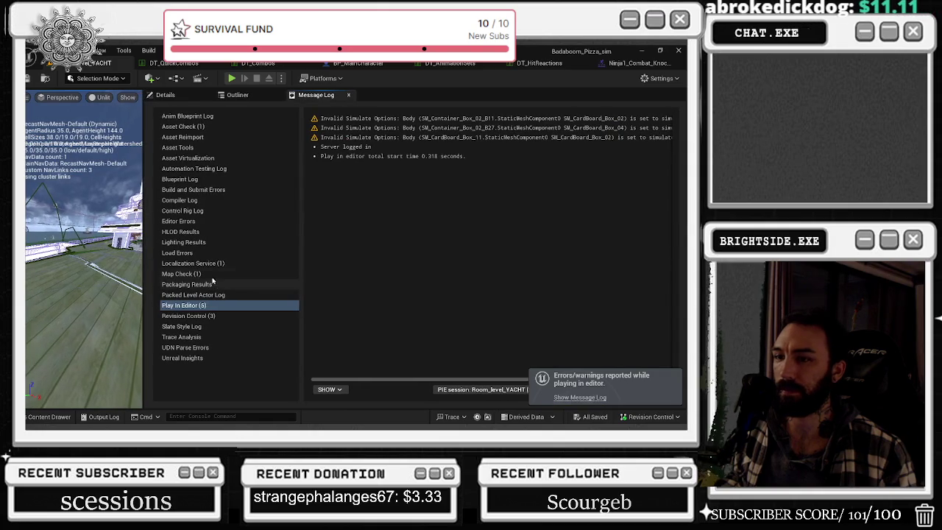
{"action": "left_click", "coordinate": [361, 156]}
{"action": "key", "text": "Up"}
{"action": "key", "text": "Up"}
{"action": "key", "text": "Up"}
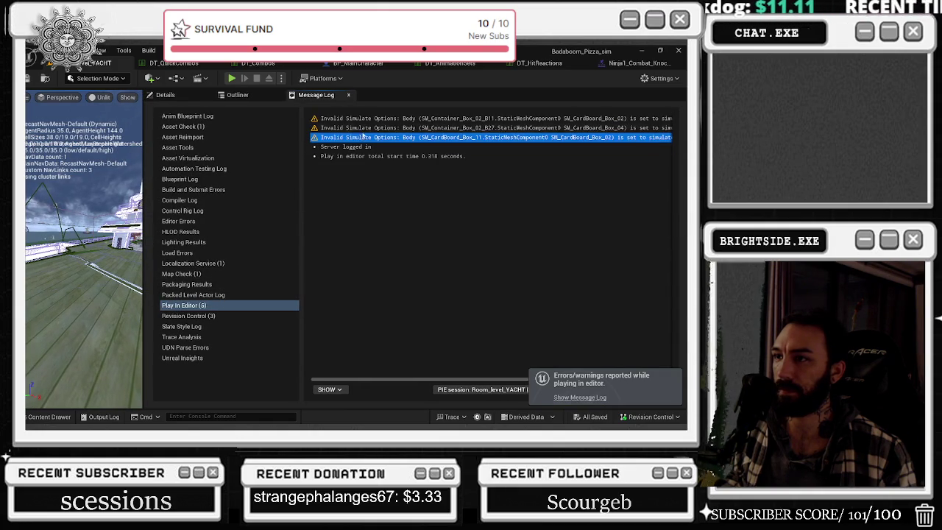
{"action": "left_click", "coordinate": [219, 262]}
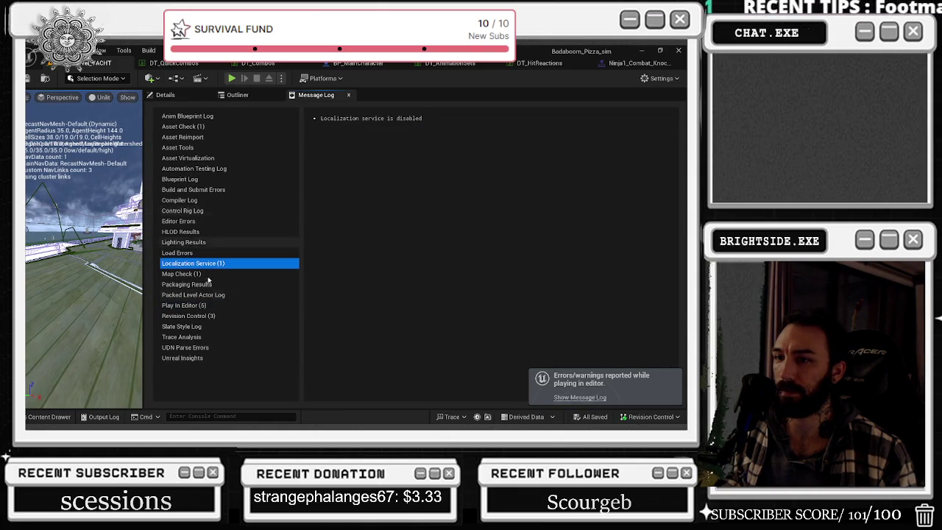
{"action": "left_click", "coordinate": [221, 305]}
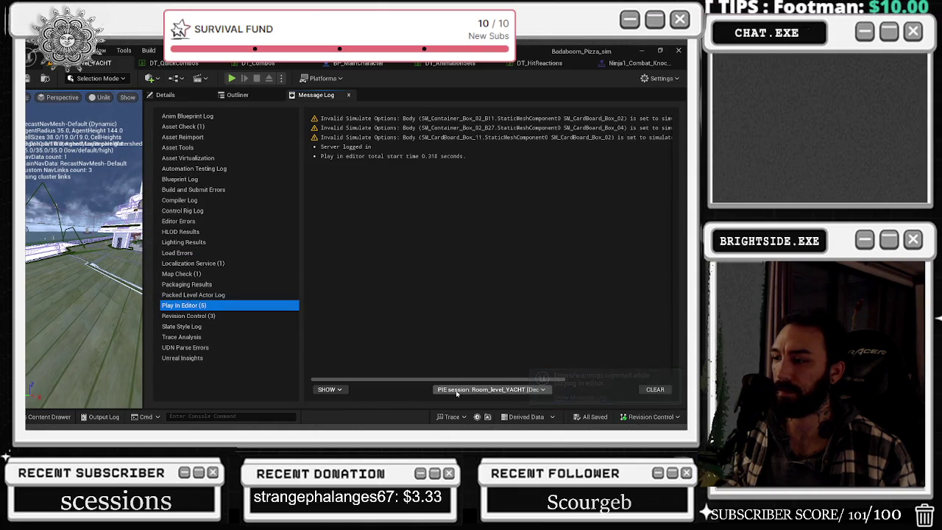
Show the log's severity filters, widen the viewport beside the log, and bring up the Content Drawer.
{"action": "left_click", "coordinate": [340, 390]}
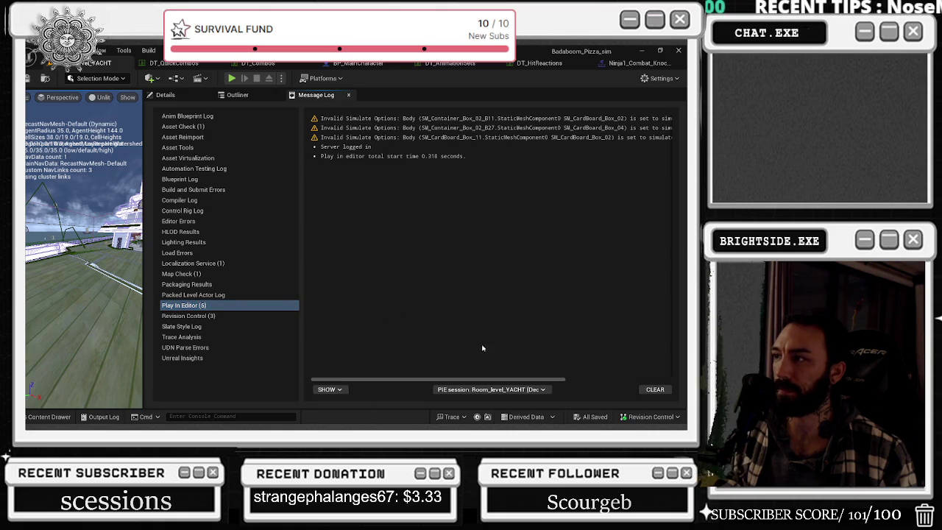
{"action": "left_click_drag", "start_coordinate": [145, 178], "coordinate": [512, 178]}
{"action": "left_click", "coordinate": [45, 416]}
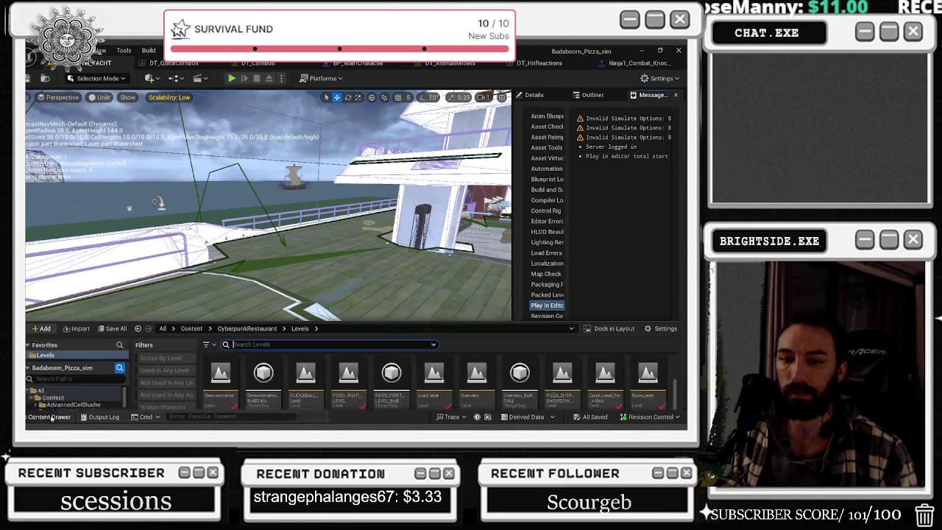
Check ForwardCombo's montages in DT_Combos, then switch to the DT_HitReactions table.
{"action": "left_click", "coordinate": [257, 63]}
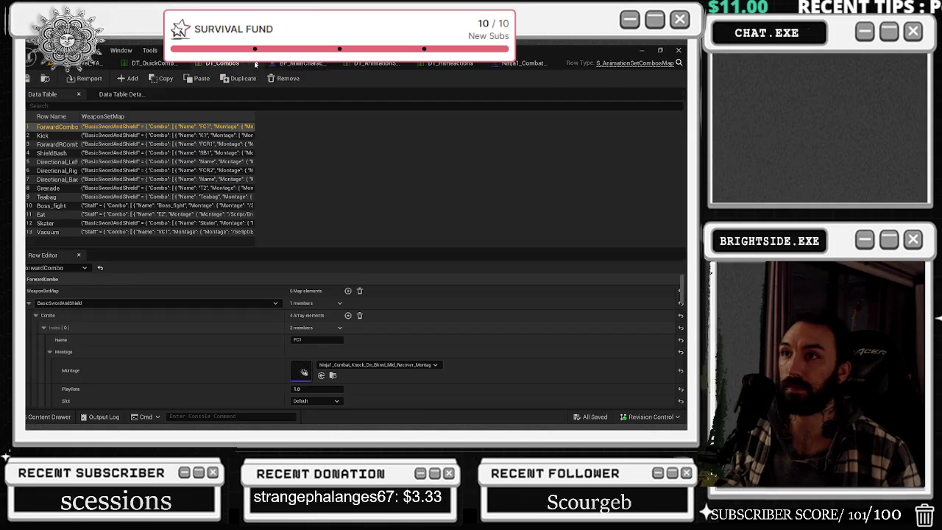
{"action": "scroll", "coordinate": [358, 348], "scroll_direction": "down", "scroll_amount": 5}
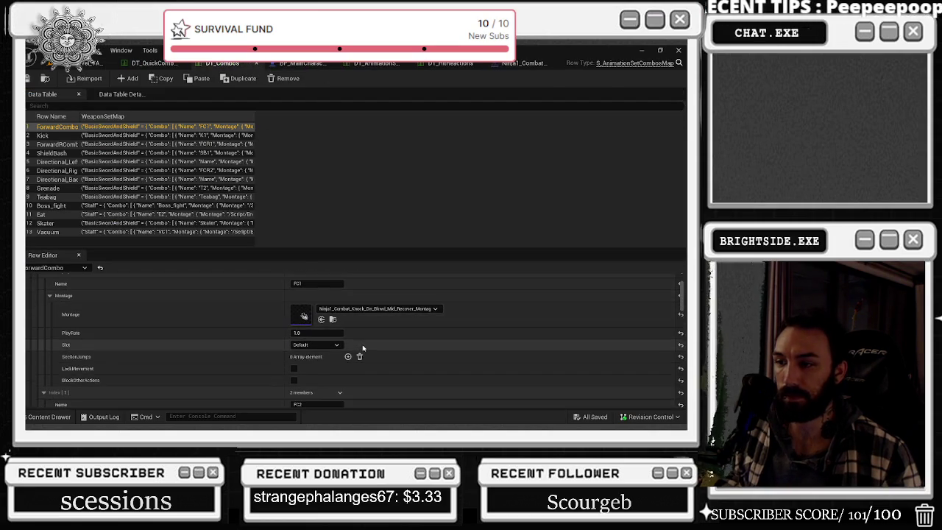
{"action": "scroll", "coordinate": [368, 339], "scroll_direction": "up", "scroll_amount": 6}
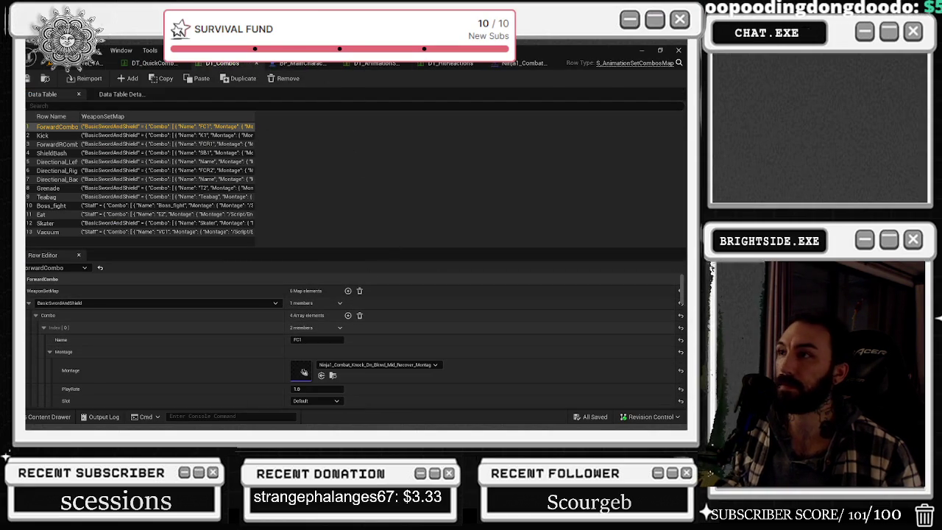
{"action": "left_click", "coordinate": [451, 64]}
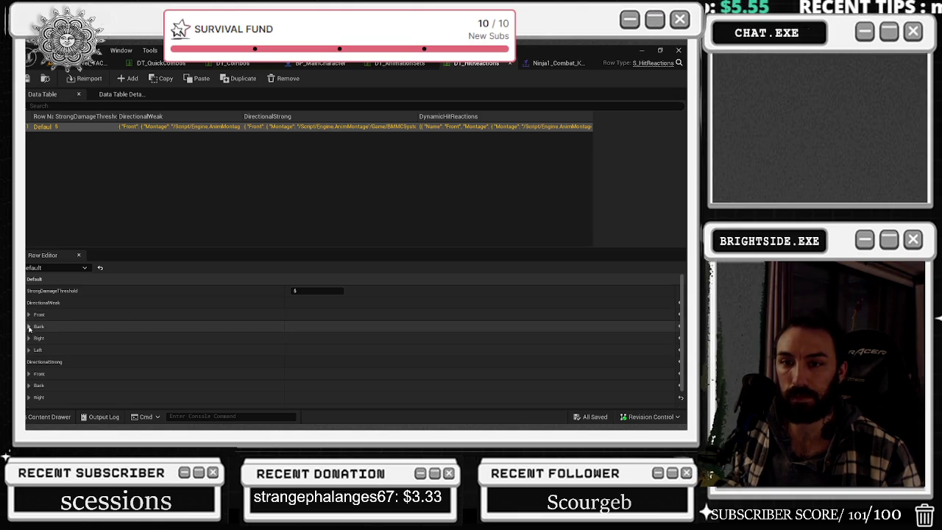
Expand the DirectionalStrong Front hit reaction entry in DT_HitReactions' Row Editor.
{"action": "scroll", "coordinate": [29, 327], "scroll_direction": "down", "scroll_amount": 1}
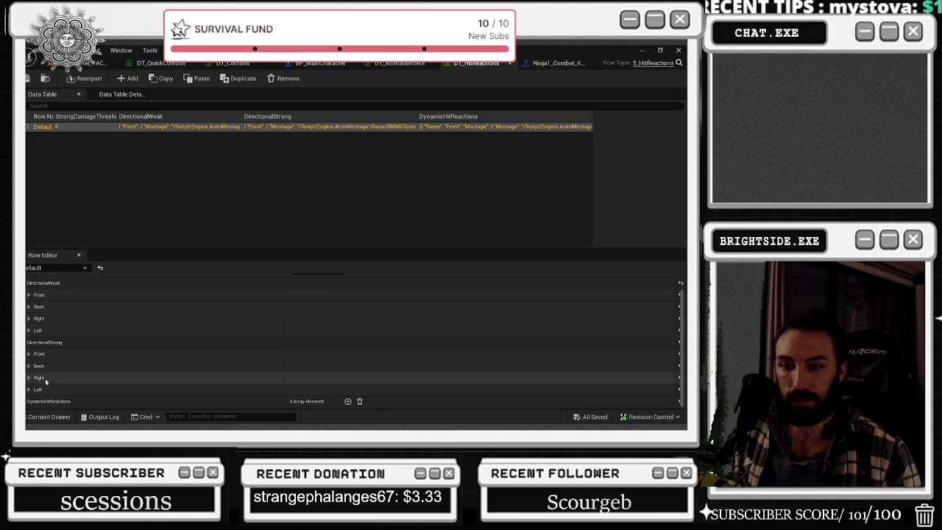
{"action": "left_click", "coordinate": [29, 390]}
{"action": "scroll", "coordinate": [88, 362], "scroll_direction": "down", "scroll_amount": 3}
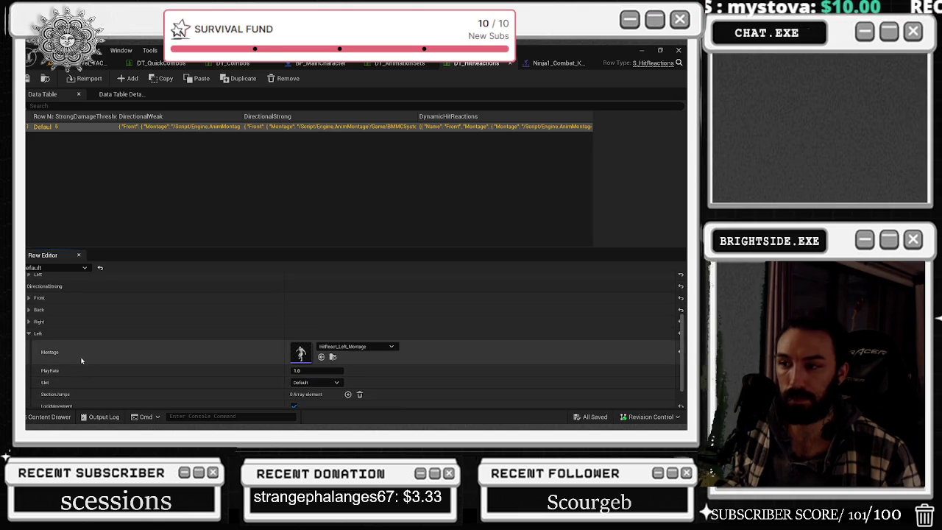
{"action": "left_click", "coordinate": [29, 333]}
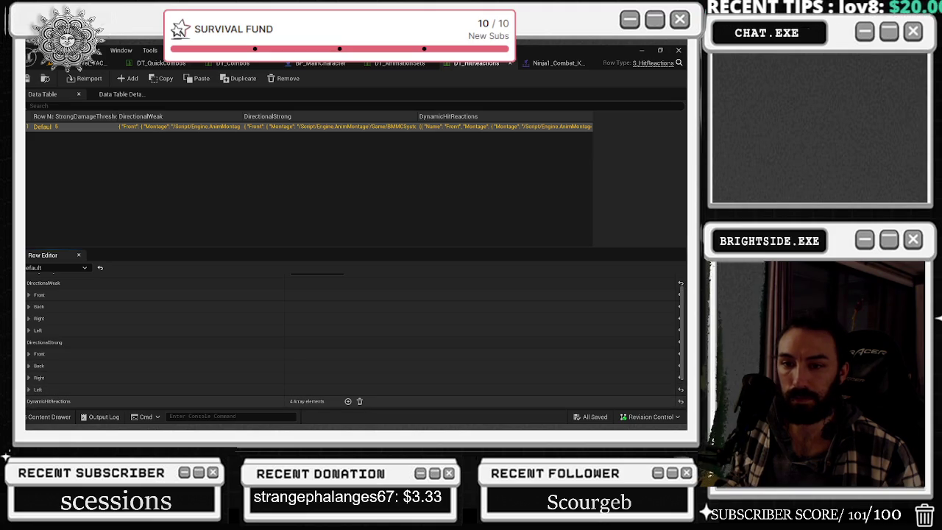
{"action": "left_click", "coordinate": [29, 354]}
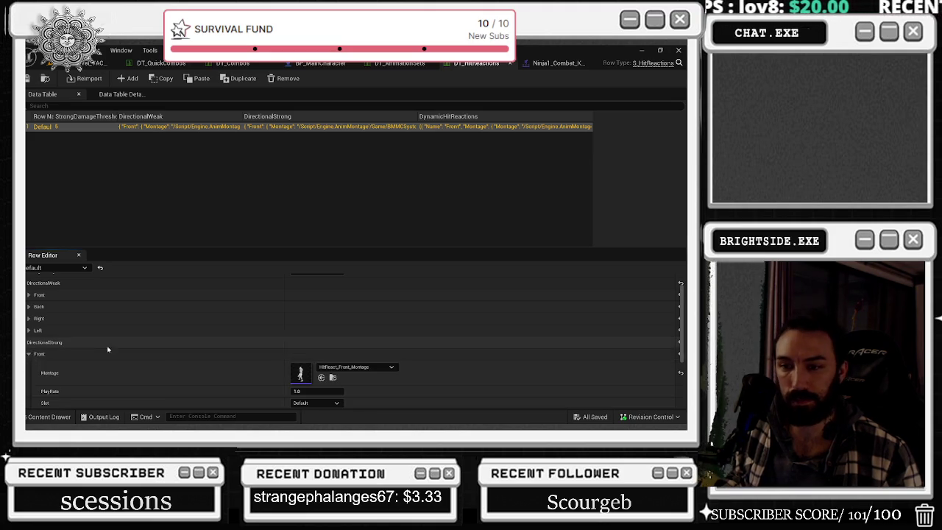
{"action": "scroll", "coordinate": [234, 351], "scroll_direction": "down", "scroll_amount": 1}
{"action": "scroll", "coordinate": [242, 343], "scroll_direction": "down", "scroll_amount": 1}
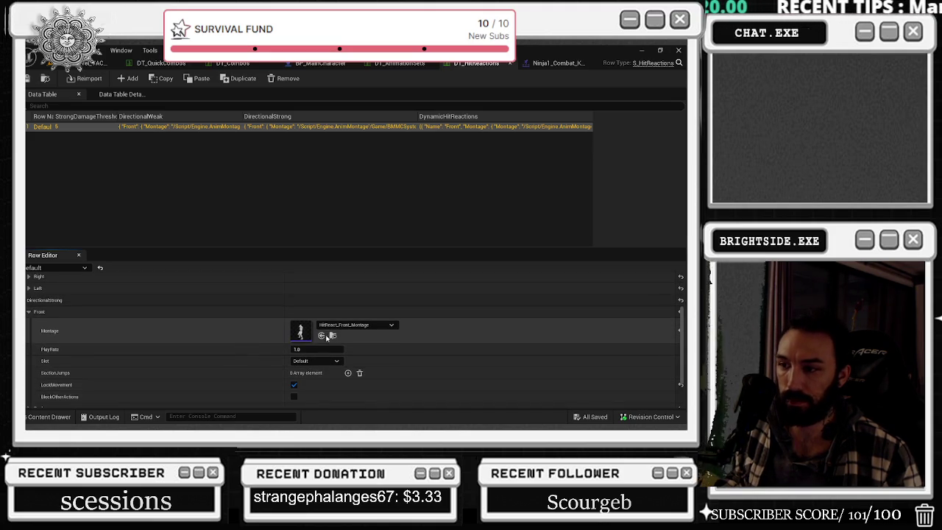
{"action": "left_click", "coordinate": [61, 418]}
{"action": "left_click", "coordinate": [62, 418]}
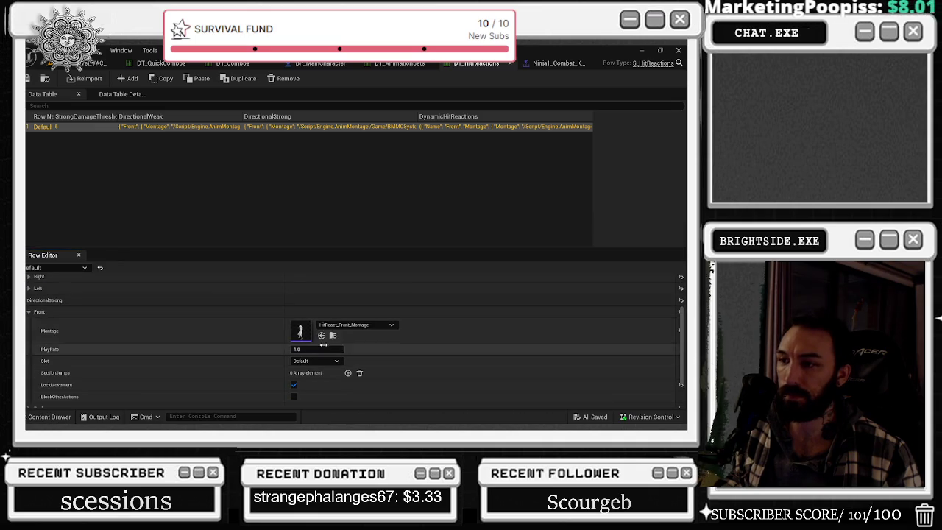
Set Front's montage to Ninja1_Combat_Knock_Dn_Bkwd_Mid_Recover_Montage and save all assets.
{"action": "left_click", "coordinate": [341, 323]}
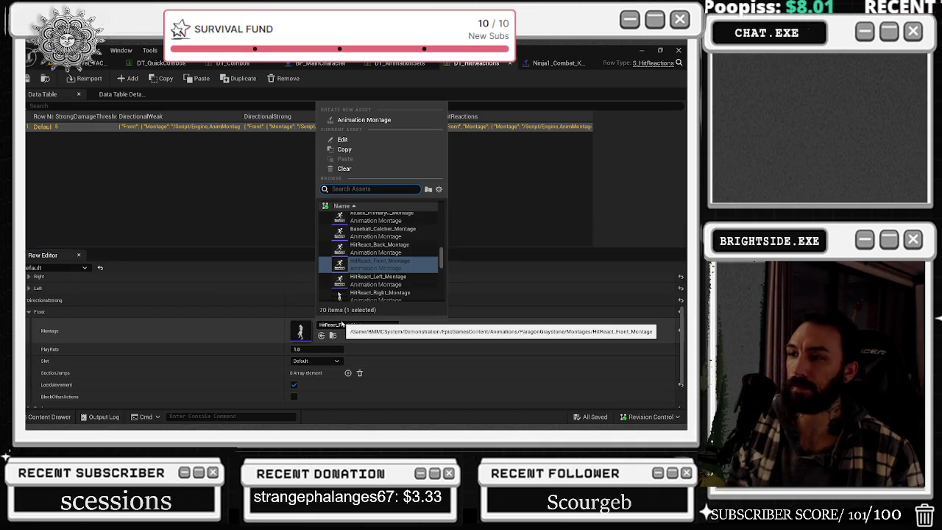
{"action": "type", "text": "NIN"}
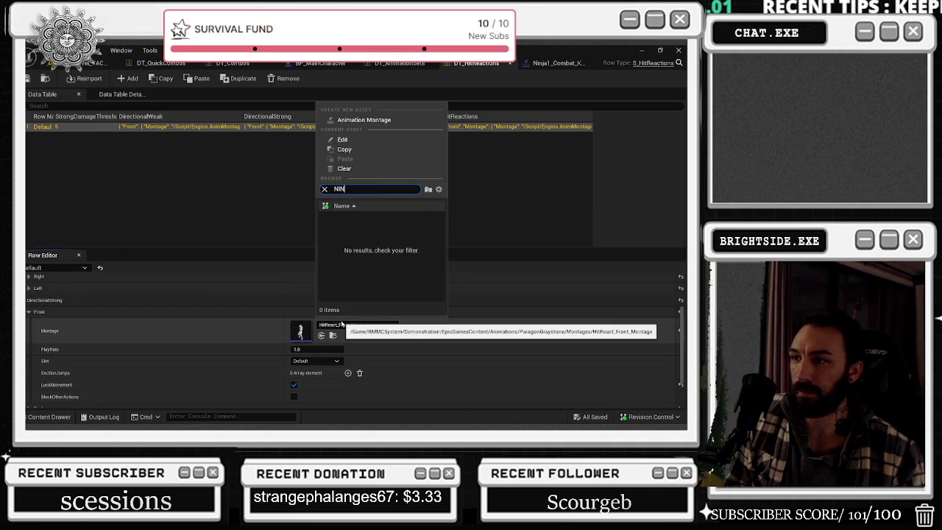
{"action": "type", "text": "KJJA"}
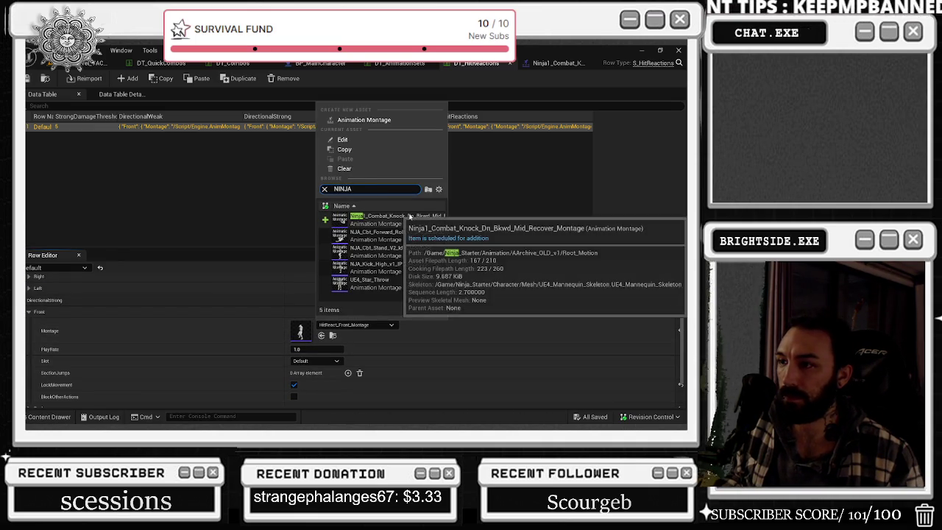
{"action": "left_click", "coordinate": [419, 224]}
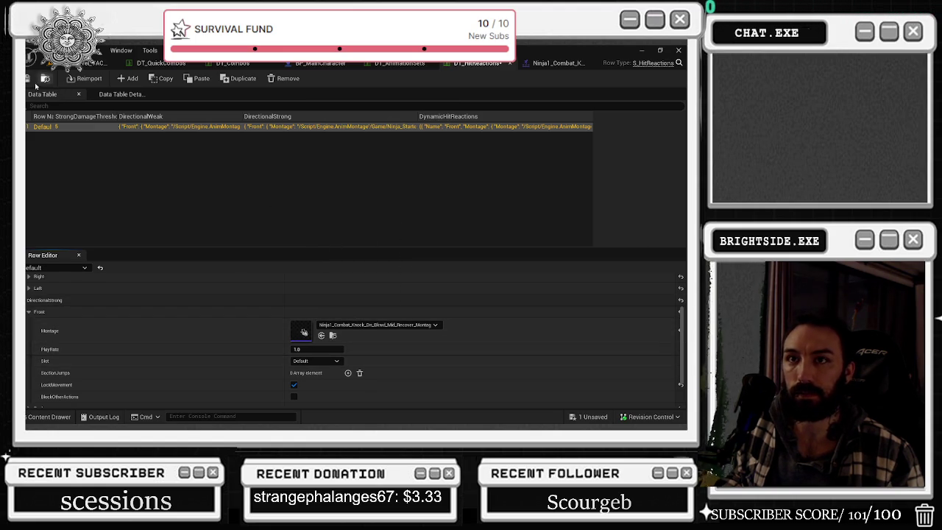
{"action": "key", "text": "ctrl+s"}
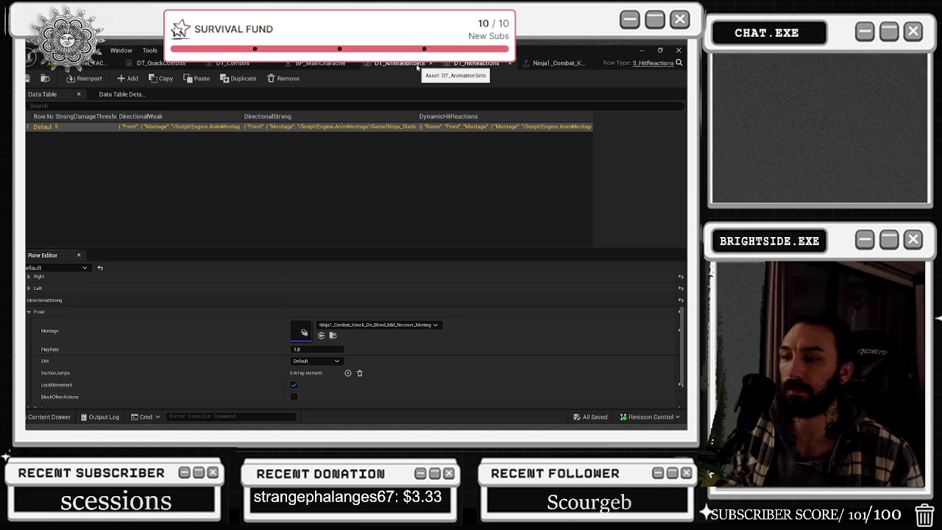
Collapse DirectionalStrong and view the Boss_fight row in DT_QuickCombos.
{"action": "scroll", "coordinate": [205, 326], "scroll_direction": "up", "scroll_amount": 3}
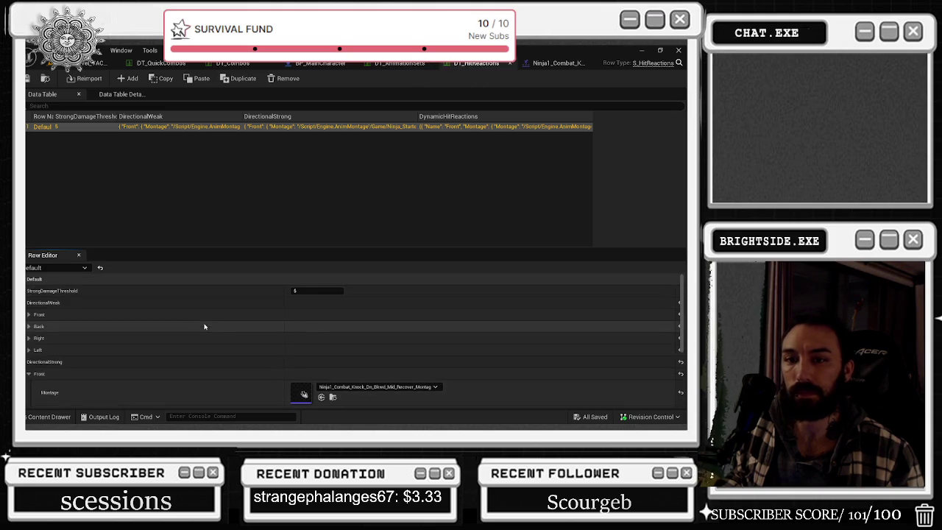
{"action": "left_click", "coordinate": [29, 361]}
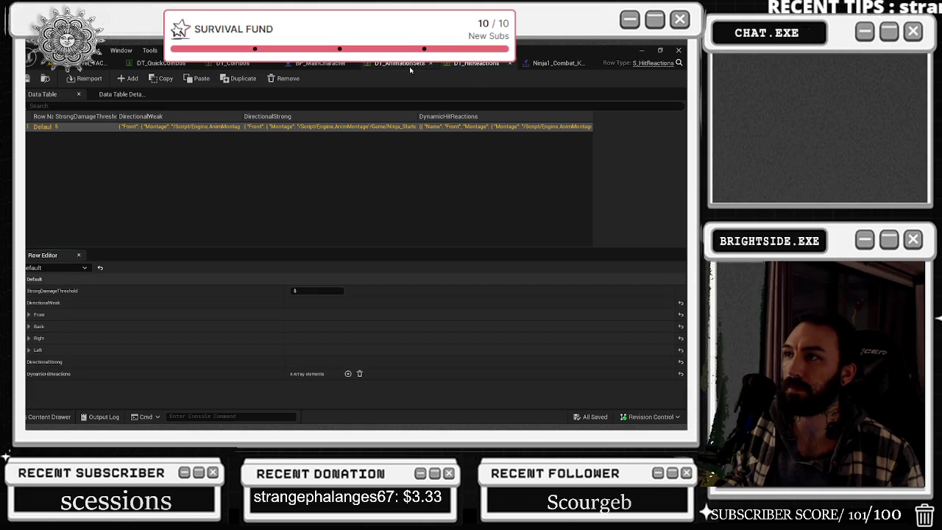
{"action": "left_click", "coordinate": [159, 62]}
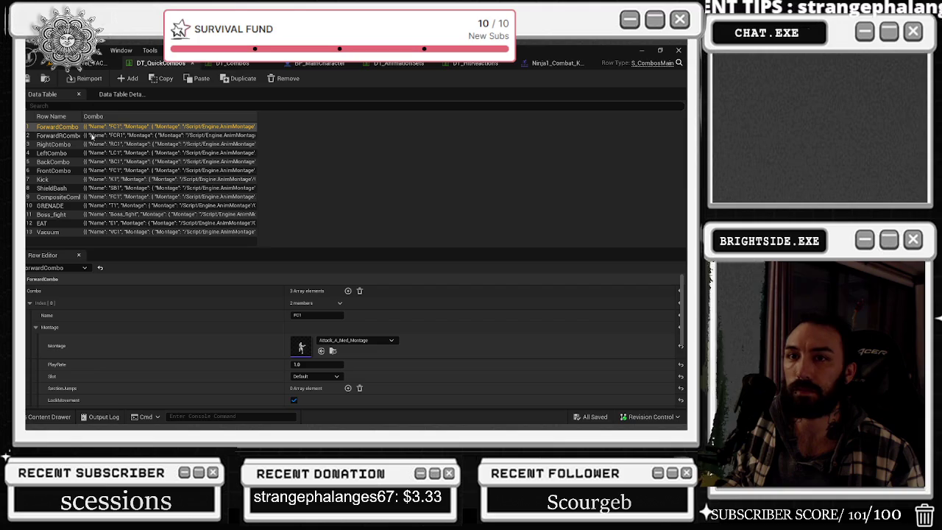
{"action": "left_click", "coordinate": [53, 214]}
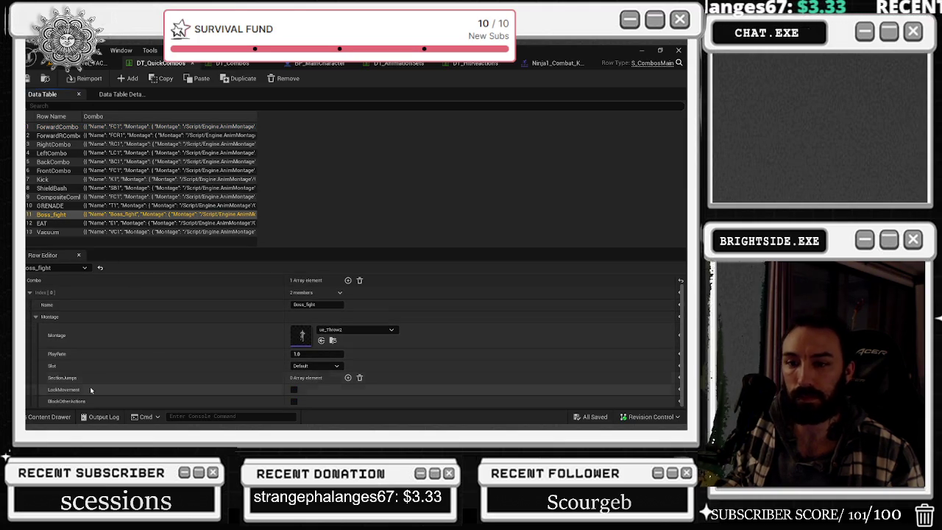
{"action": "scroll", "coordinate": [127, 354], "scroll_direction": "up", "scroll_amount": 1}
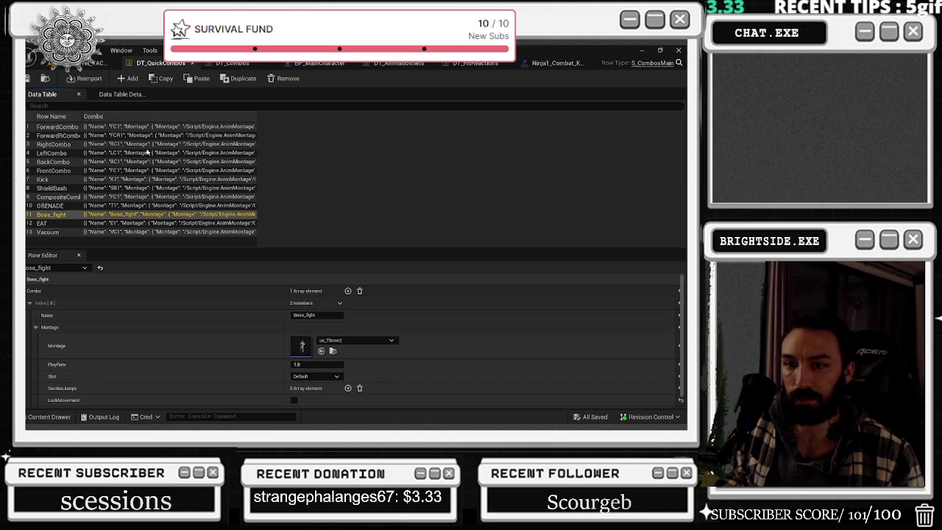
Look over DT_Combos, then return to the Room_level_YACHT level view.
{"action": "left_click", "coordinate": [220, 64]}
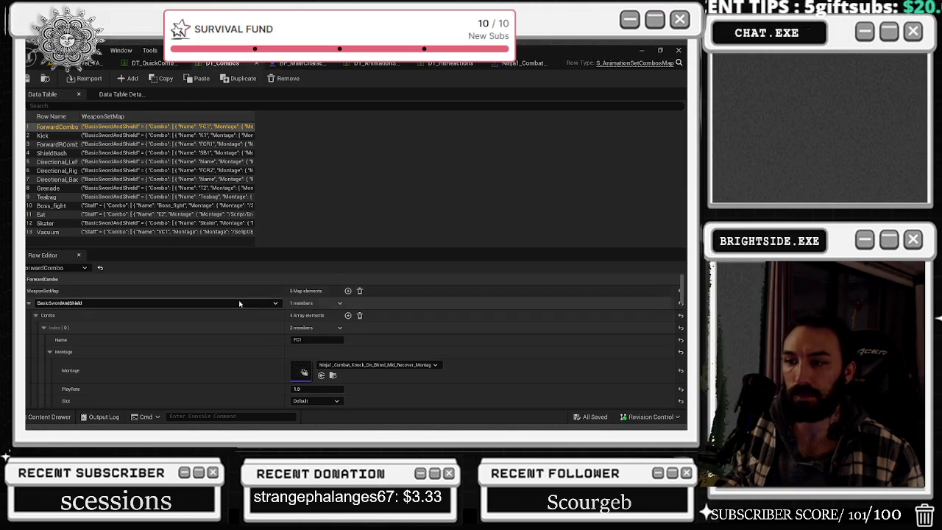
{"action": "scroll", "coordinate": [246, 317], "scroll_direction": "down", "scroll_amount": 1}
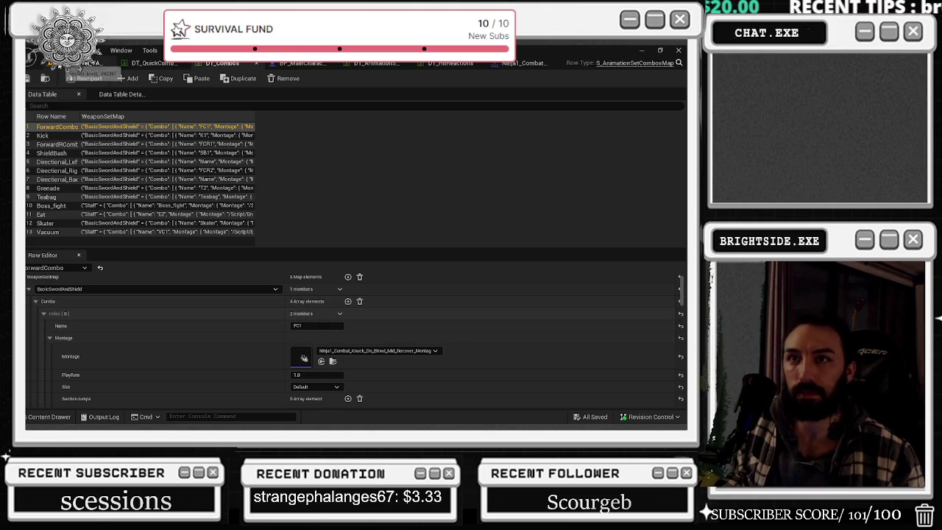
{"action": "left_click", "coordinate": [92, 63]}
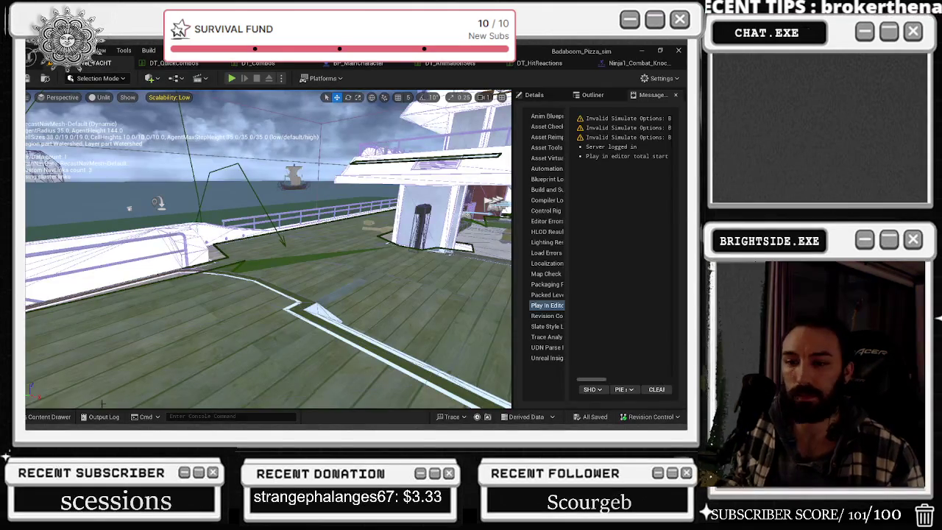
Search all content folders for BOSS and open the BP_AICharacter_Multiplayer_boss Blueprint.
{"action": "left_click", "coordinate": [50, 416]}
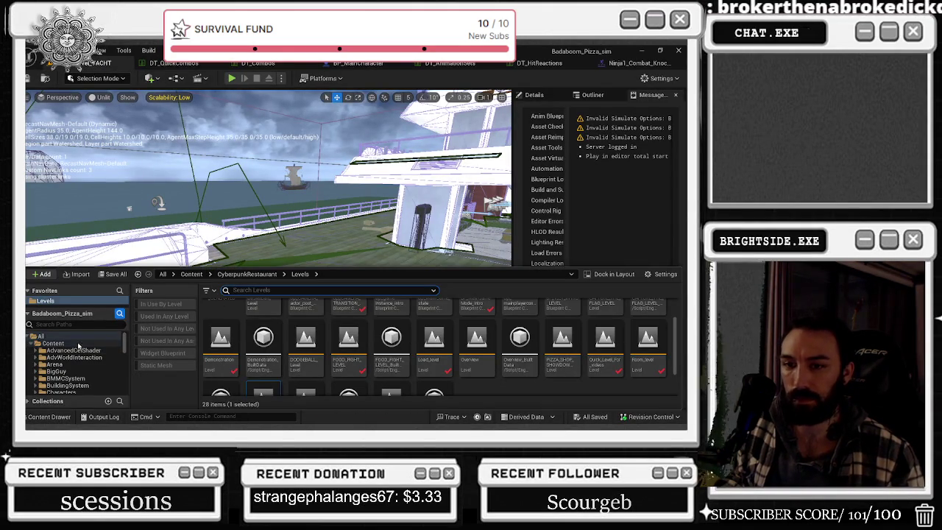
{"action": "left_click", "coordinate": [41, 335]}
{"action": "type", "text": "OSS"}
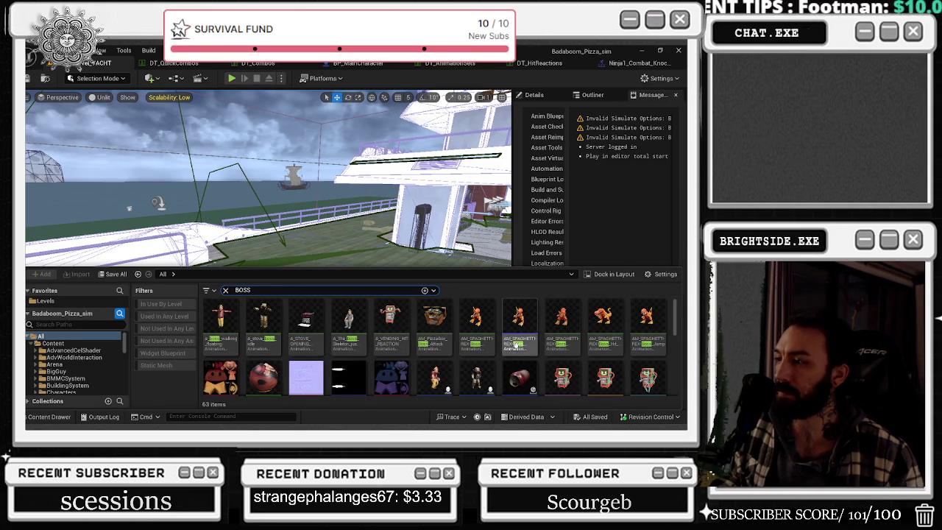
{"action": "scroll", "coordinate": [456, 340], "scroll_direction": "down", "scroll_amount": 2}
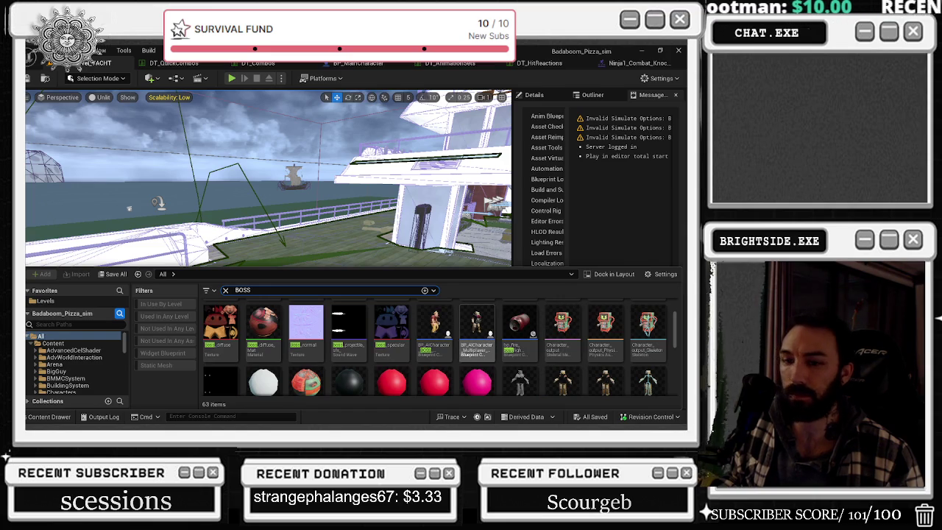
{"action": "double_click", "coordinate": [477, 327]}
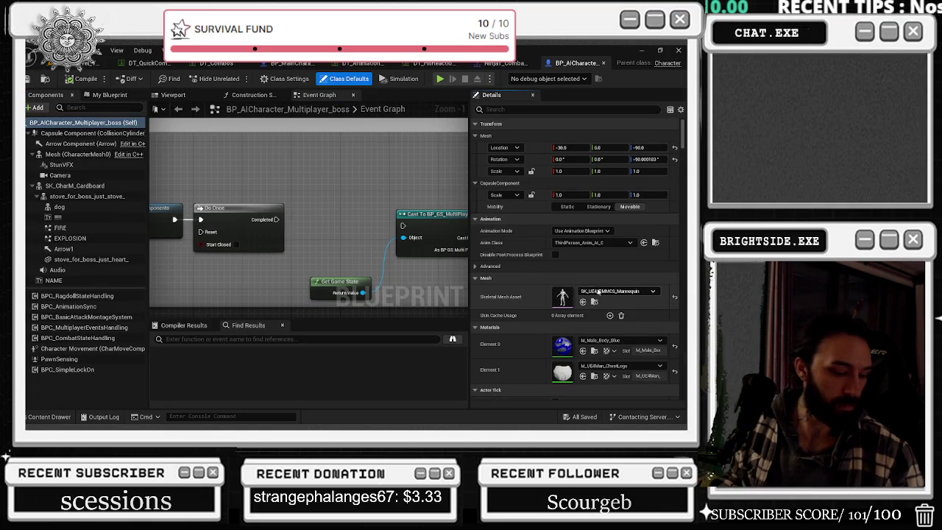
Recheck the BOSS asset results, then show the boss Blueprint's 3D Viewport preview.
{"action": "scroll", "coordinate": [357, 240], "scroll_direction": "down", "scroll_amount": 3}
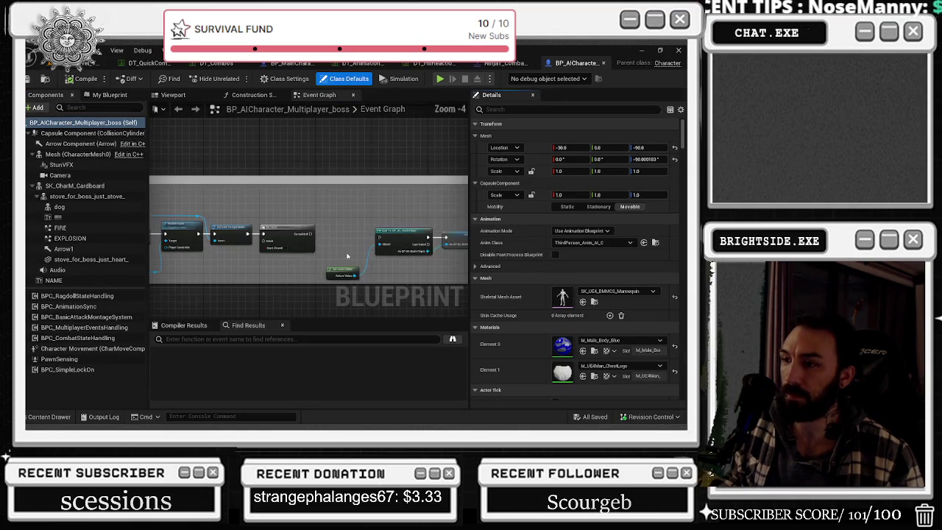
{"action": "key", "text": "alt+Tab"}
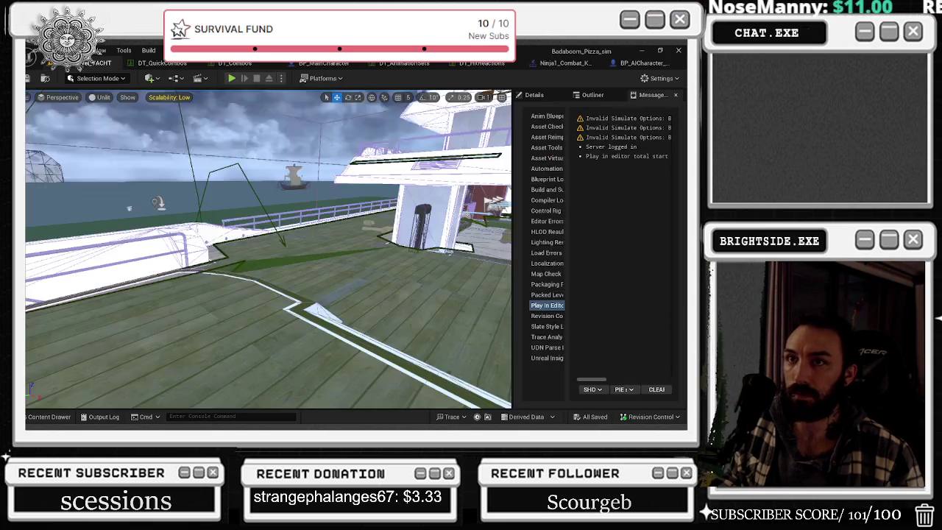
{"action": "left_click", "coordinate": [50, 417]}
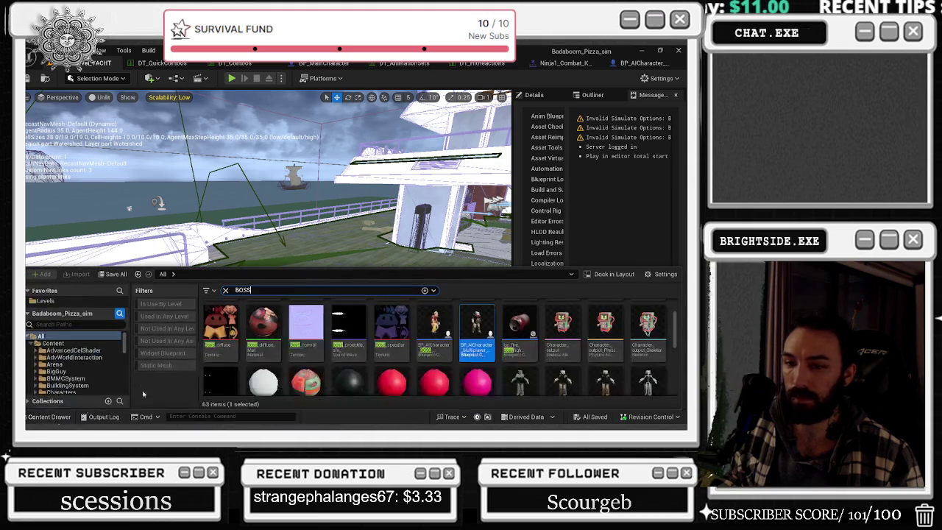
{"action": "left_click", "coordinate": [635, 63]}
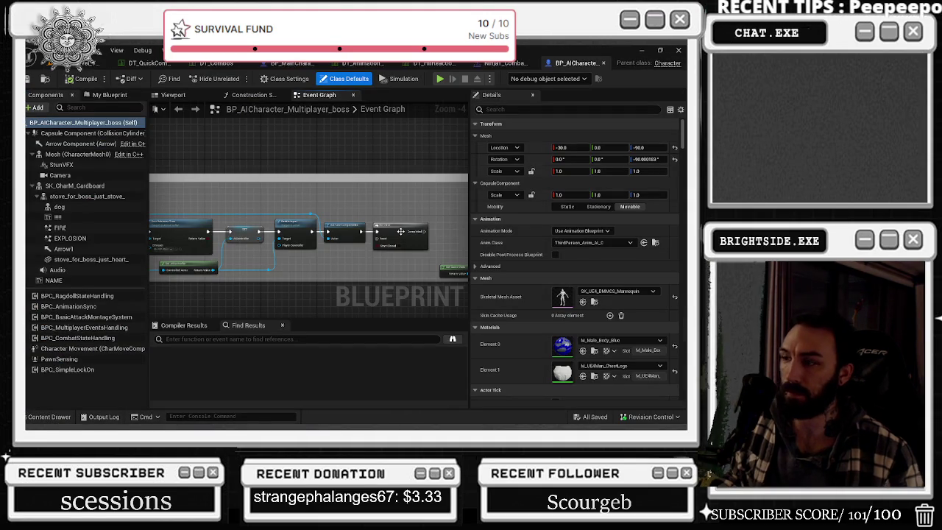
{"action": "left_click", "coordinate": [173, 95]}
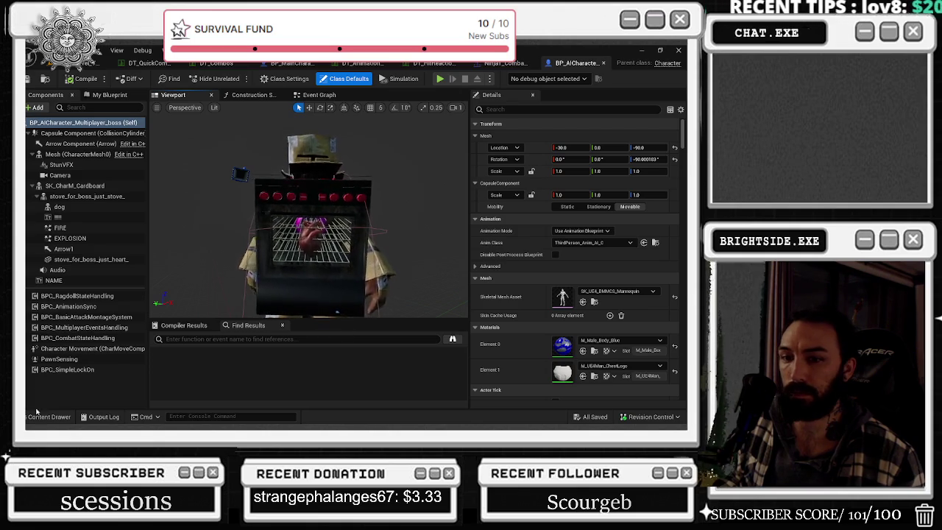
Clear the BOSS asset search filter and search the Blueprint for DAMAGE.
{"action": "left_click", "coordinate": [41, 416]}
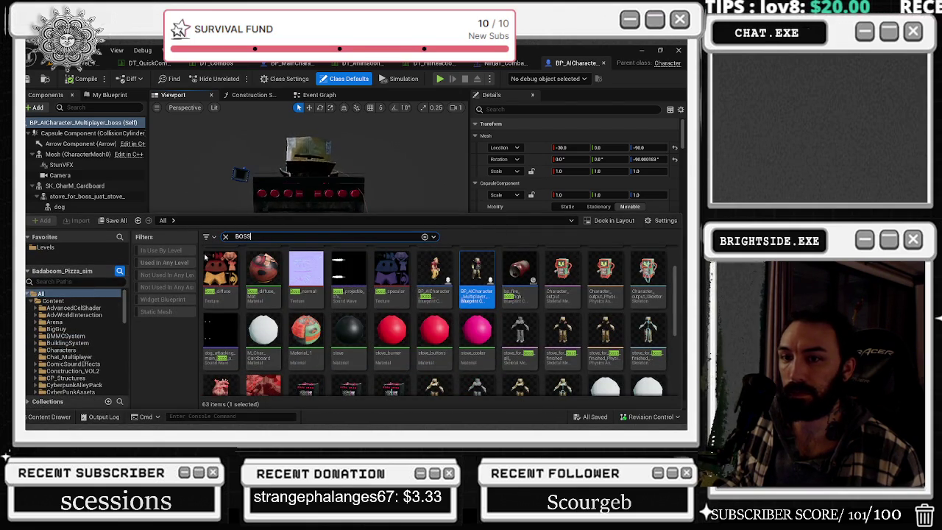
{"action": "left_click", "coordinate": [226, 237]}
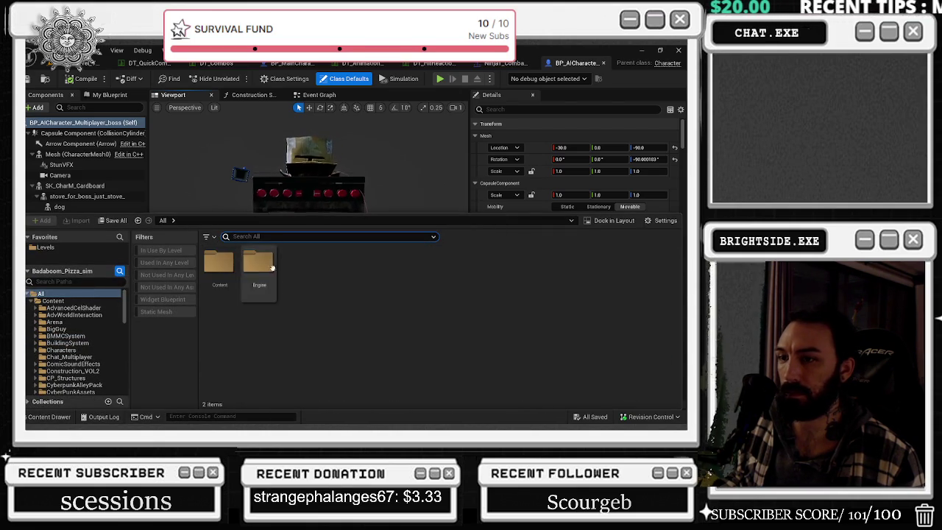
{"action": "left_click", "coordinate": [321, 138]}
{"action": "type", "text": "DAMAGE"}
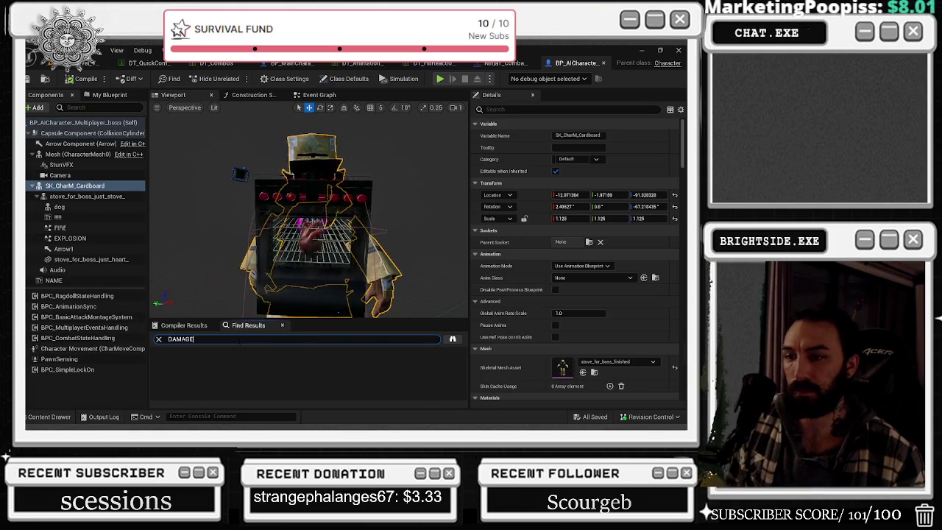
{"action": "key", "text": "Return"}
{"action": "scroll", "coordinate": [238, 386], "scroll_direction": "down", "scroll_amount": 3}
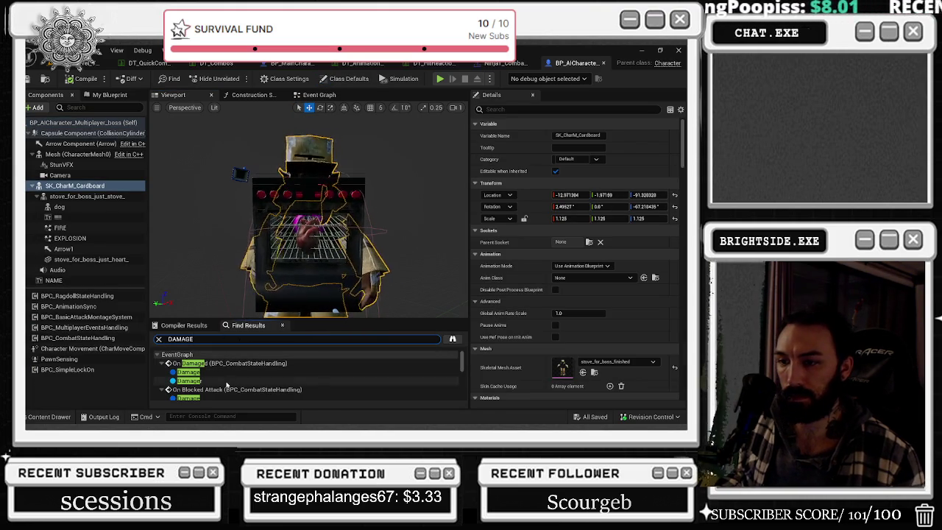
{"action": "scroll", "coordinate": [237, 386], "scroll_direction": "down", "scroll_amount": 2}
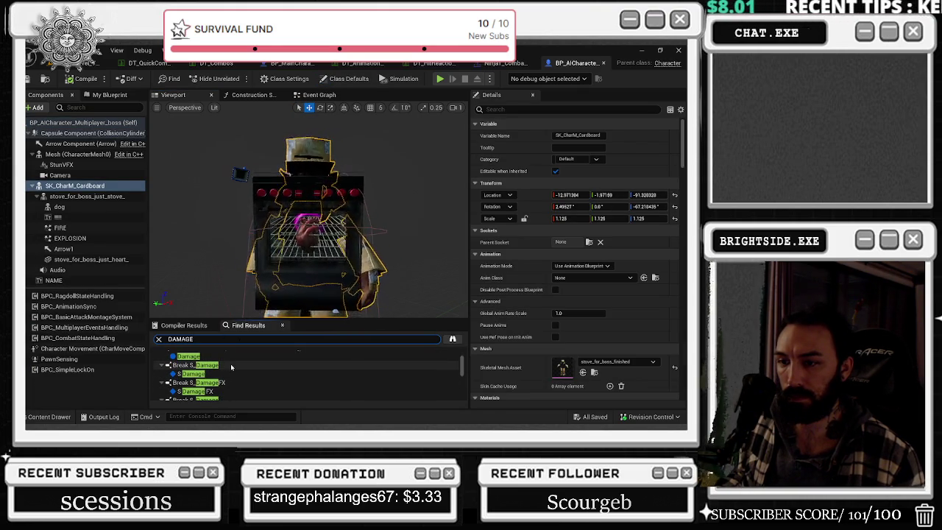
Jump to the Break S_Damage and Break S_DamageFX nodes from the DAMAGE results.
{"action": "double_click", "coordinate": [231, 366]}
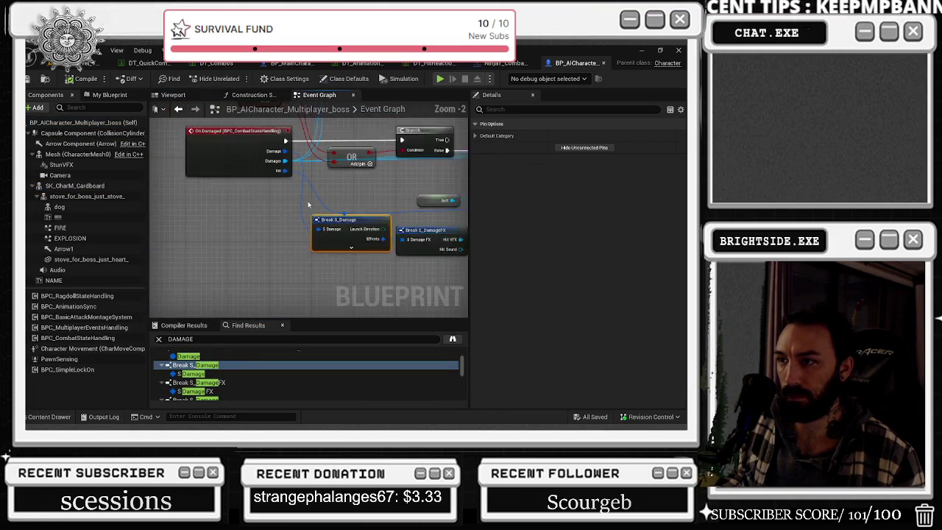
{"action": "double_click", "coordinate": [199, 383]}
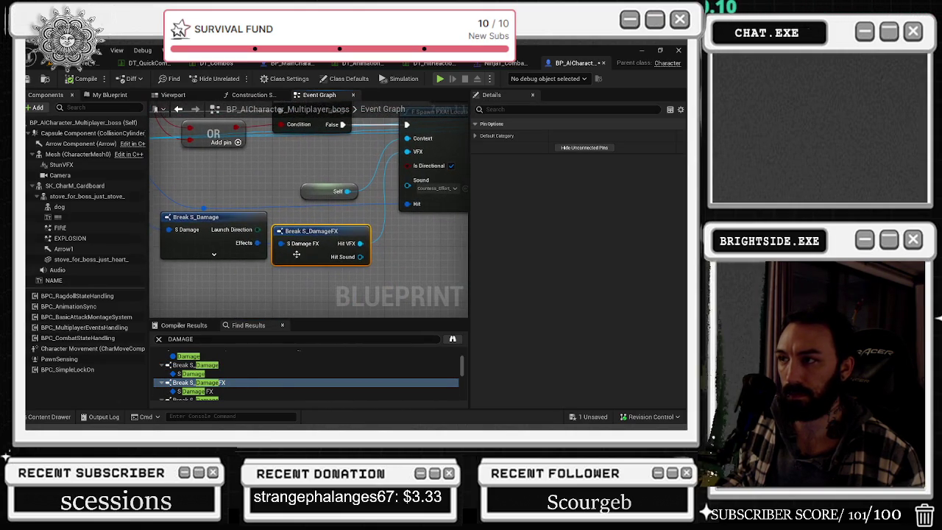
{"action": "scroll", "coordinate": [213, 390], "scroll_direction": "down", "scroll_amount": 1}
{"action": "double_click", "coordinate": [213, 388]}
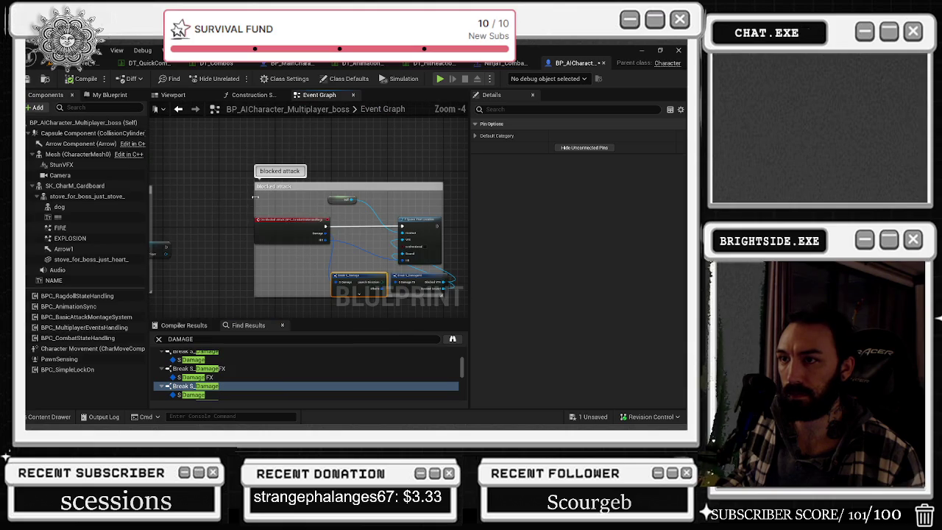
{"action": "scroll", "coordinate": [314, 269], "scroll_direction": "down", "scroll_amount": 1}
Shift the On Blocked Attack event node slightly left inside its comment box.
{"action": "left_click", "coordinate": [235, 203]}
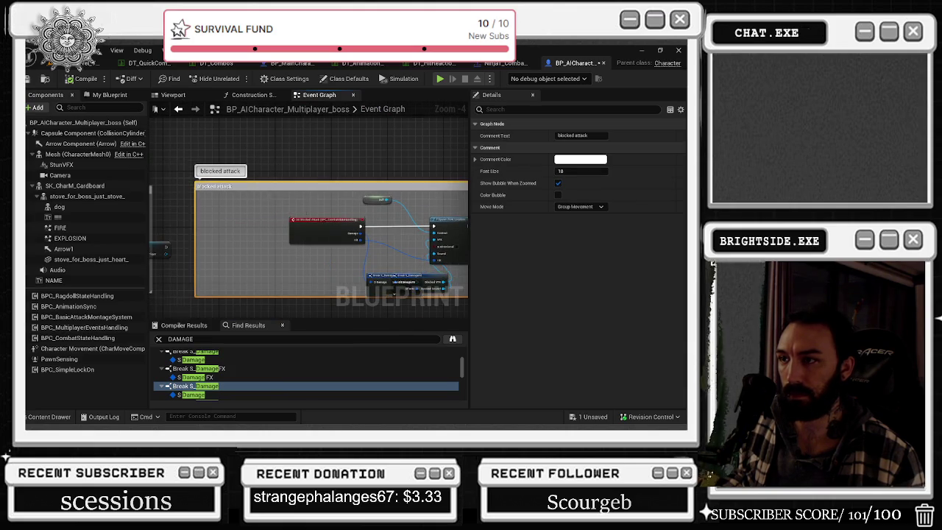
{"action": "left_click_drag", "start_coordinate": [273, 183], "coordinate": [230, 183]}
{"action": "left_click", "coordinate": [325, 237]}
{"action": "scroll", "coordinate": [325, 237], "scroll_direction": "up", "scroll_amount": 3}
{"action": "left_click", "coordinate": [393, 254]}
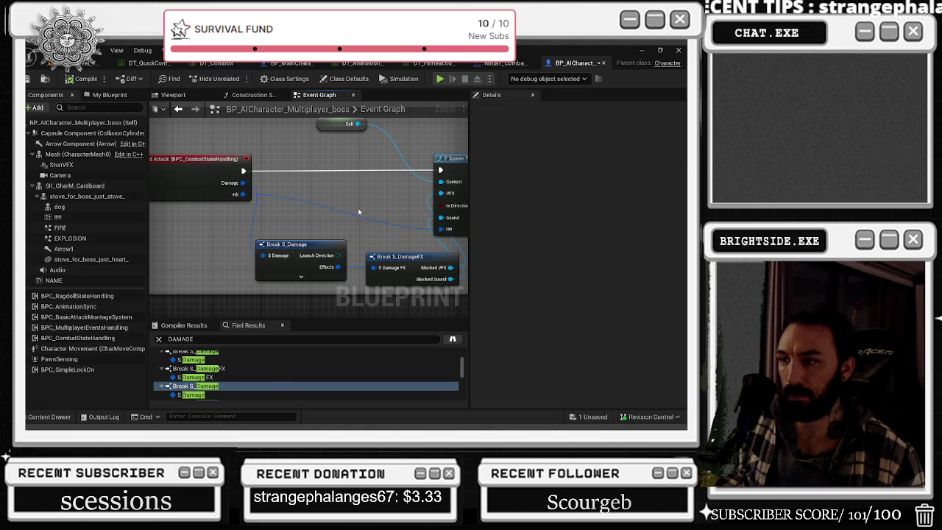
{"action": "scroll", "coordinate": [242, 379], "scroll_direction": "down", "scroll_amount": 1}
Visit the next Break S_DamageFX, the death Print String, and Make S_DamageReaction results.
{"action": "left_click", "coordinate": [243, 389]}
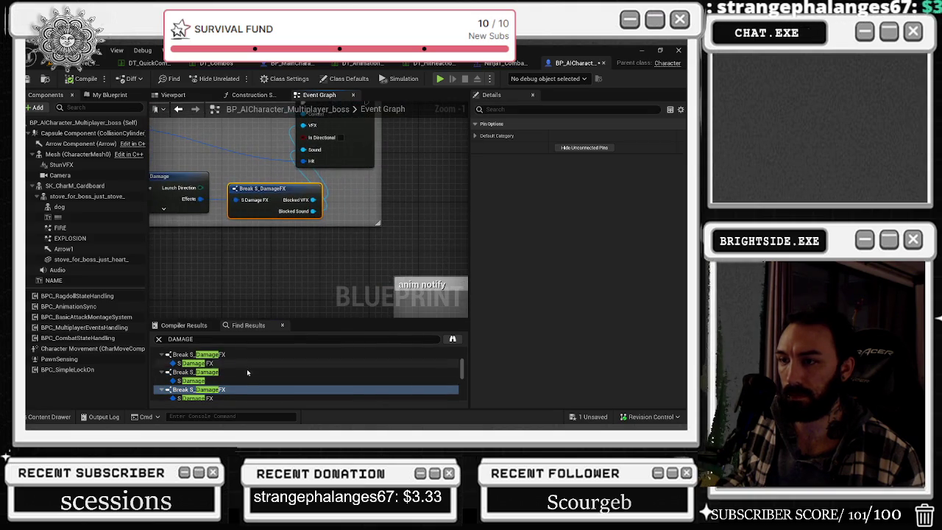
{"action": "scroll", "coordinate": [218, 380], "scroll_direction": "down", "scroll_amount": 1}
{"action": "left_click", "coordinate": [215, 381]}
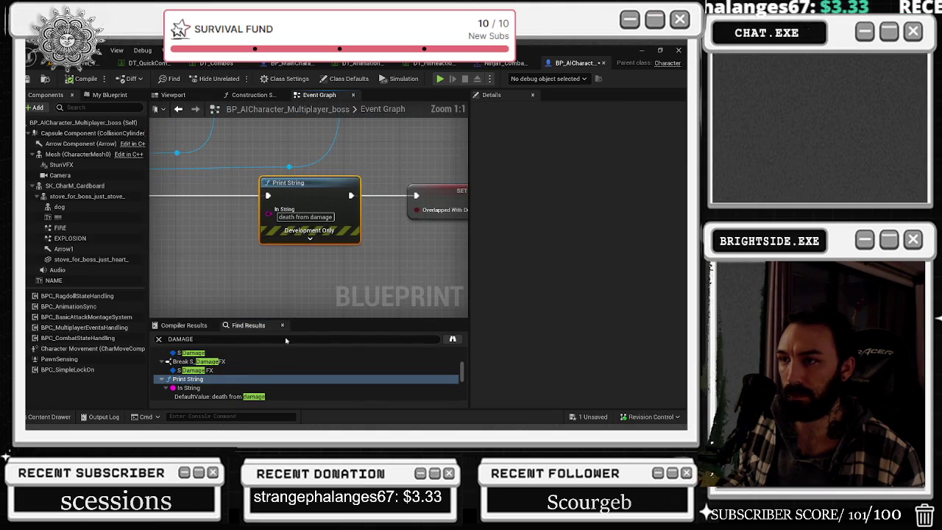
{"action": "scroll", "coordinate": [243, 372], "scroll_direction": "down", "scroll_amount": 2}
{"action": "left_click", "coordinate": [221, 377]}
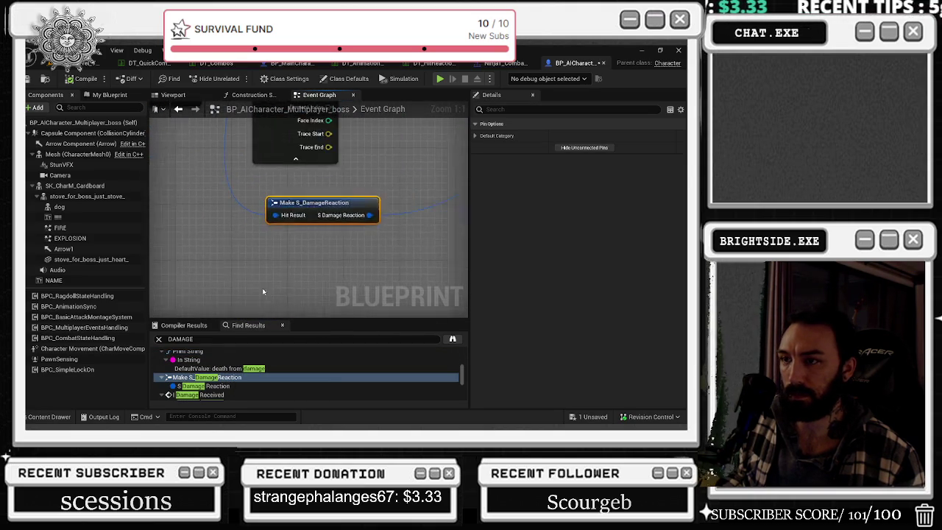
{"action": "scroll", "coordinate": [274, 268], "scroll_direction": "down", "scroll_amount": 3}
Pan the Event Graph past On Damaged and Break Hit Result to the Make S_DamageReaction node.
{"action": "mouse_move", "coordinate": [309, 220]}
{"action": "left_mouse_down"}
{"action": "mouse_move", "coordinate": [309, 243]}
{"action": "mouse_move", "coordinate": [295, 221]}
{"action": "mouse_move", "coordinate": [309, 206]}
{"action": "mouse_move", "coordinate": [324, 221]}
{"action": "mouse_move", "coordinate": [323, 295]}
{"action": "left_mouse_up"}
{"action": "mouse_move", "coordinate": [309, 220]}
{"action": "left_mouse_down"}
{"action": "mouse_move", "coordinate": [368, 199]}
{"action": "mouse_move", "coordinate": [339, 235]}
{"action": "mouse_move", "coordinate": [316, 206]}
{"action": "mouse_move", "coordinate": [346, 228]}
{"action": "left_mouse_up"}
{"action": "mouse_move", "coordinate": [412, 307]}
{"action": "left_mouse_down"}
{"action": "mouse_move", "coordinate": [141, 202]}
{"action": "mouse_move", "coordinate": [122, 170]}
{"action": "left_mouse_up"}
{"action": "mouse_move", "coordinate": [412, 221]}
{"action": "left_mouse_down"}
{"action": "mouse_move", "coordinate": [223, 262]}
{"action": "mouse_move", "coordinate": [149, 259]}
{"action": "left_mouse_up"}
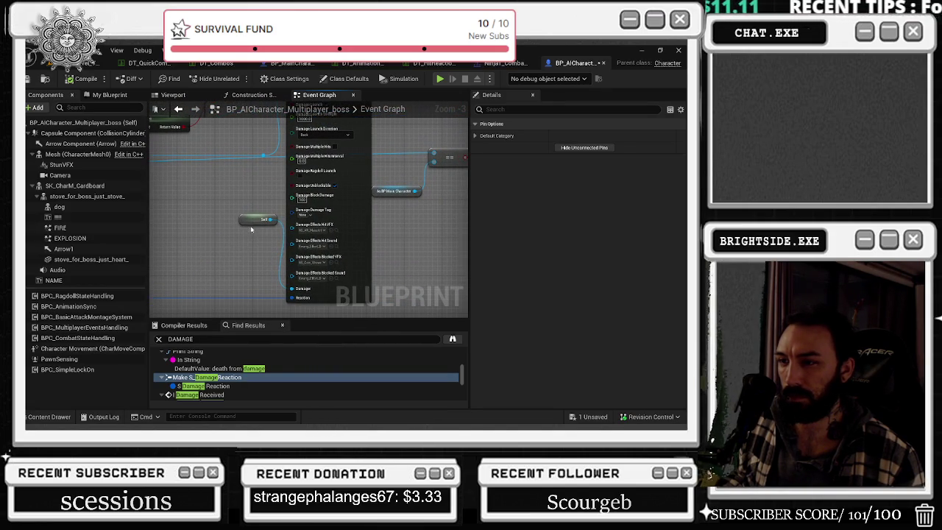
Move the Self node lower, check the damage node's Damage Tag choices, and return to DT_QuickCombos.
{"action": "left_click_drag", "start_coordinate": [251, 221], "coordinate": [239, 260]}
{"action": "scroll", "coordinate": [239, 260], "scroll_direction": "up", "scroll_amount": 1}
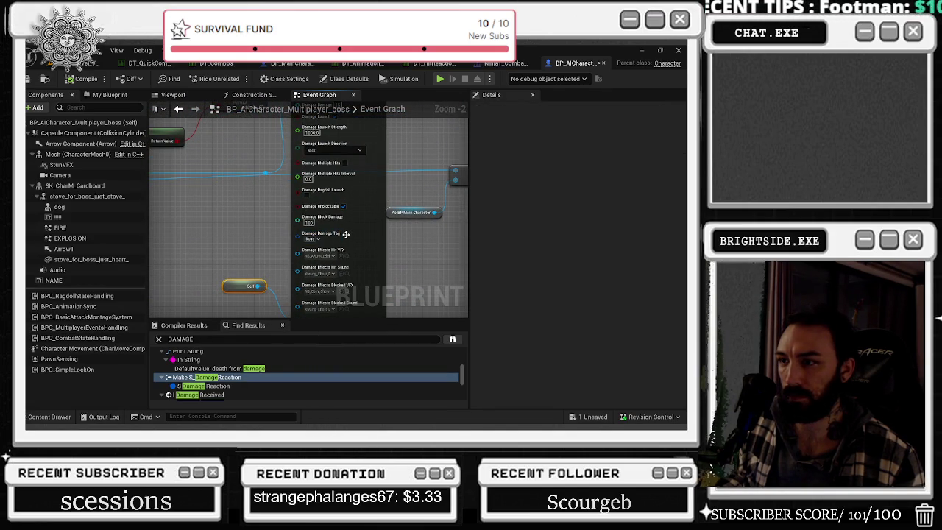
{"action": "scroll", "coordinate": [346, 234], "scroll_direction": "up", "scroll_amount": 1}
{"action": "left_click", "coordinate": [298, 259]}
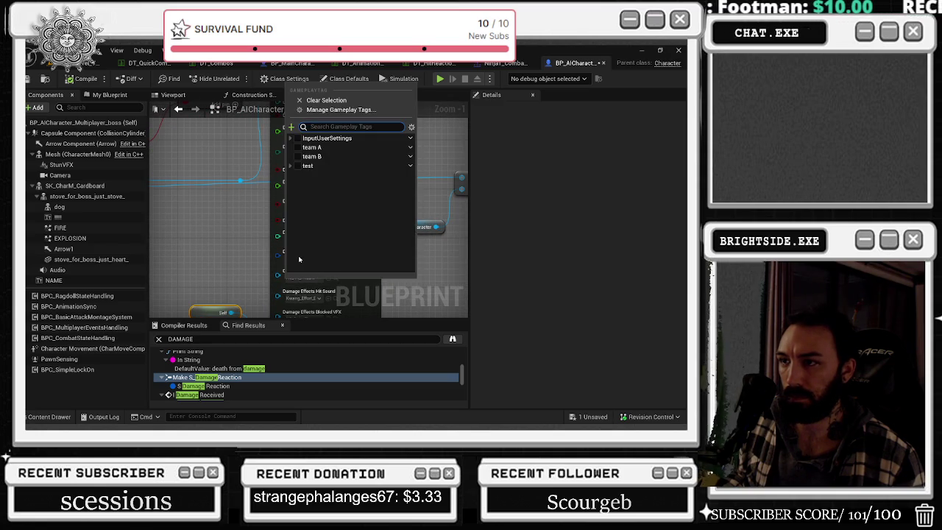
{"action": "key", "text": "Escape"}
{"action": "left_click", "coordinate": [306, 258]}
{"action": "left_click", "coordinate": [233, 227]}
{"action": "mouse_move", "coordinate": [333, 189]}
{"action": "left_mouse_down"}
{"action": "mouse_move", "coordinate": [362, 249]}
{"action": "mouse_move", "coordinate": [355, 247]}
{"action": "left_mouse_up"}
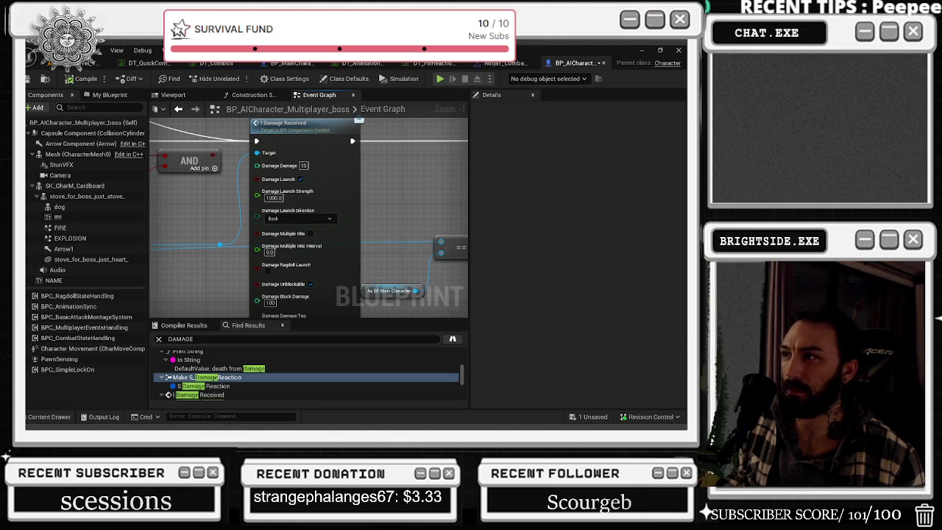
{"action": "left_click", "coordinate": [134, 65]}
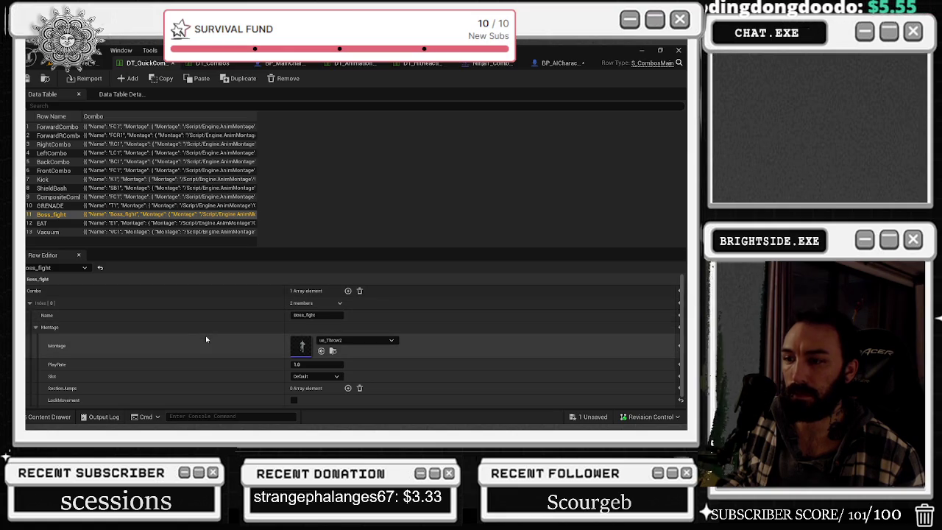
Look up the Ninja1 knockdown montage in DT_Combos and DT_HitReactions' DirectionalStrong entries.
{"action": "left_click", "coordinate": [209, 65]}
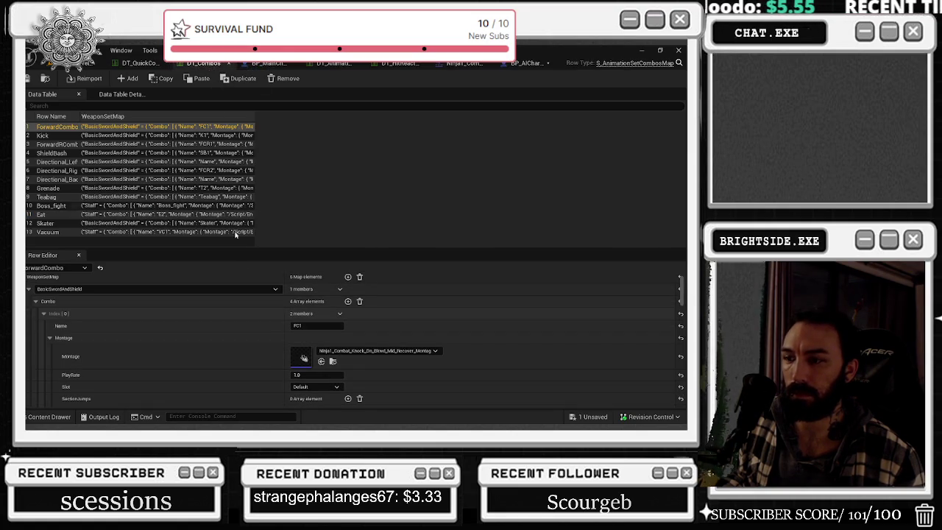
{"action": "scroll", "coordinate": [200, 353], "scroll_direction": "down", "scroll_amount": 1}
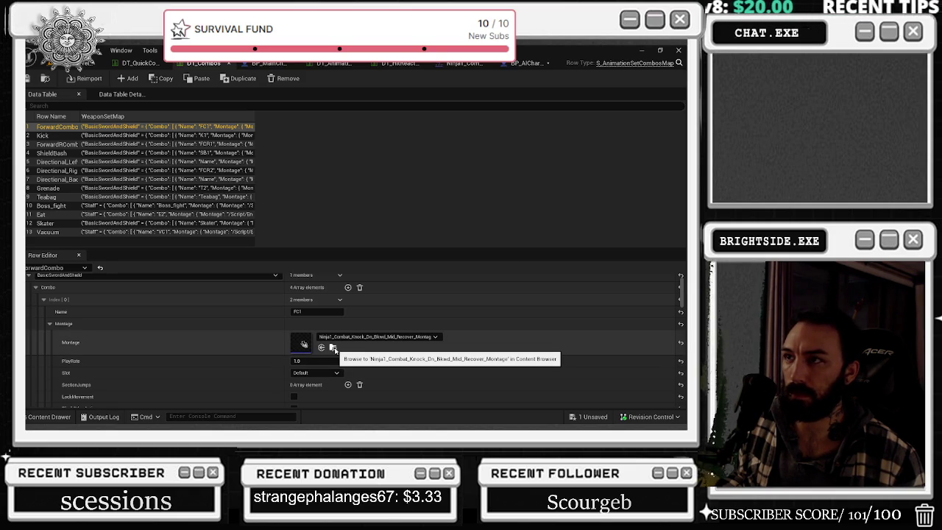
{"action": "left_click", "coordinate": [333, 348]}
{"action": "left_click", "coordinate": [425, 63]}
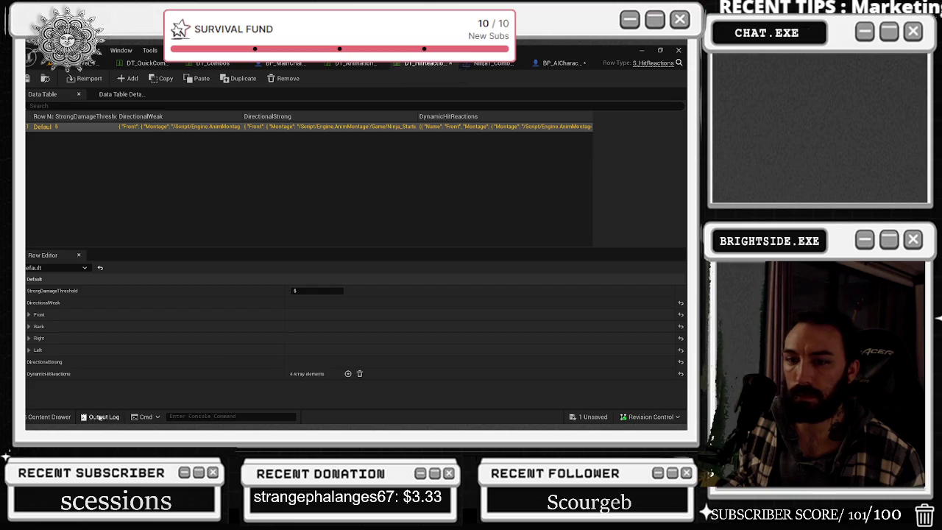
{"action": "left_click", "coordinate": [41, 362]}
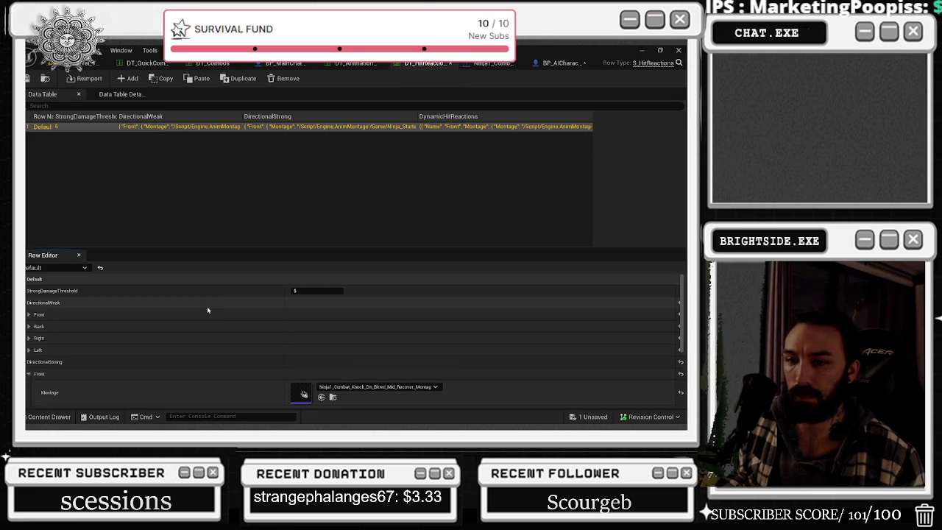
{"action": "scroll", "coordinate": [203, 314], "scroll_direction": "down", "scroll_amount": 1}
Review the boss Blueprint, DT_AnimationSets and DT_QuickCombos' Boss_fight entry.
{"action": "left_click", "coordinate": [559, 63]}
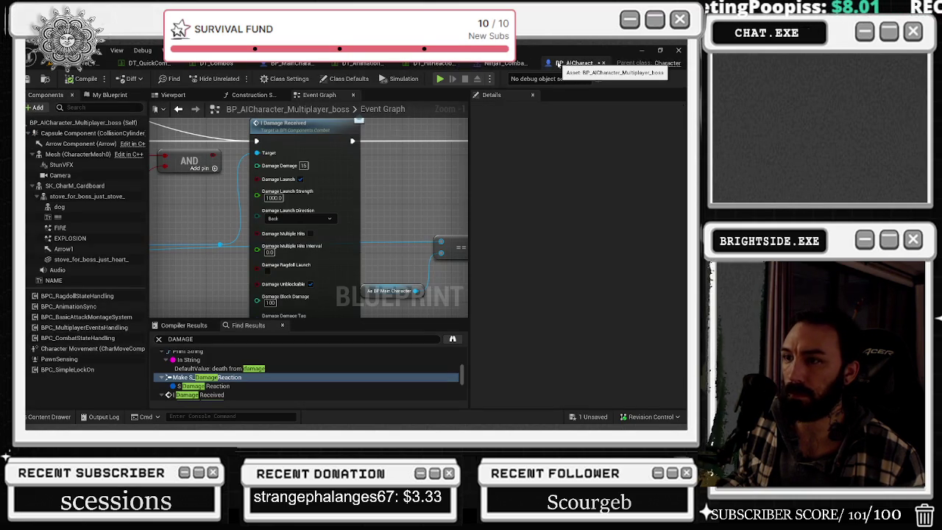
{"action": "left_click", "coordinate": [507, 63]}
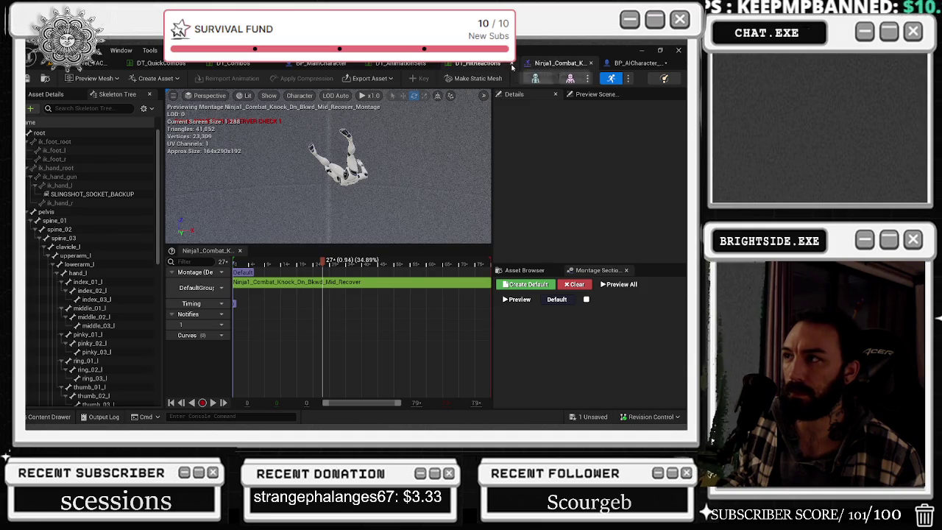
{"action": "left_click", "coordinate": [505, 64]}
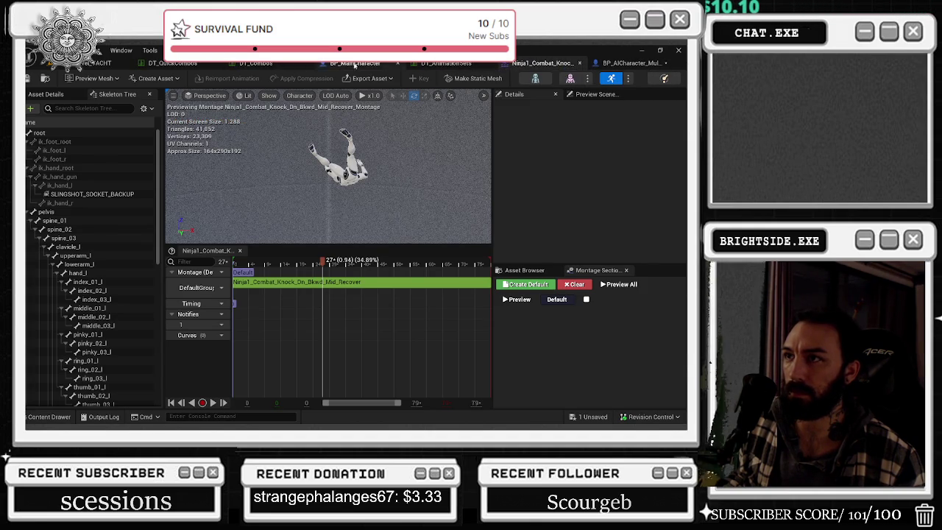
{"action": "left_click", "coordinate": [445, 63]}
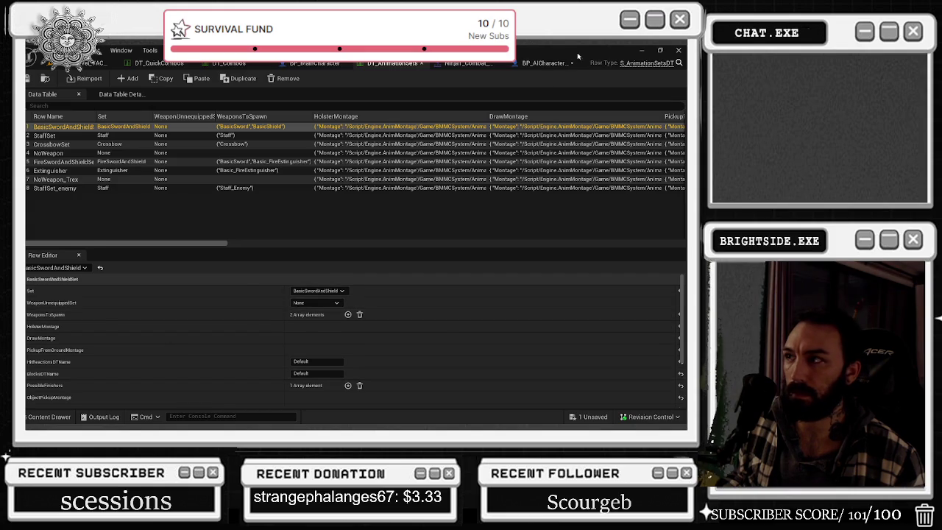
{"action": "left_click", "coordinate": [559, 64]}
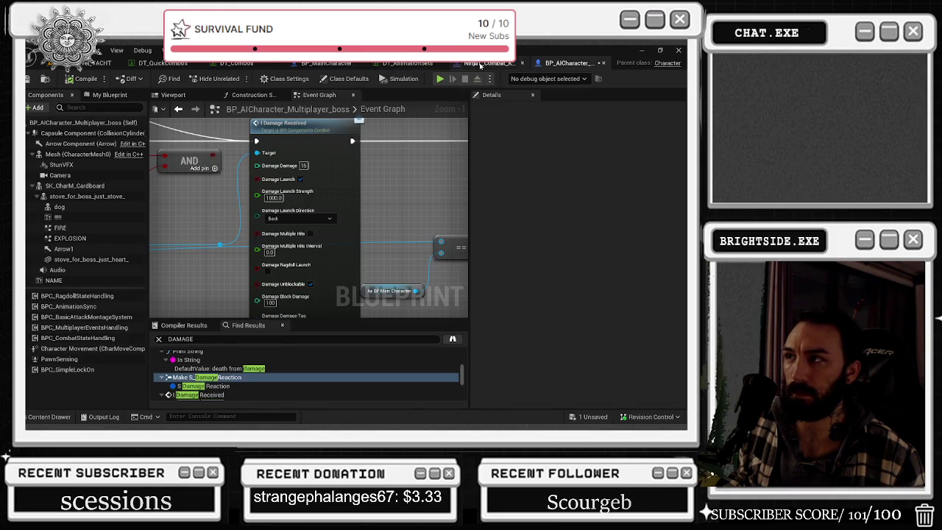
{"action": "left_click", "coordinate": [478, 64]}
{"action": "left_click", "coordinate": [441, 65]}
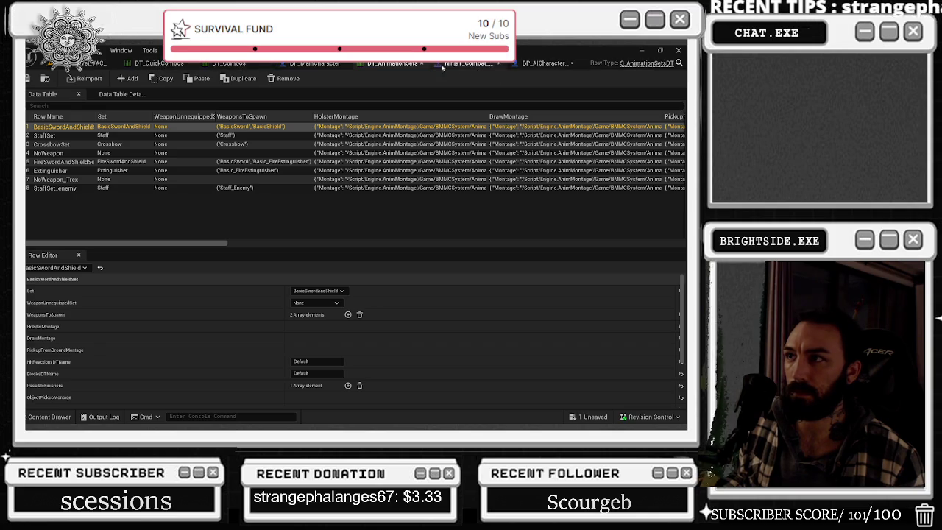
{"action": "left_click", "coordinate": [159, 63]}
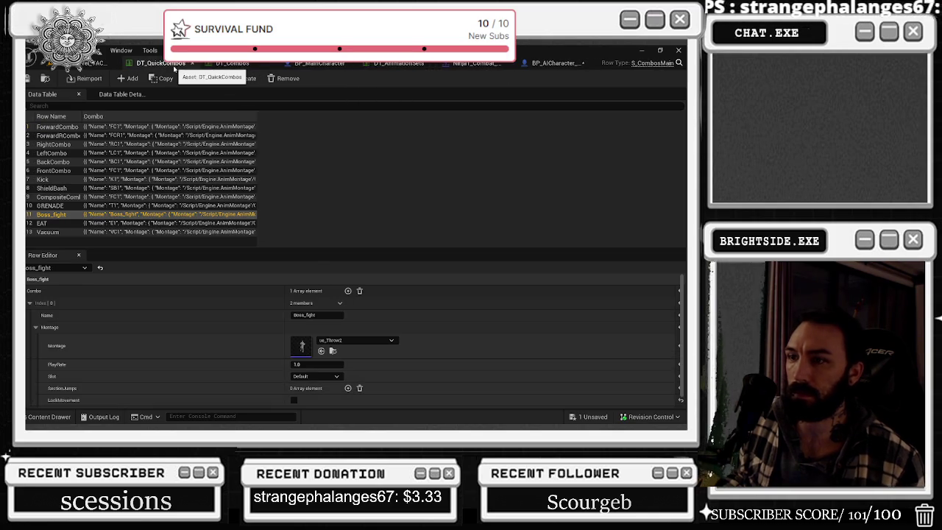
{"action": "right_click", "coordinate": [431, 310]}
{"action": "left_click", "coordinate": [393, 305]}
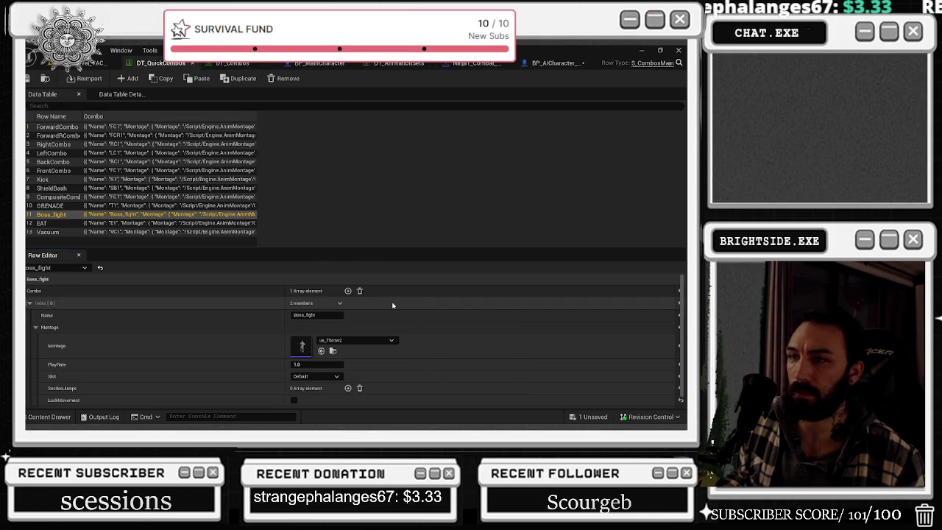
Preview HitReact_Back_Montage from DT_HitReactions' Back entry, then go back to the boss Blueprint.
{"action": "key", "text": "ctrl+space"}
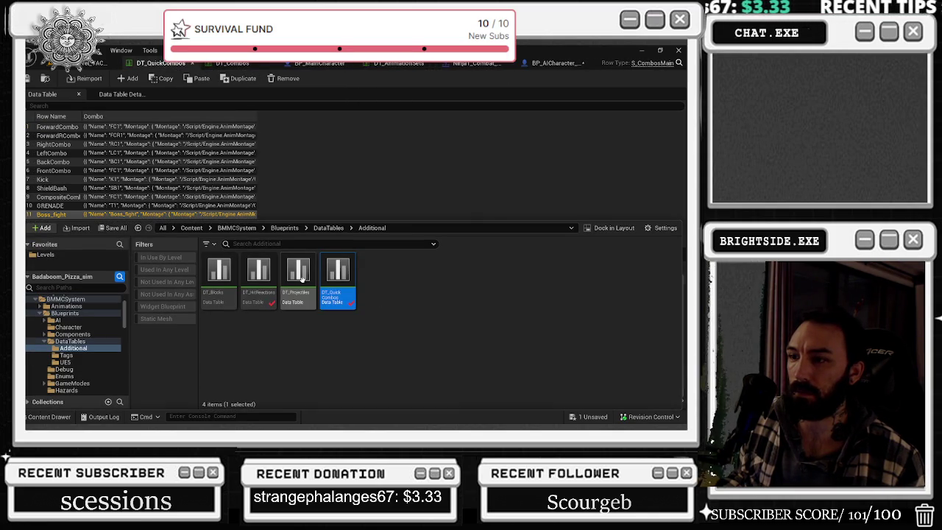
{"action": "double_click", "coordinate": [248, 292]}
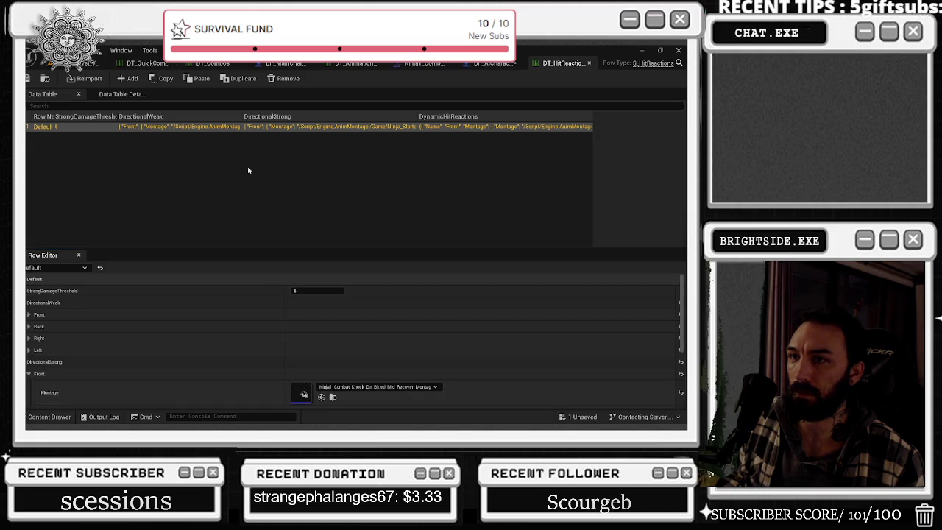
{"action": "scroll", "coordinate": [216, 364], "scroll_direction": "down", "scroll_amount": 3}
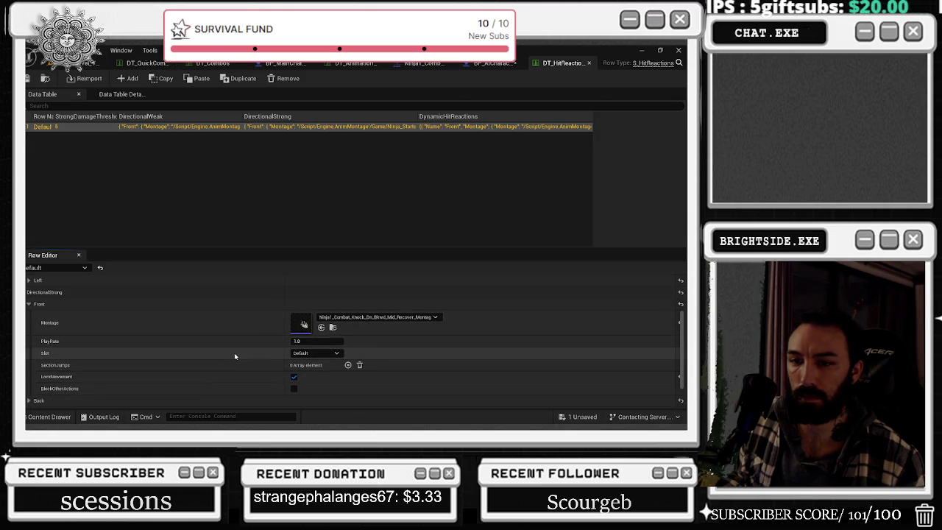
{"action": "scroll", "coordinate": [234, 357], "scroll_direction": "down", "scroll_amount": 1}
{"action": "left_click", "coordinate": [29, 365]}
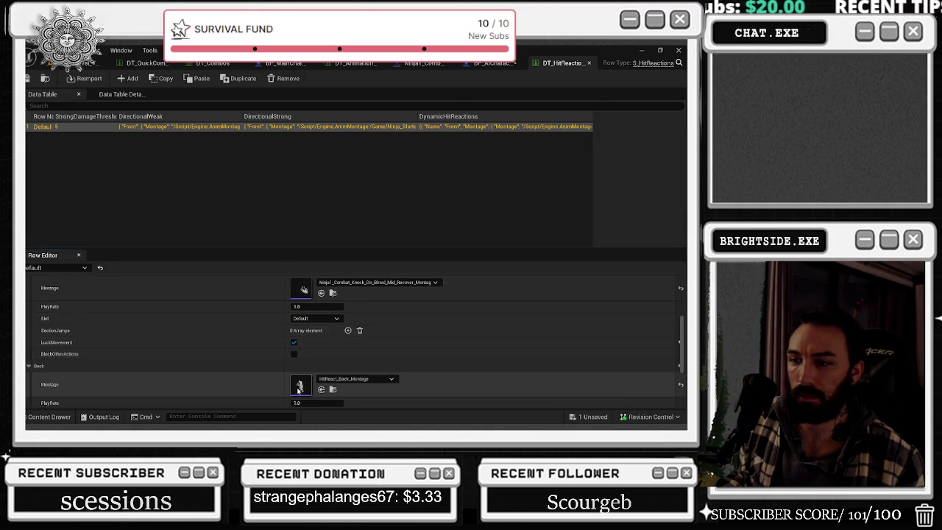
{"action": "double_click", "coordinate": [299, 386]}
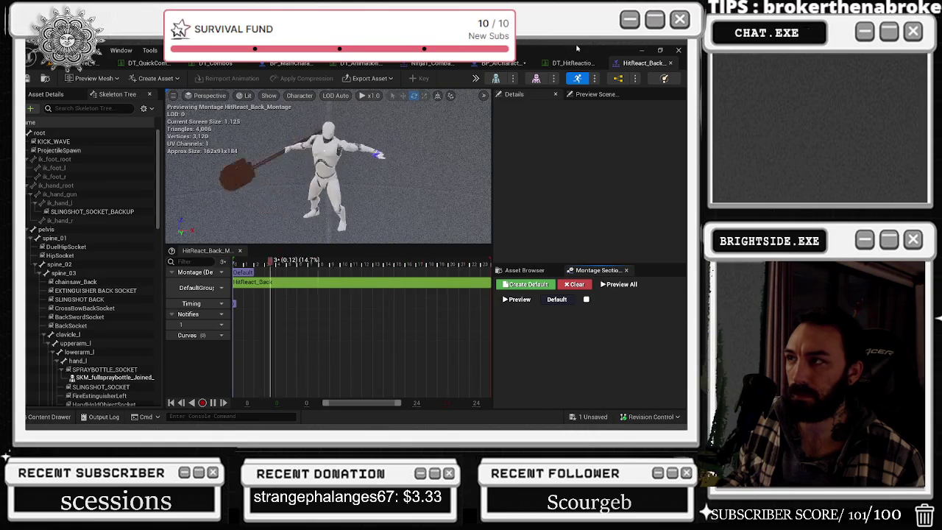
{"action": "left_click", "coordinate": [670, 64]}
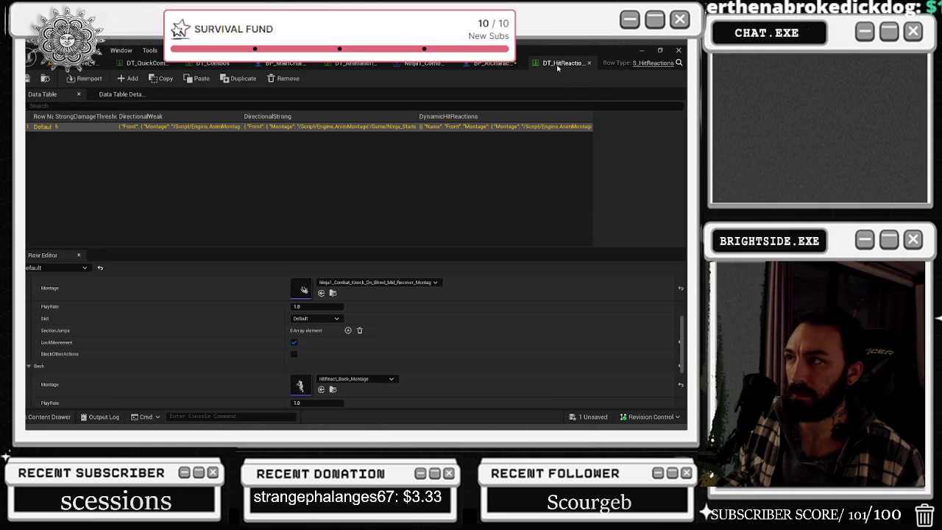
{"action": "left_click", "coordinate": [490, 63]}
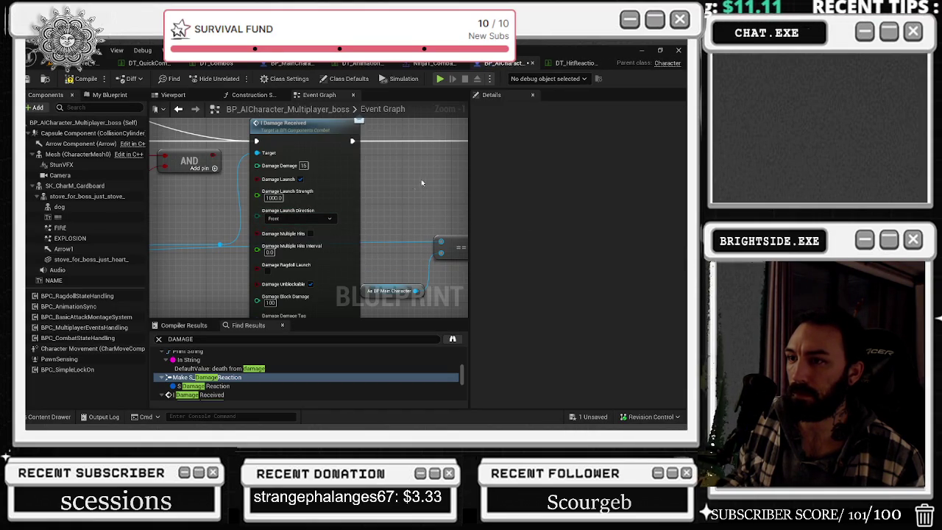
Jump to the Make S_DamageReaction node and pan up to its damage settings.
{"action": "left_click", "coordinate": [373, 109]}
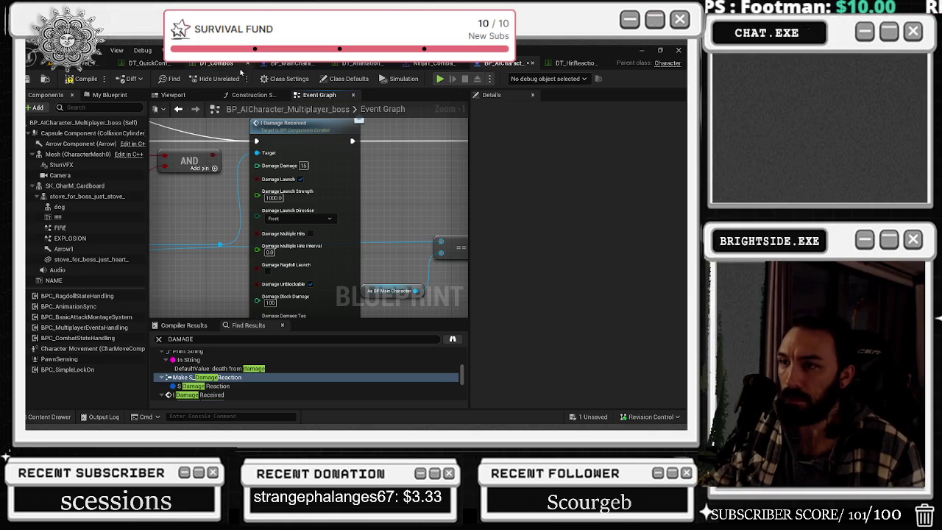
{"action": "left_click_drag", "start_coordinate": [402, 215], "coordinate": [402, 155]}
{"action": "left_click_drag", "start_coordinate": [377, 251], "coordinate": [395, 208]}
{"action": "double_click", "coordinate": [207, 377]}
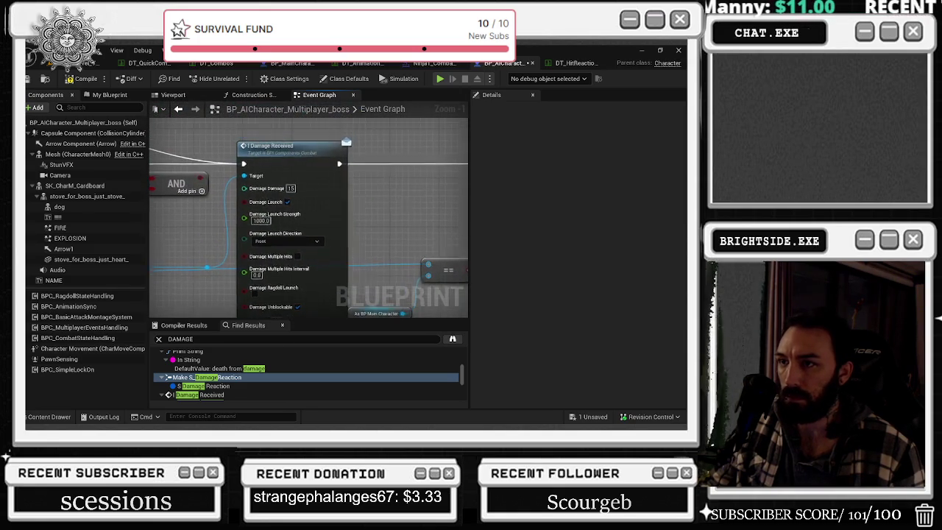
{"action": "mouse_move", "coordinate": [174, 237]}
{"action": "left_mouse_down"}
{"action": "mouse_move", "coordinate": [314, 246]}
{"action": "mouse_move", "coordinate": [207, 246]}
{"action": "mouse_move", "coordinate": [176, 187]}
{"action": "left_mouse_up"}
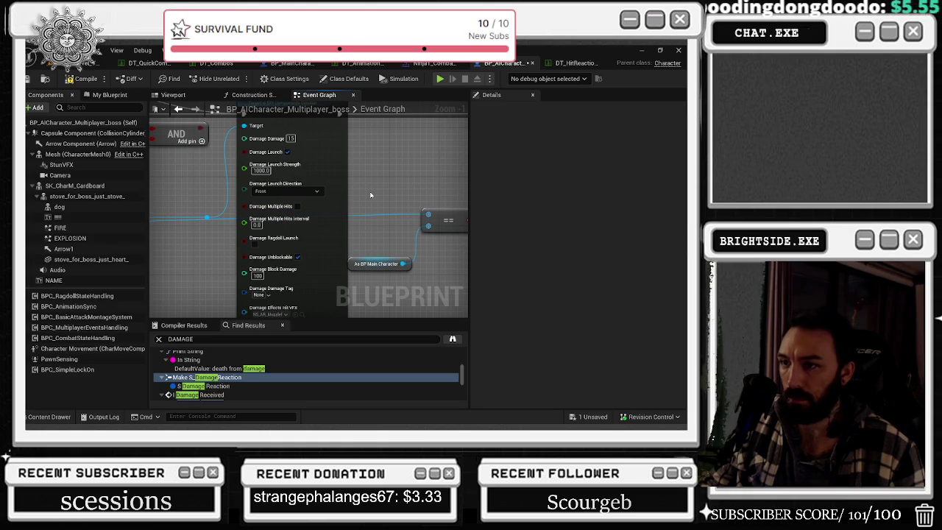
{"action": "left_click_drag", "start_coordinate": [372, 193], "coordinate": [374, 138]}
Browse the Damage Tag picker's InputUserSettings categories, then frame the AND and damage event nodes.
{"action": "left_click", "coordinate": [264, 239]}
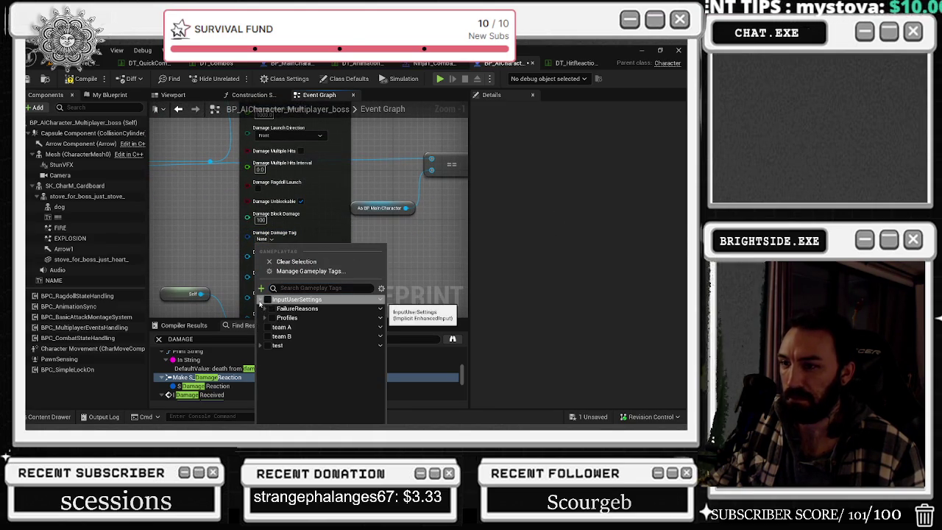
{"action": "left_click", "coordinate": [260, 300]}
{"action": "left_click", "coordinate": [264, 319]}
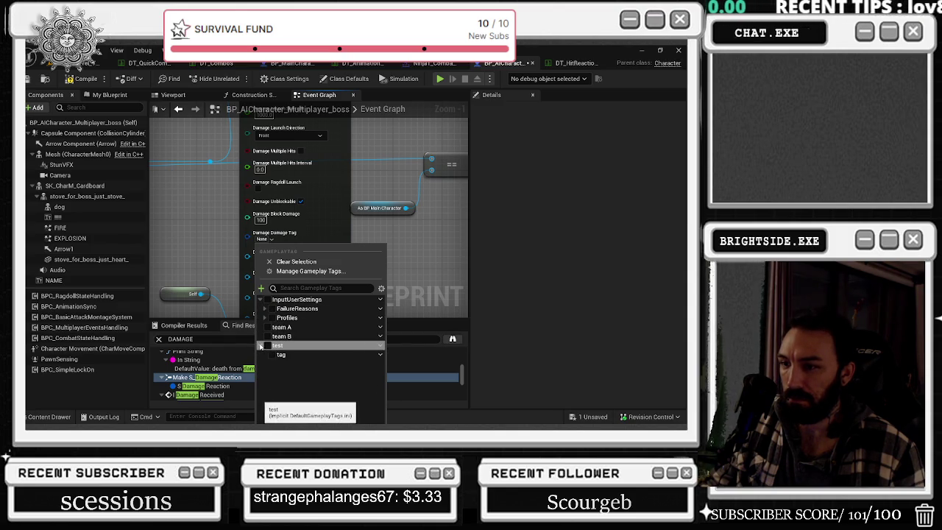
{"action": "mouse_move", "coordinate": [364, 167]}
{"action": "left_mouse_down"}
{"action": "mouse_move", "coordinate": [267, 226]}
{"action": "mouse_move", "coordinate": [90, 271]}
{"action": "mouse_move", "coordinate": [75, 287]}
{"action": "mouse_move", "coordinate": [162, 148]}
{"action": "mouse_move", "coordinate": [191, 70]}
{"action": "left_mouse_up"}
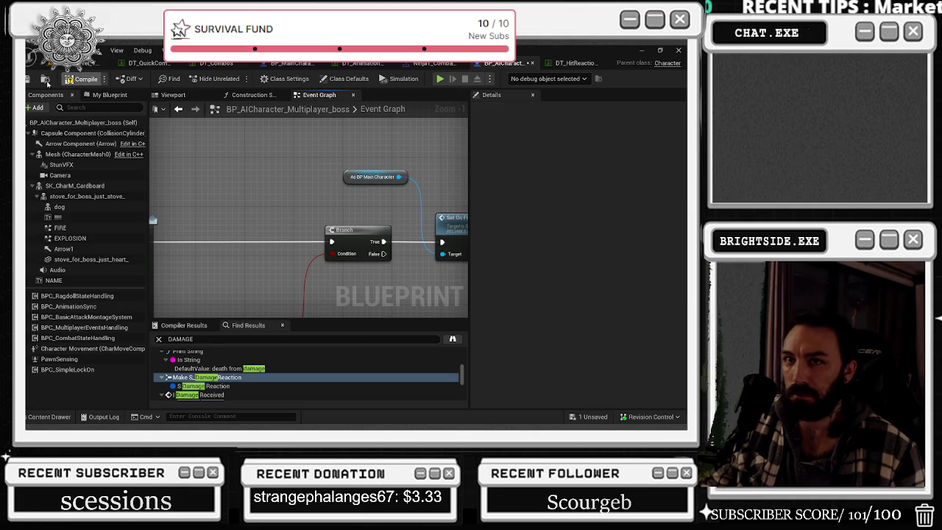
{"action": "mouse_move", "coordinate": [246, 145]}
{"action": "left_mouse_down"}
{"action": "mouse_move", "coordinate": [410, 154]}
{"action": "mouse_move", "coordinate": [378, 186]}
{"action": "left_mouse_up"}
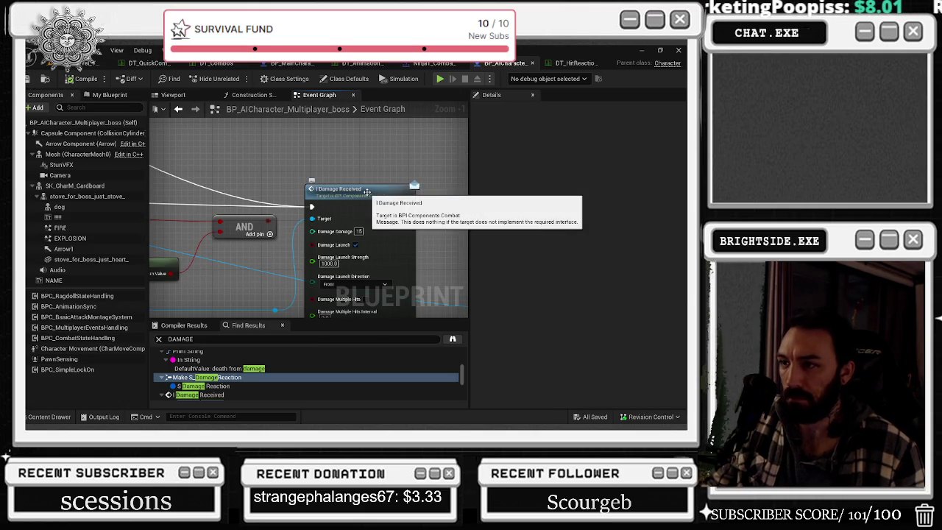
{"action": "scroll", "coordinate": [291, 175], "scroll_direction": "down", "scroll_amount": 2}
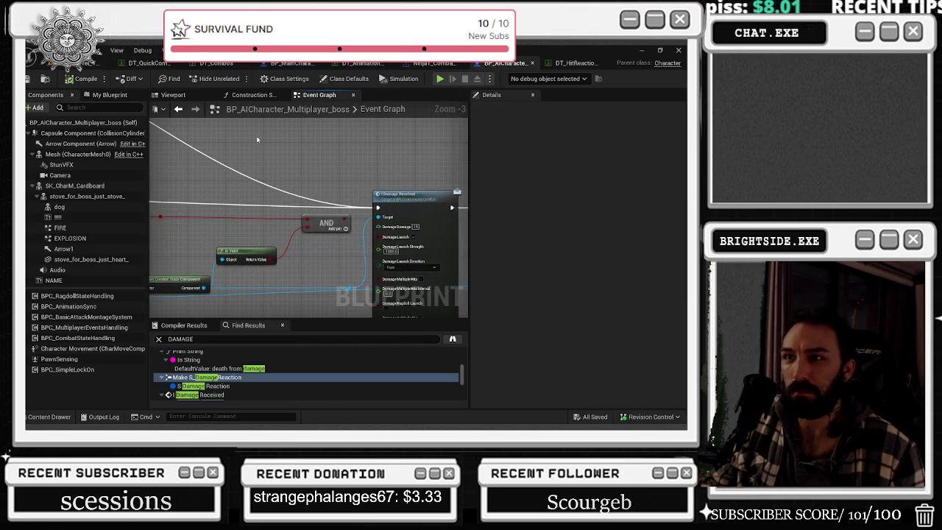
Scroll through the ForwardCombo entry in the DT_Combos table.
{"action": "left_click", "coordinate": [217, 63]}
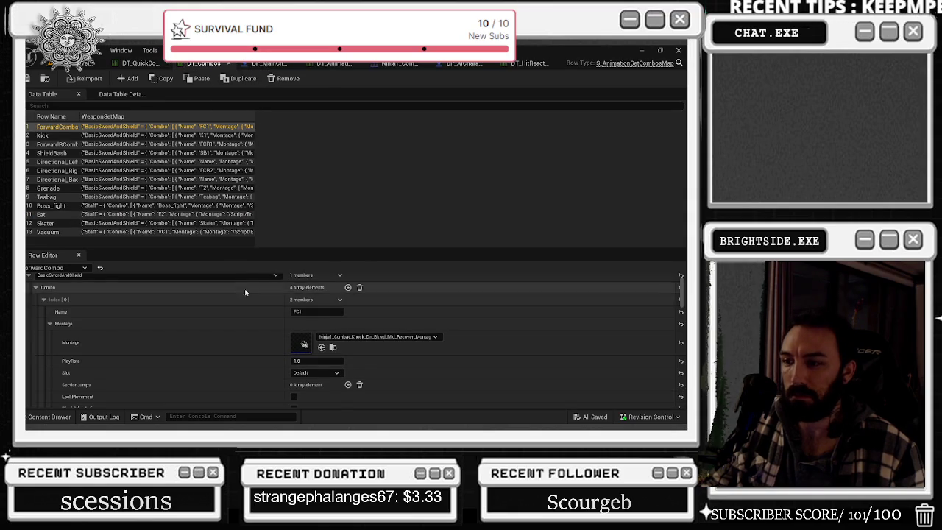
{"action": "scroll", "coordinate": [245, 285], "scroll_direction": "down", "scroll_amount": 1}
{"action": "scroll", "coordinate": [204, 321], "scroll_direction": "down", "scroll_amount": 1}
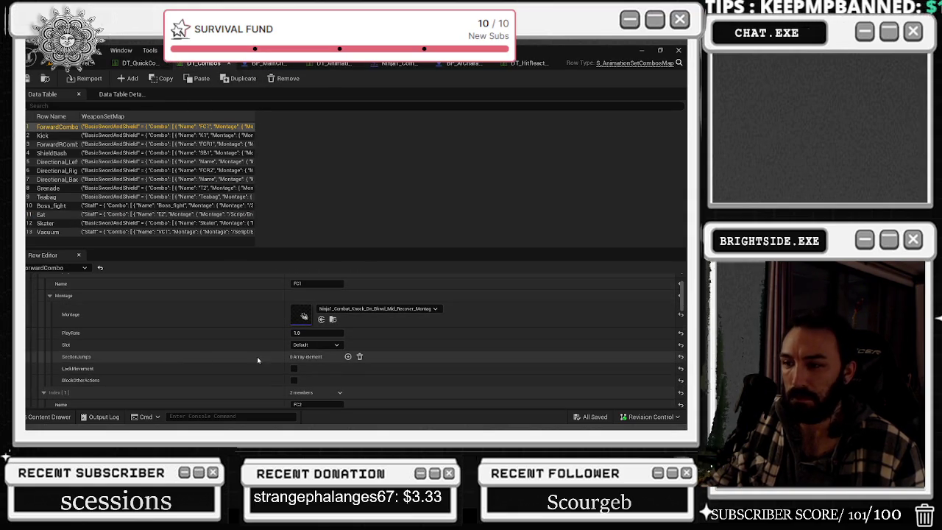
{"action": "scroll", "coordinate": [185, 368], "scroll_direction": "down", "scroll_amount": 6}
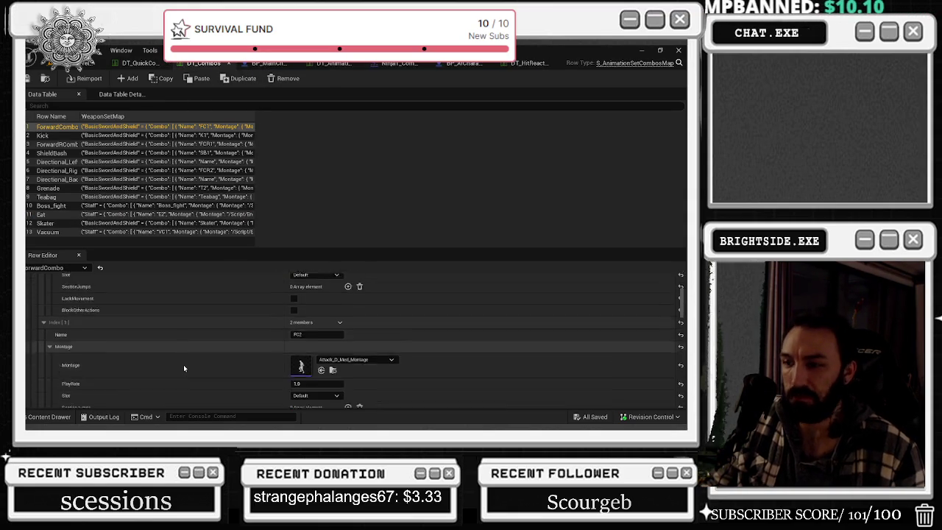
Select DT_Combos' Kick row and scroll to its K1 step using NJA_Kick_High_v1_IPC_Montage.
{"action": "scroll", "coordinate": [184, 368], "scroll_direction": "down", "scroll_amount": 6}
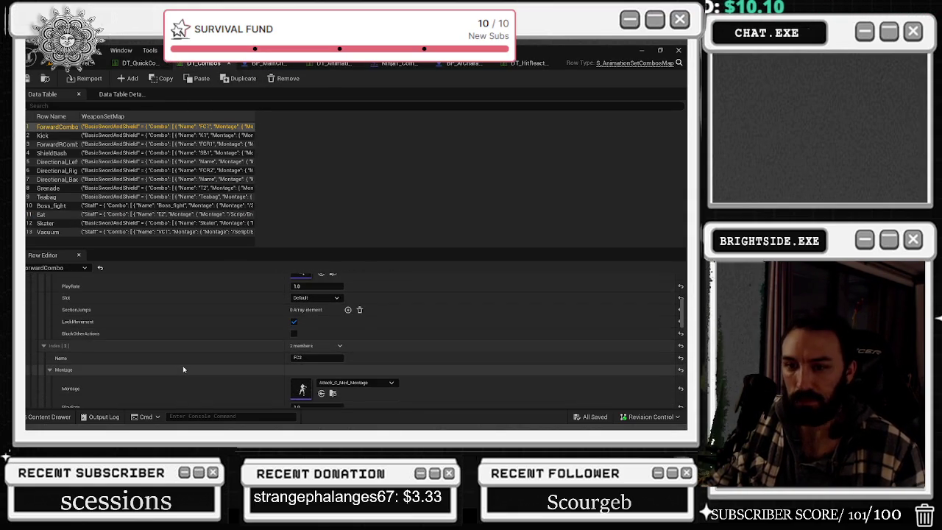
{"action": "scroll", "coordinate": [184, 369], "scroll_direction": "down", "scroll_amount": 1}
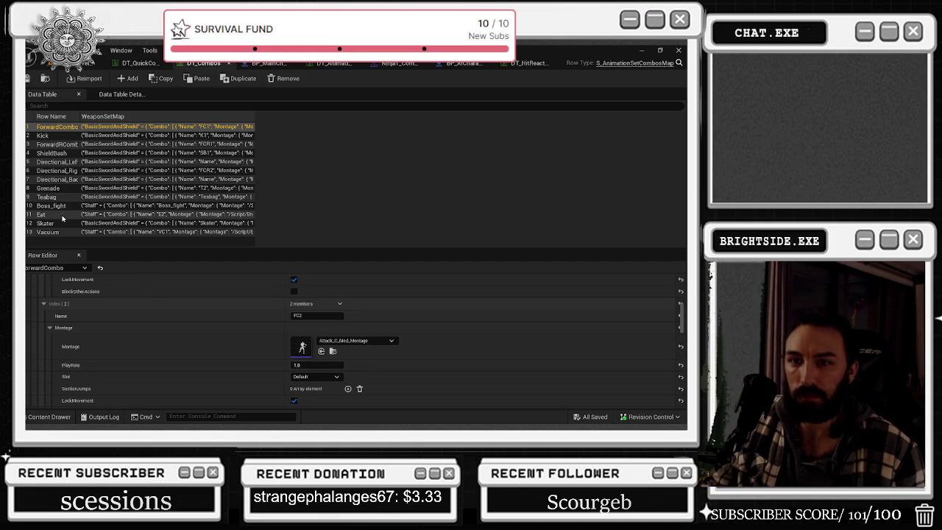
{"action": "left_click", "coordinate": [59, 135]}
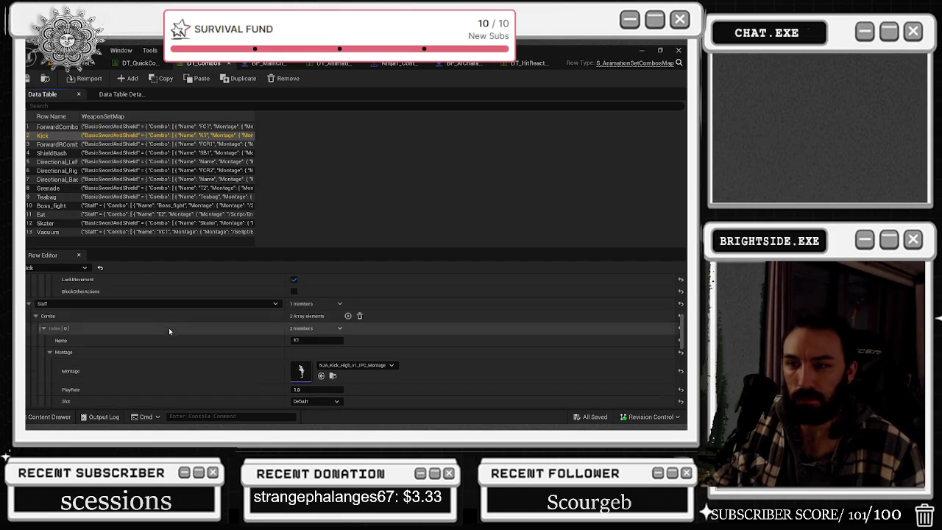
{"action": "scroll", "coordinate": [172, 335], "scroll_direction": "down", "scroll_amount": 4}
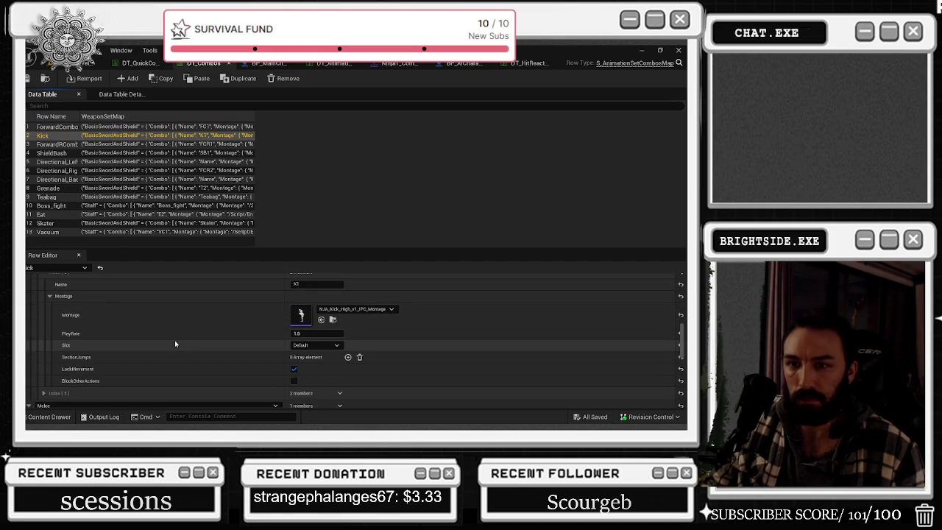
{"action": "scroll", "coordinate": [174, 343], "scroll_direction": "down", "scroll_amount": 3}
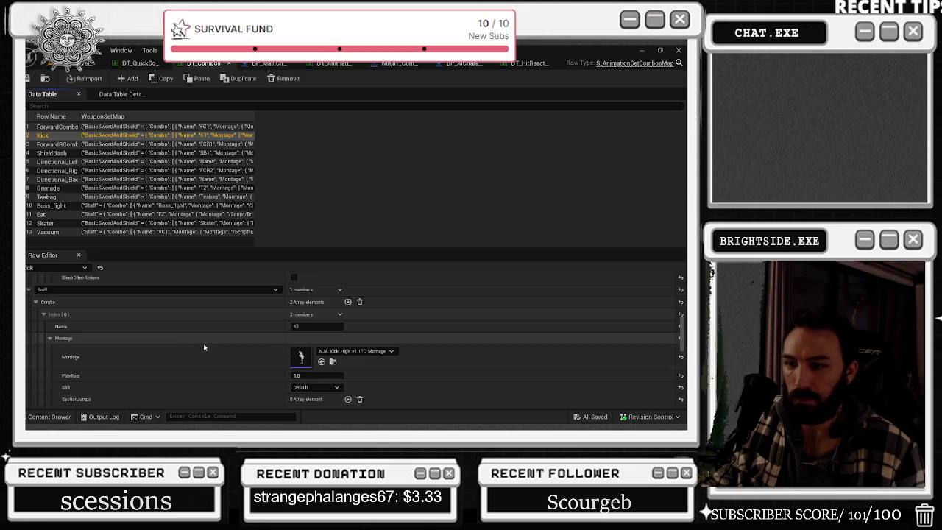
Preview NJA_Kick_High_v1_IPC_Montage, playing it from frame 13.
{"action": "double_click", "coordinate": [301, 358]}
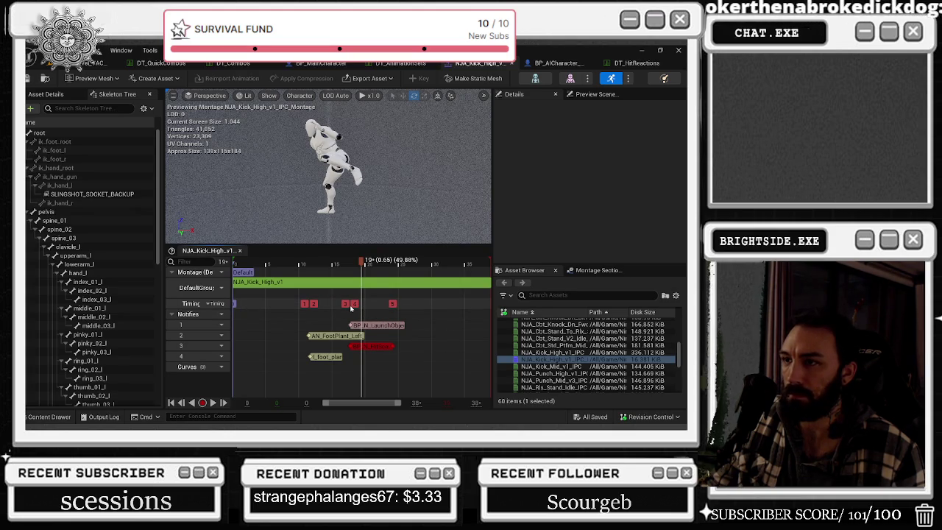
{"action": "mouse_move", "coordinate": [362, 262]}
{"action": "left_mouse_down"}
{"action": "mouse_move", "coordinate": [298, 263]}
{"action": "mouse_move", "coordinate": [322, 270]}
{"action": "left_mouse_up"}
{"action": "key", "text": "space"}
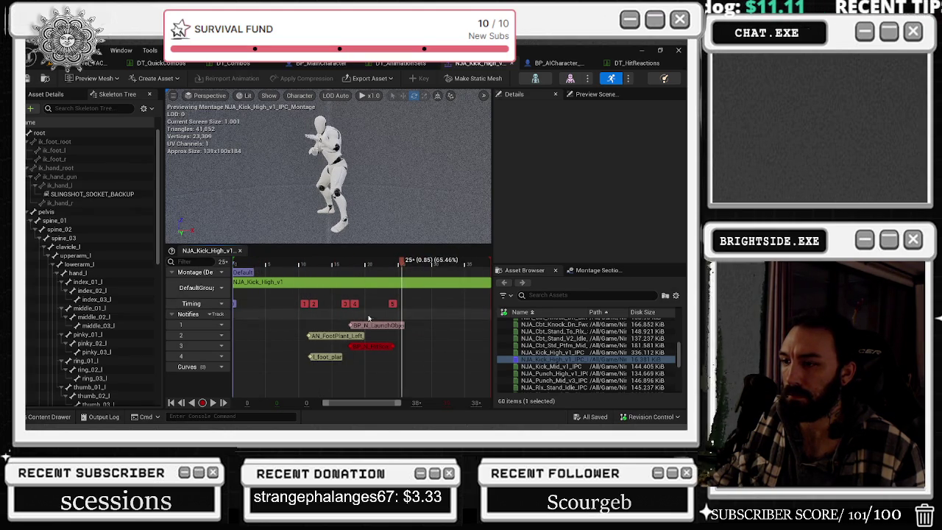
Open the Blueprint of the red BP_N hit-scan notify on notify track 3.
{"action": "left_click", "coordinate": [375, 347]}
{"action": "right_click", "coordinate": [376, 350]}
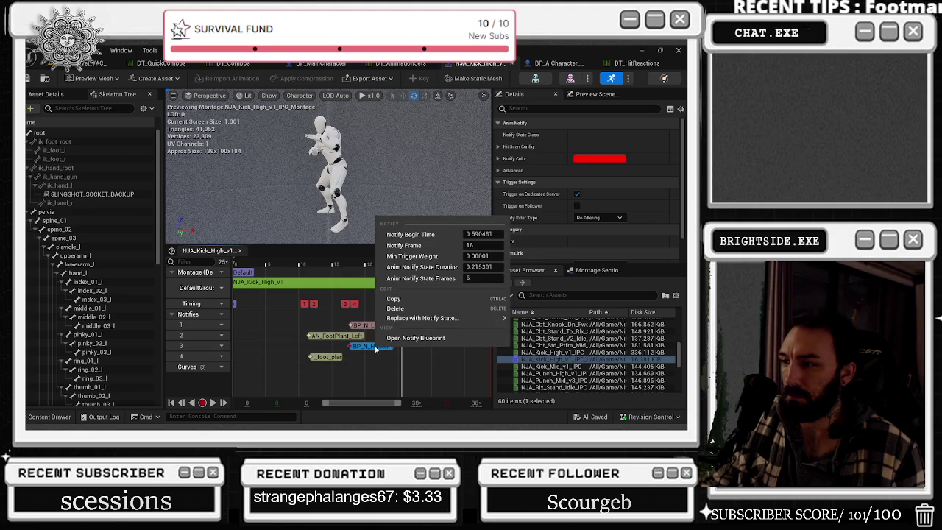
{"action": "left_click", "coordinate": [413, 338]}
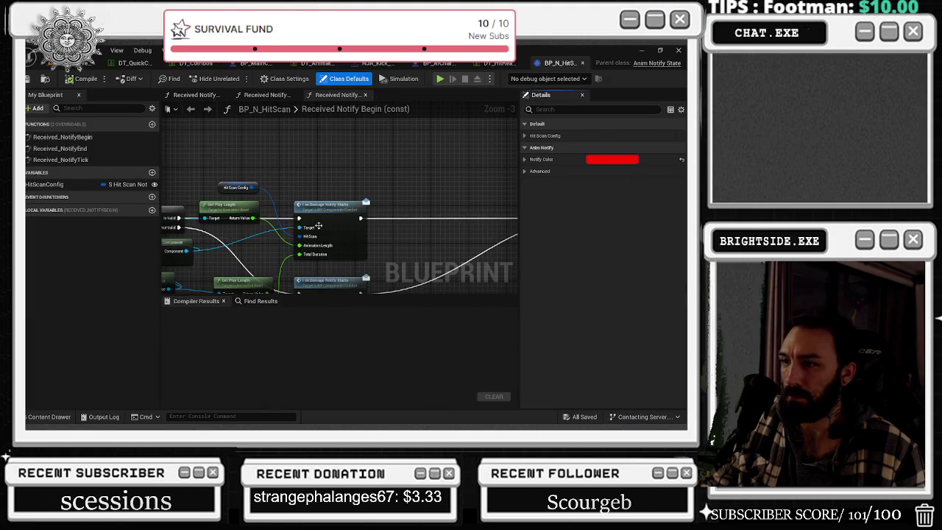
Pan through BP_N_HitScan's Received Notify Begin, Tick and End graphs, then switch to DT_HitReactions.
{"action": "mouse_move", "coordinate": [390, 204]}
{"action": "left_mouse_down"}
{"action": "mouse_move", "coordinate": [415, 204]}
{"action": "mouse_move", "coordinate": [365, 150]}
{"action": "left_mouse_up"}
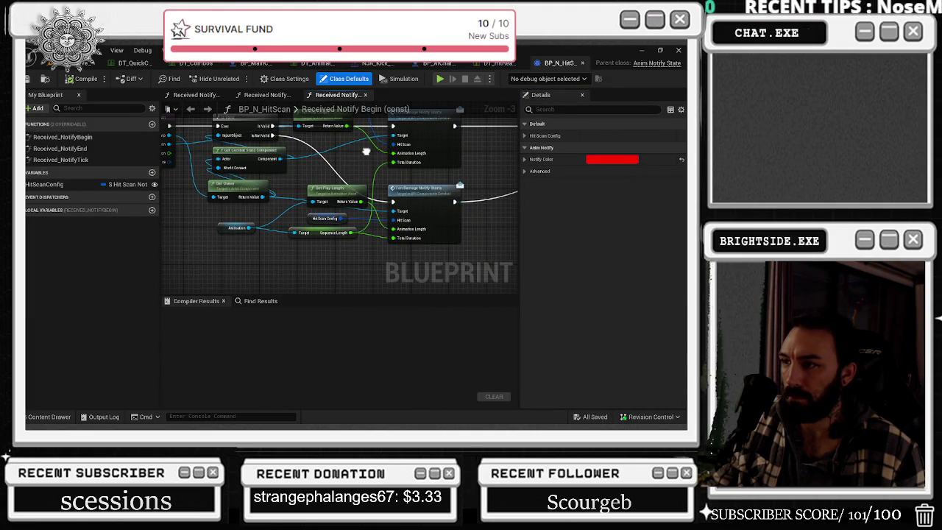
{"action": "mouse_move", "coordinate": [366, 152]}
{"action": "left_mouse_down"}
{"action": "mouse_move", "coordinate": [379, 180]}
{"action": "mouse_move", "coordinate": [213, 200]}
{"action": "mouse_move", "coordinate": [69, 198]}
{"action": "mouse_move", "coordinate": [220, 198]}
{"action": "left_mouse_up"}
{"action": "left_click", "coordinate": [265, 94]}
{"action": "mouse_move", "coordinate": [442, 127]}
{"action": "left_mouse_down"}
{"action": "mouse_move", "coordinate": [548, 133]}
{"action": "mouse_move", "coordinate": [382, 125]}
{"action": "mouse_move", "coordinate": [385, 133]}
{"action": "mouse_move", "coordinate": [367, 136]}
{"action": "left_mouse_up"}
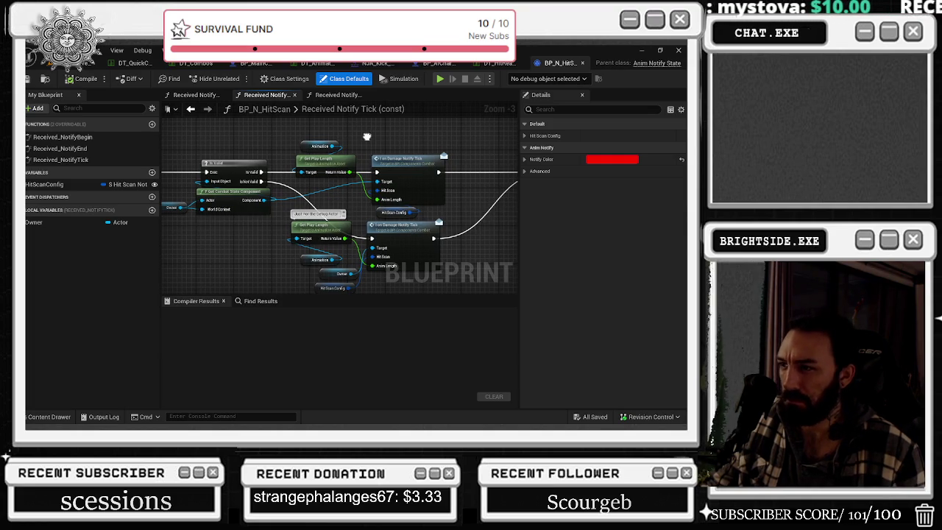
{"action": "left_click", "coordinate": [198, 96]}
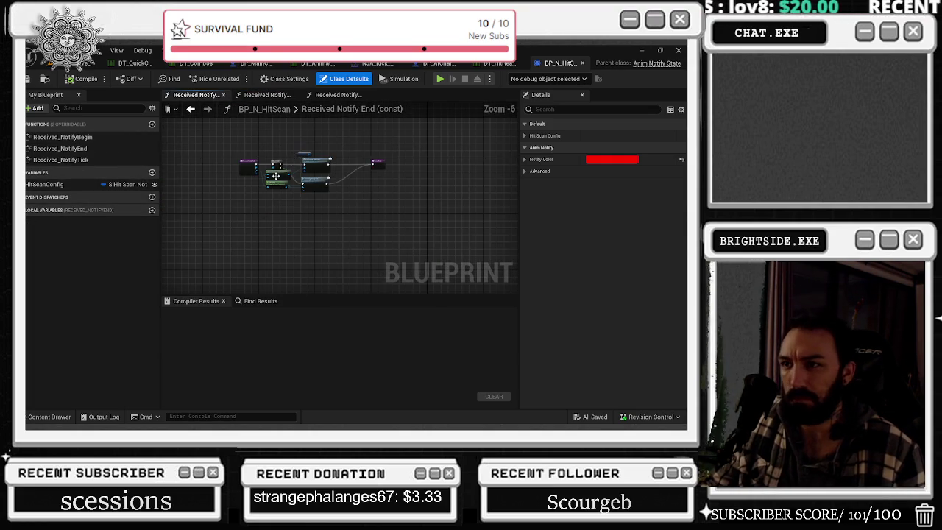
{"action": "left_click_drag", "start_coordinate": [380, 259], "coordinate": [427, 213]}
{"action": "left_click", "coordinate": [335, 95]}
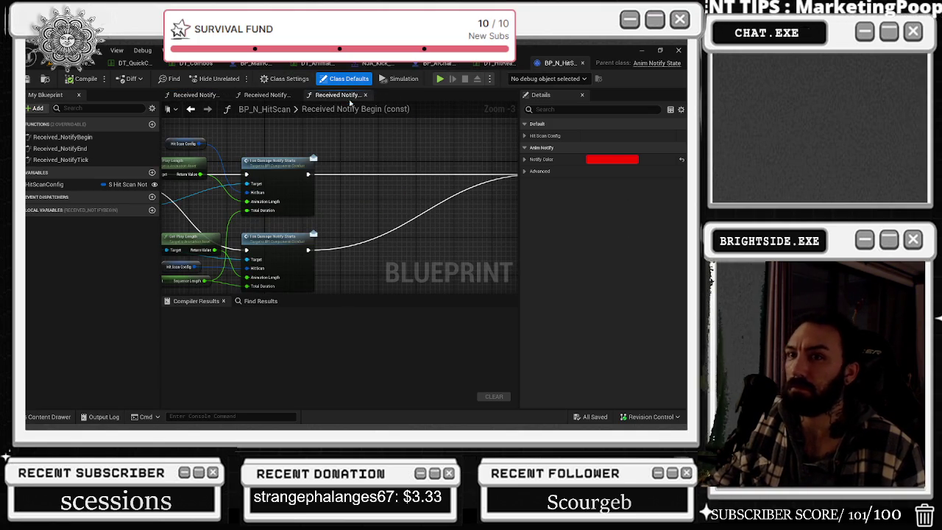
{"action": "left_click", "coordinate": [265, 95]}
{"action": "left_click", "coordinate": [196, 94]}
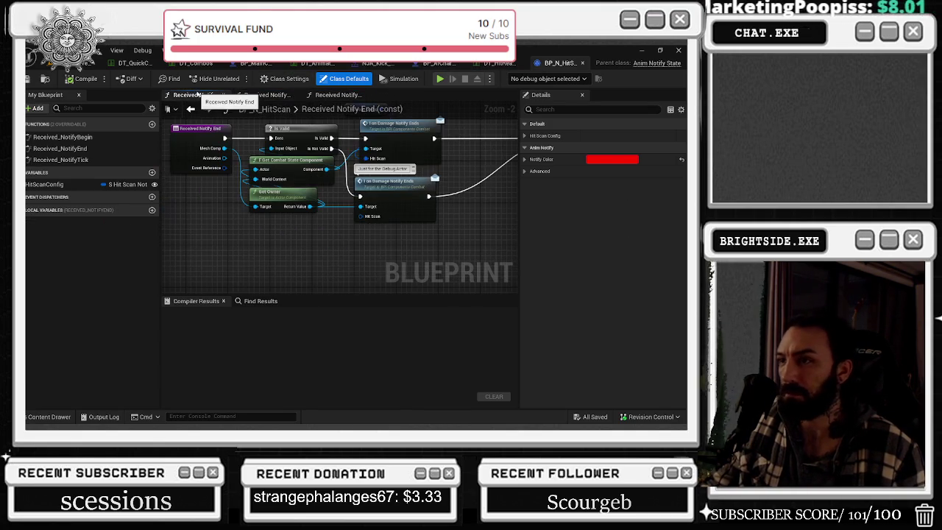
{"action": "left_click", "coordinate": [500, 63]}
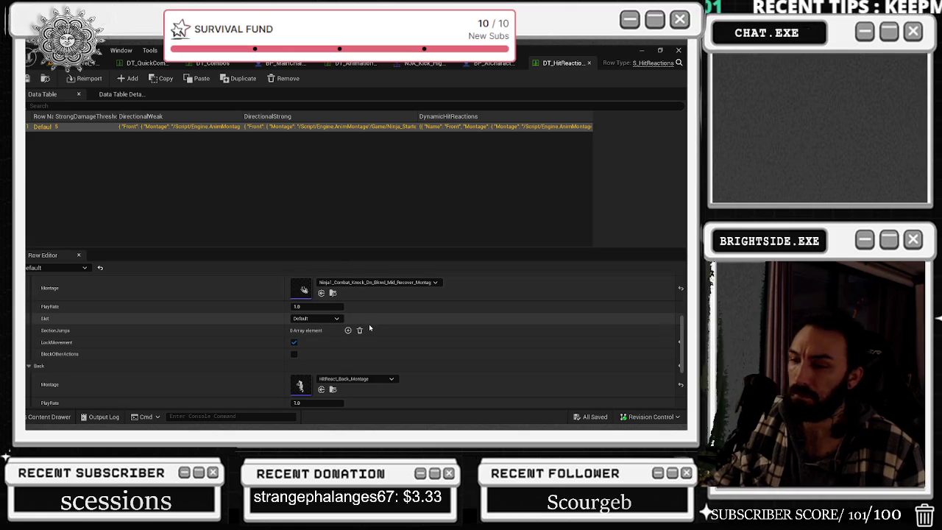
Expand the DirectionalWeak Front hit reaction and compare it with the strong Front montage.
{"action": "scroll", "coordinate": [370, 327], "scroll_direction": "up", "scroll_amount": 1}
{"action": "scroll", "coordinate": [680, 304], "scroll_direction": "up", "scroll_amount": 5}
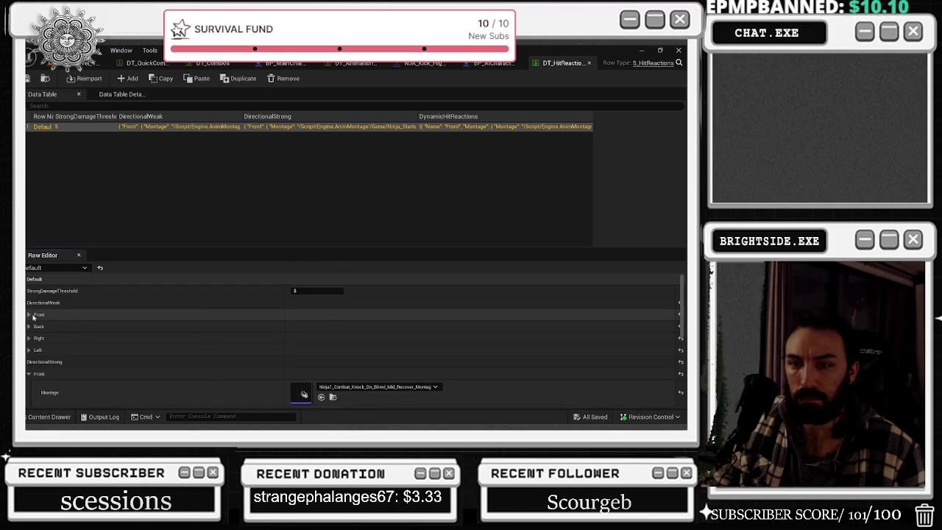
{"action": "left_click", "coordinate": [83, 315]}
{"action": "scroll", "coordinate": [85, 317], "scroll_direction": "down", "scroll_amount": 1}
{"action": "scroll", "coordinate": [87, 317], "scroll_direction": "up", "scroll_amount": 1}
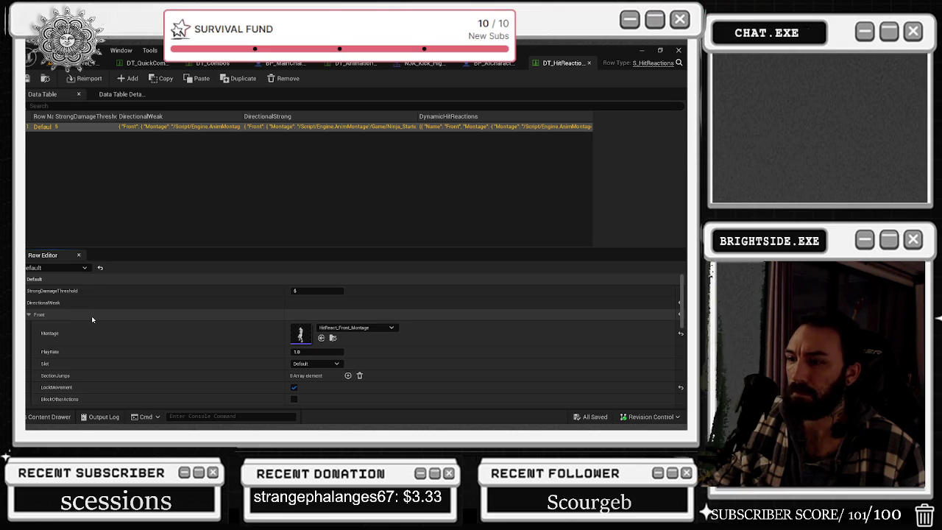
{"action": "scroll", "coordinate": [91, 316], "scroll_direction": "down", "scroll_amount": 3}
{"action": "scroll", "coordinate": [91, 315], "scroll_direction": "up", "scroll_amount": 3}
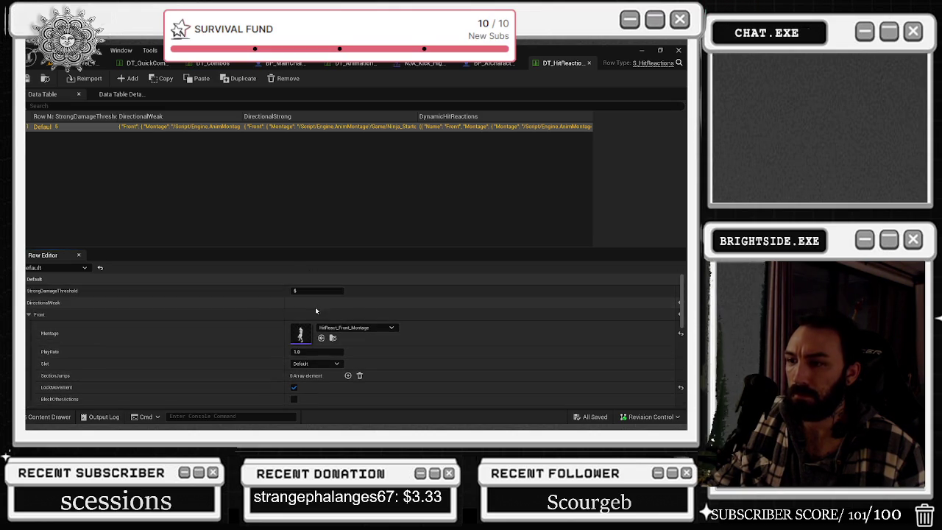
Undo the last change with Ctrl+Z, redo it from the Edit menu, and return to DT_QuickCombos.
{"action": "key", "text": "ctrl+z"}
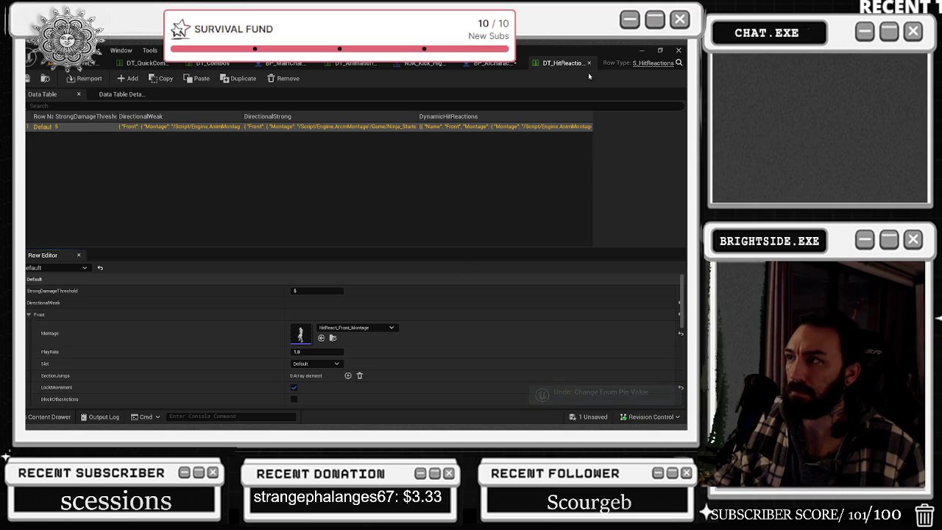
{"action": "scroll", "coordinate": [455, 344], "scroll_direction": "down", "scroll_amount": 3}
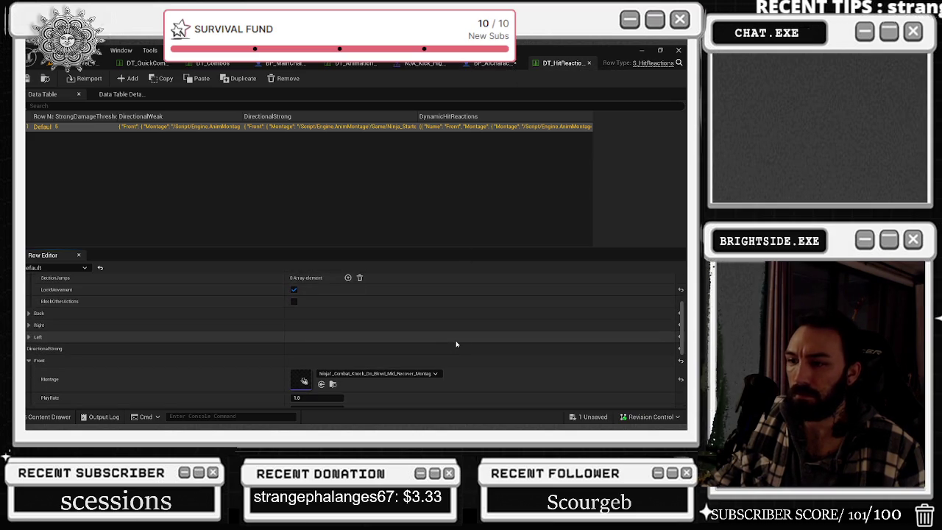
{"action": "scroll", "coordinate": [456, 344], "scroll_direction": "up", "scroll_amount": 3}
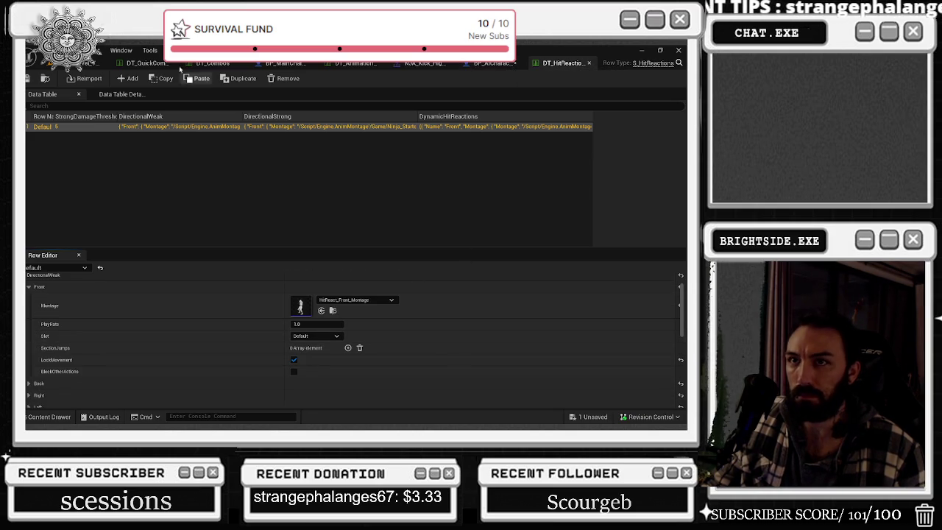
{"action": "left_click", "coordinate": [70, 50]}
{"action": "left_click", "coordinate": [118, 83]}
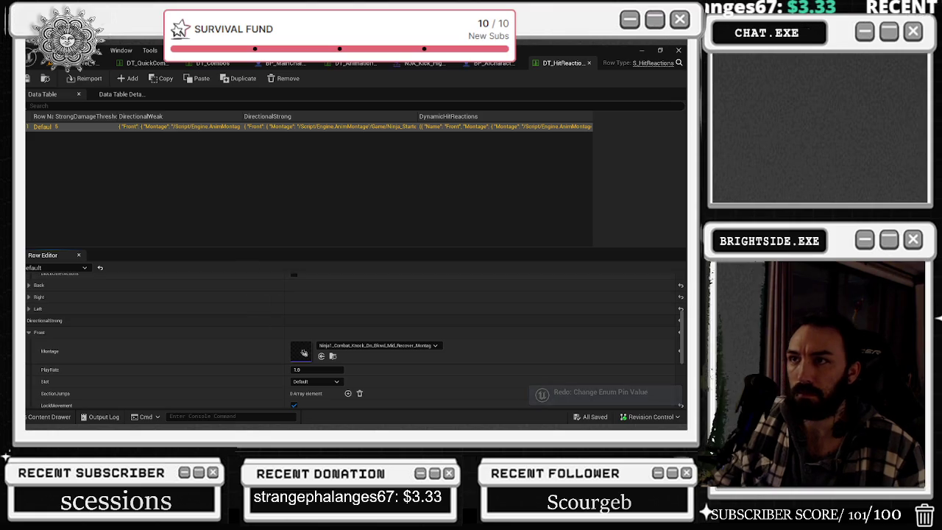
{"action": "left_click", "coordinate": [155, 65]}
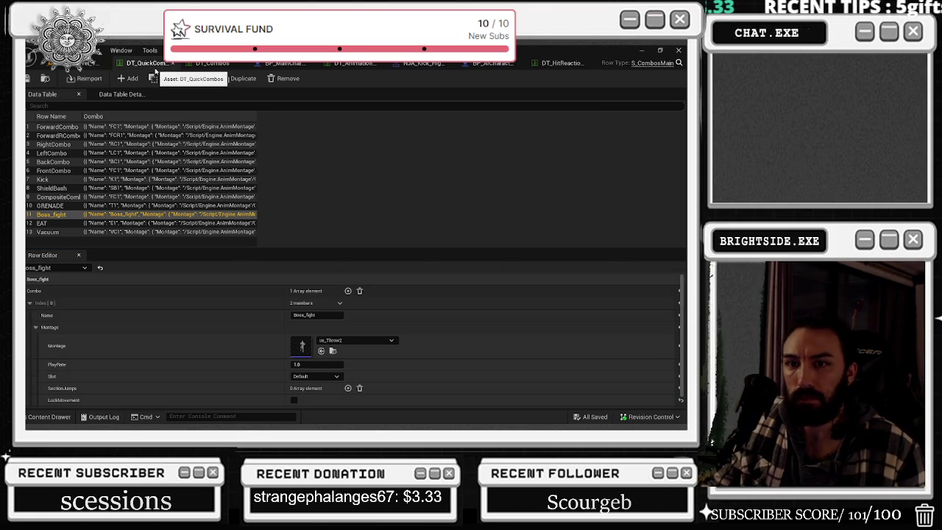
Select the ForwardCombo row in DT_Combos and review its montages.
{"action": "scroll", "coordinate": [248, 324], "scroll_direction": "down", "scroll_amount": 1}
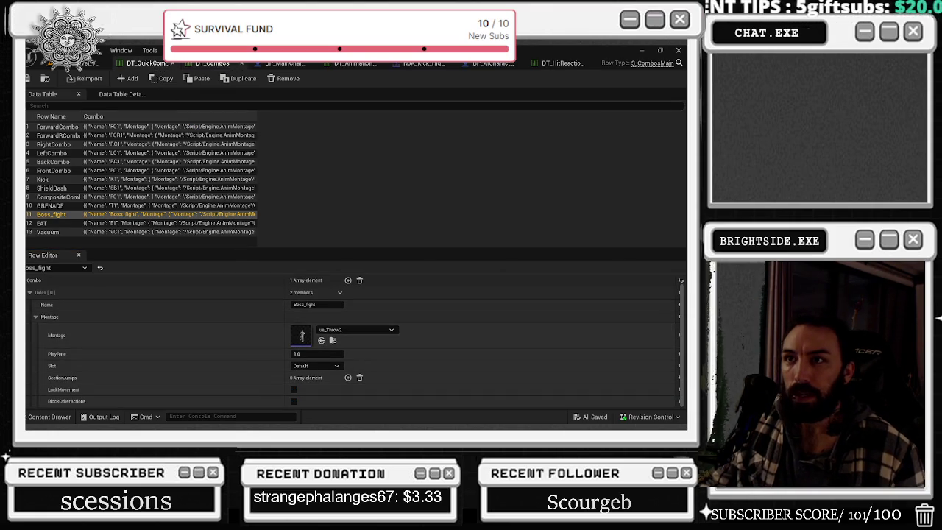
{"action": "left_click", "coordinate": [214, 64]}
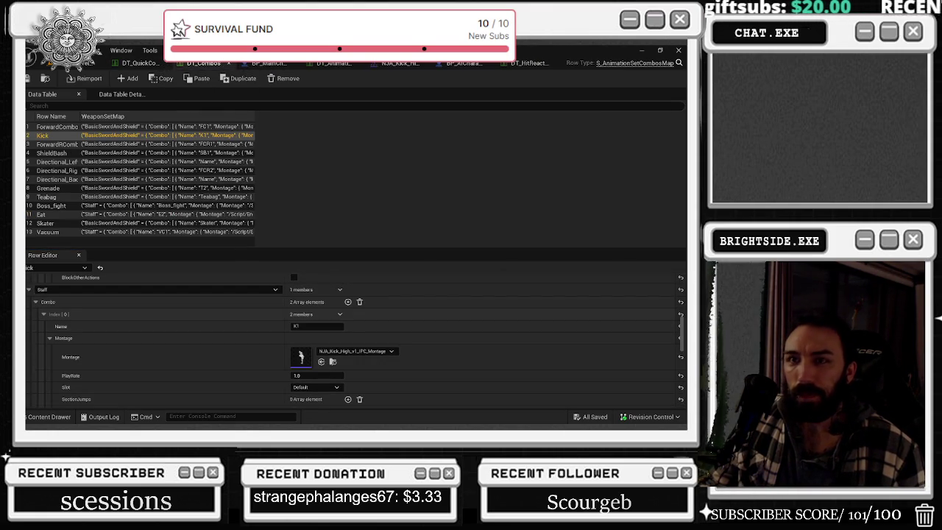
{"action": "scroll", "coordinate": [248, 381], "scroll_direction": "up", "scroll_amount": 10}
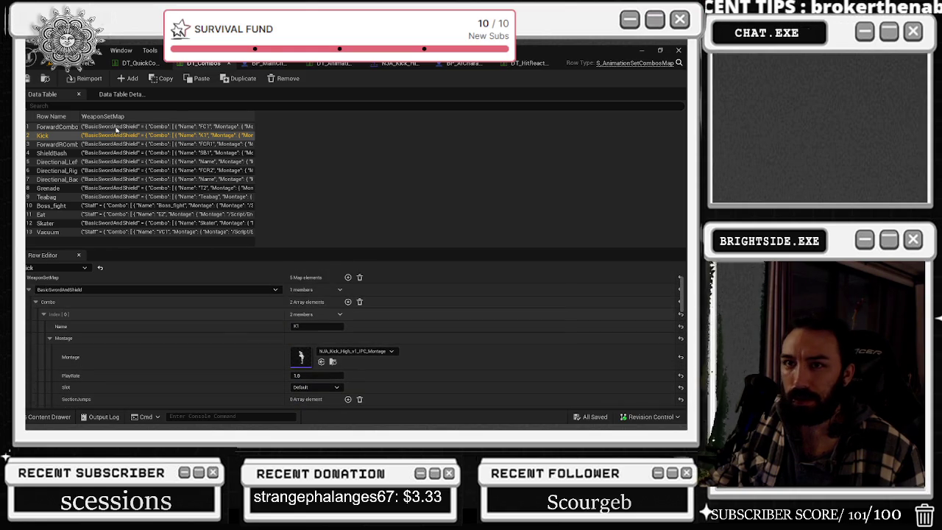
{"action": "left_click", "coordinate": [60, 128]}
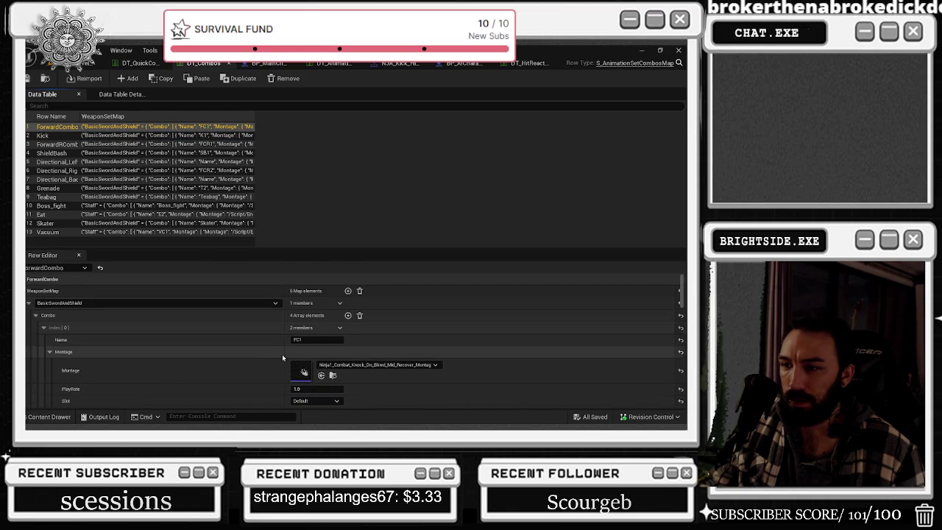
{"action": "scroll", "coordinate": [277, 357], "scroll_direction": "down", "scroll_amount": 2}
{"action": "scroll", "coordinate": [277, 357], "scroll_direction": "up", "scroll_amount": 2}
Glance at DT_QuickCombos, DT_Combos and BP_MainCharacter before switching to DT_AnimationSets.
{"action": "left_click", "coordinate": [141, 62]}
{"action": "left_click", "coordinate": [209, 64]}
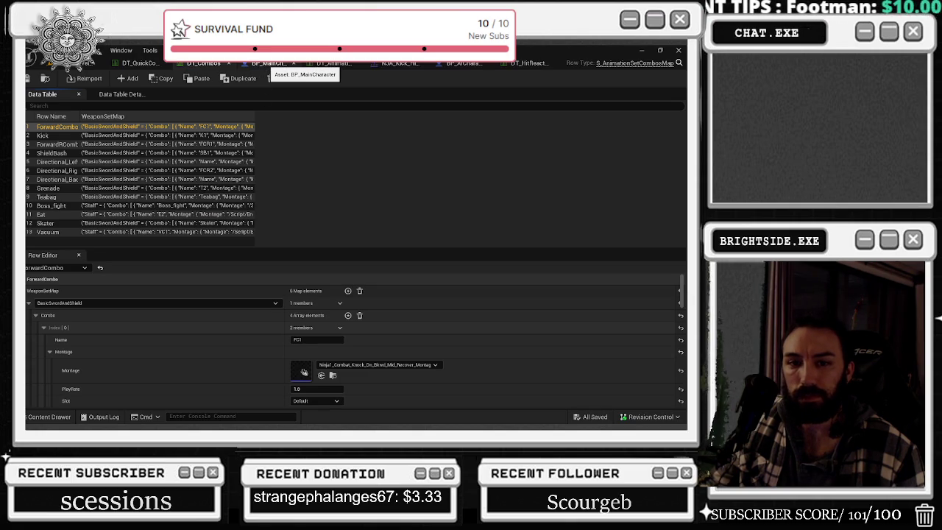
{"action": "left_click", "coordinate": [273, 64]}
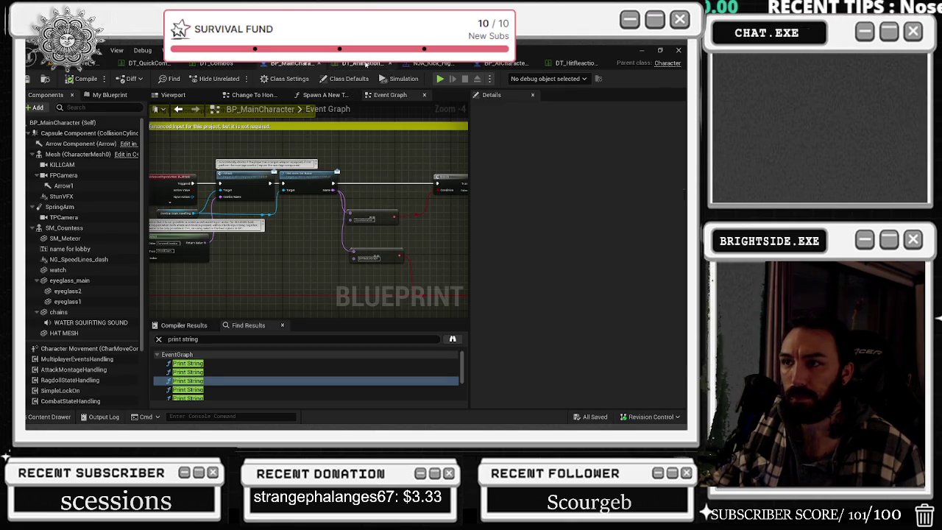
{"action": "left_click", "coordinate": [352, 64]}
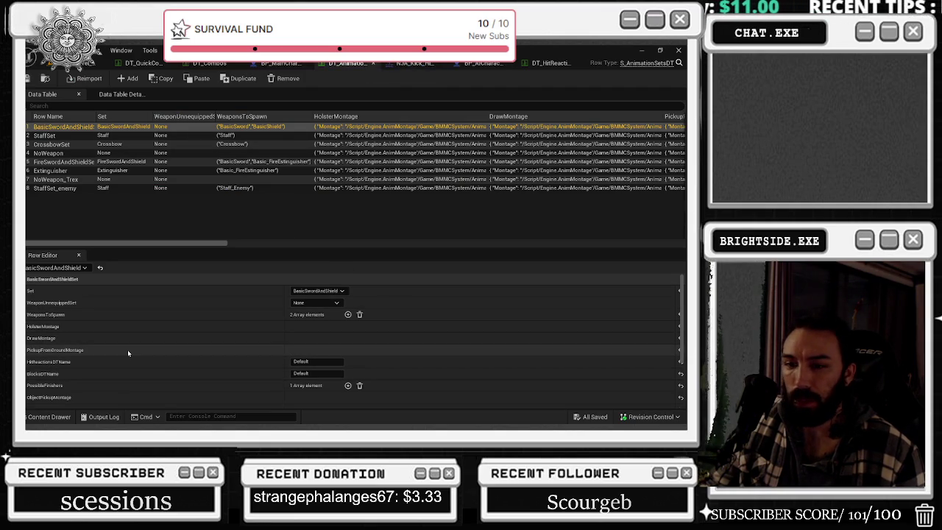
Expand and scroll through the BasicSwordAndShield set's PossibleFinishers list.
{"action": "scroll", "coordinate": [108, 370], "scroll_direction": "down", "scroll_amount": 1}
{"action": "double_click", "coordinate": [108, 370]}
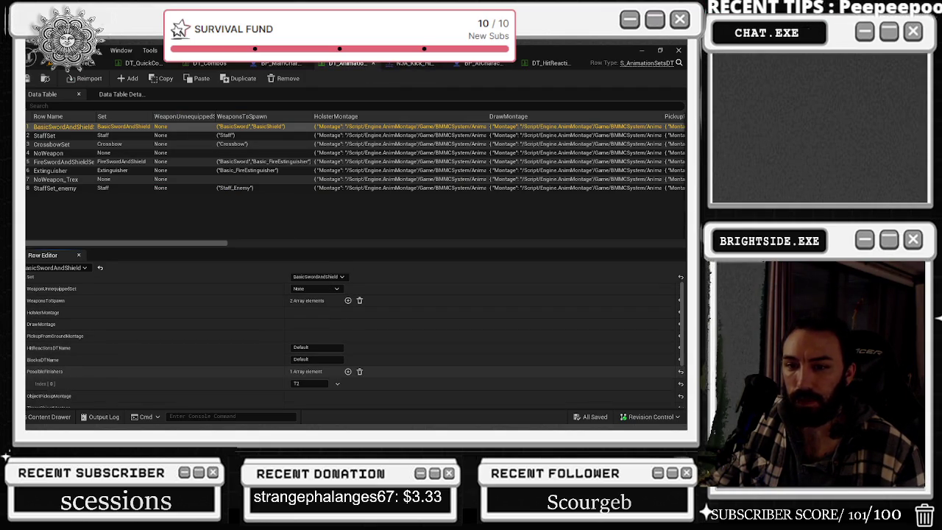
{"action": "scroll", "coordinate": [102, 379], "scroll_direction": "down", "scroll_amount": 2}
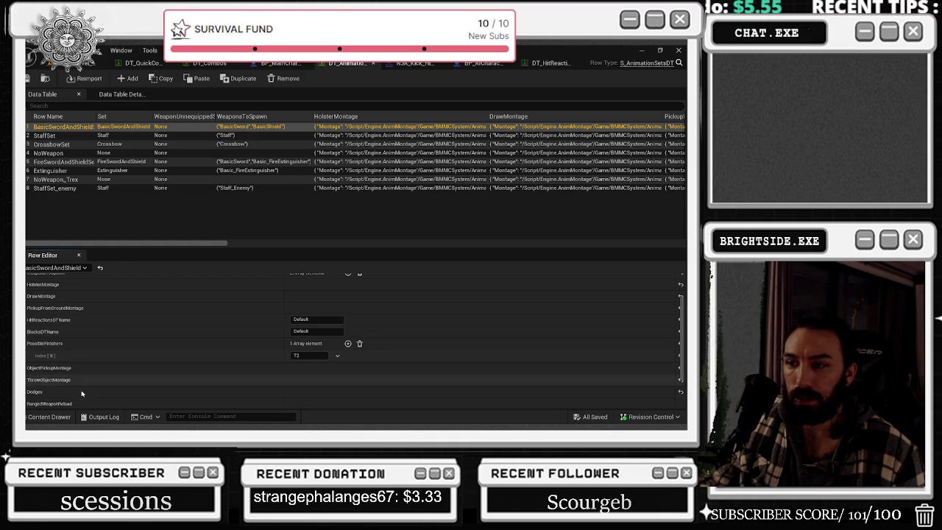
{"action": "scroll", "coordinate": [112, 331], "scroll_direction": "up", "scroll_amount": 3}
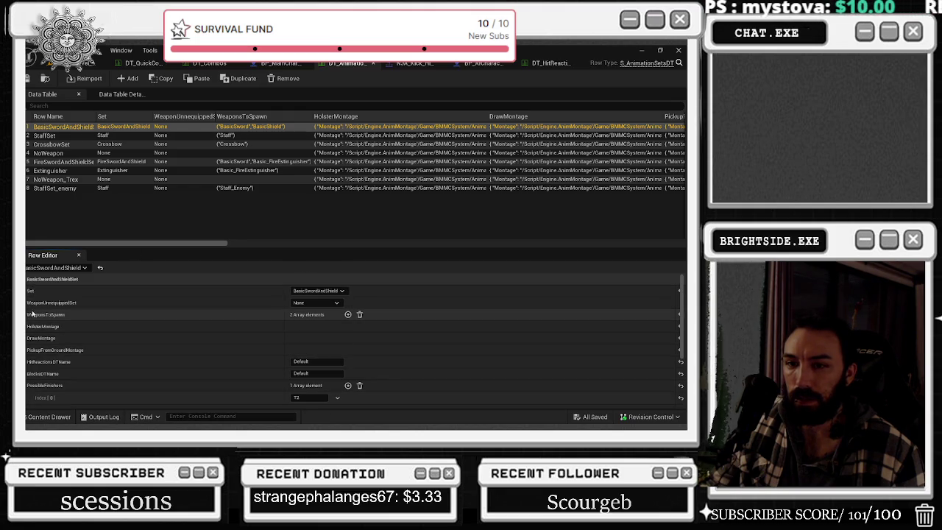
{"action": "scroll", "coordinate": [160, 330], "scroll_direction": "down", "scroll_amount": 5}
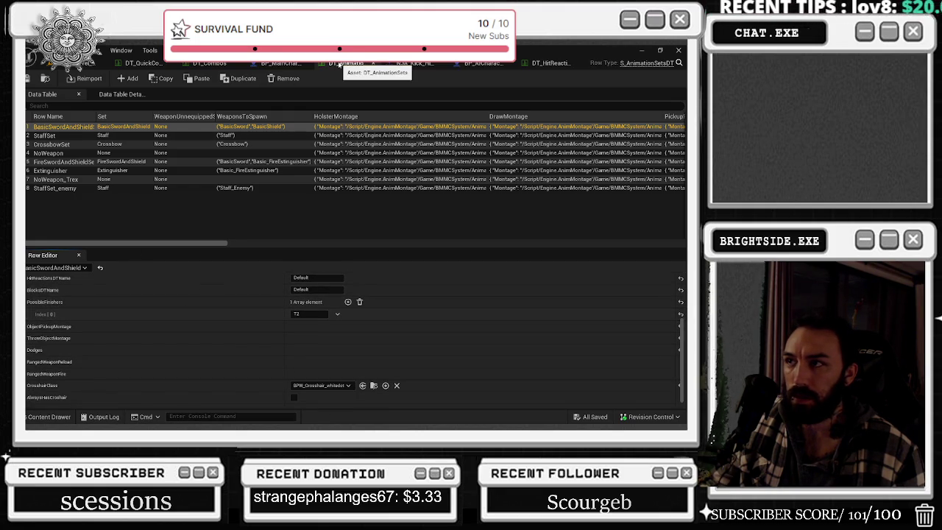
{"action": "scroll", "coordinate": [170, 334], "scroll_direction": "down", "scroll_amount": 1}
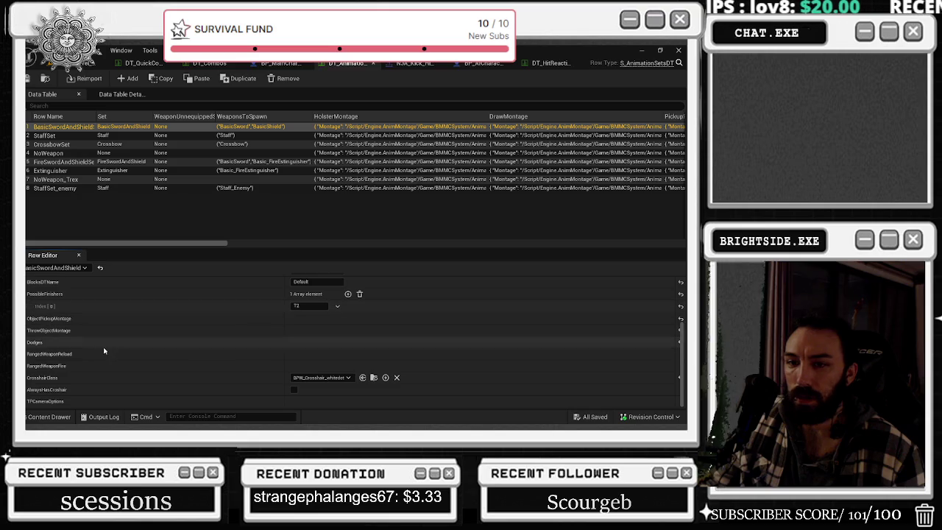
Check DT_QuickCombos and DT_Combos, then browse the DataTables/Additional folder in the Content Drawer.
{"action": "left_click", "coordinate": [153, 62]}
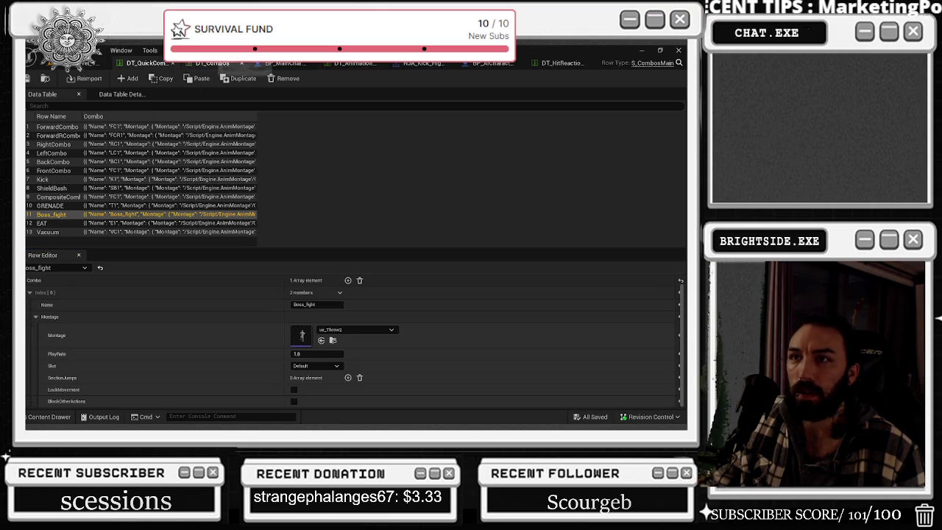
{"action": "left_click", "coordinate": [206, 64]}
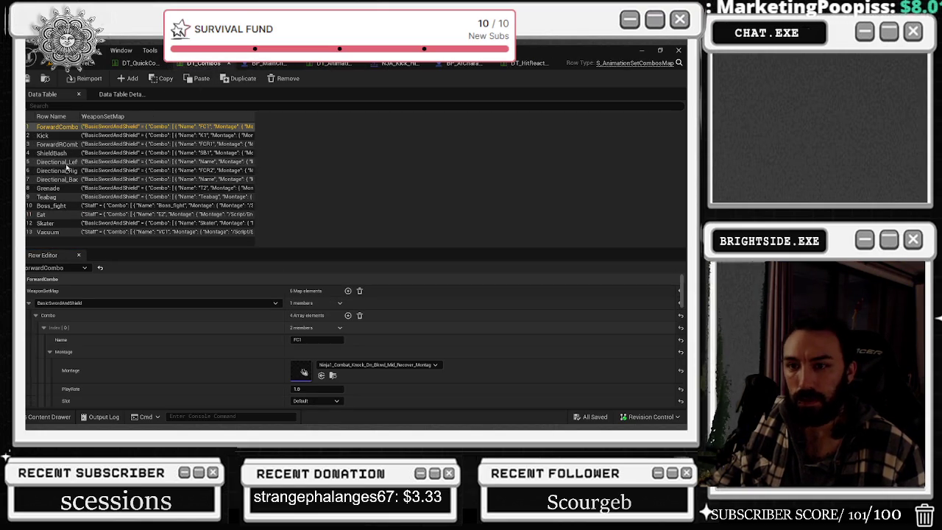
{"action": "left_click", "coordinate": [49, 416]}
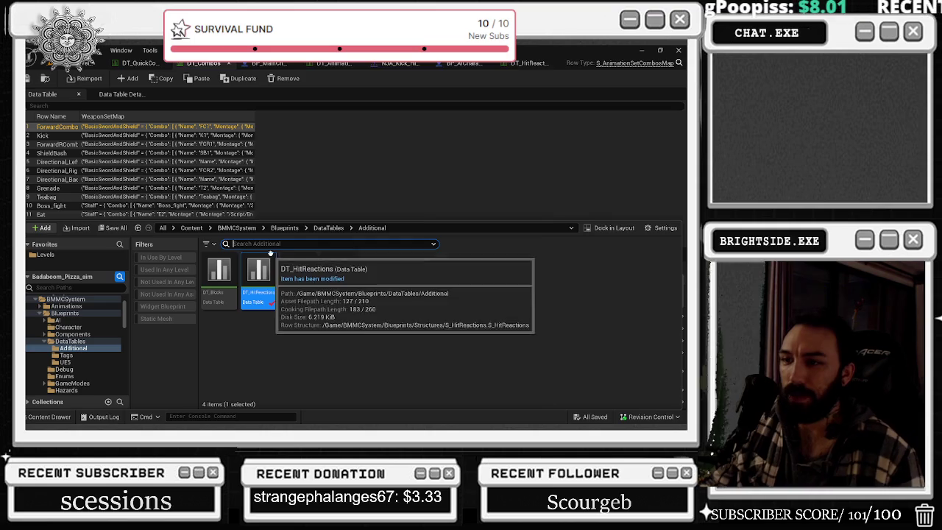
Filter the Blueprints folder for DT_ assets and open the DT_AnimationSets data table.
{"action": "left_click", "coordinate": [328, 227]}
{"action": "left_click", "coordinate": [323, 243]}
{"action": "type", "text": "Fi"}
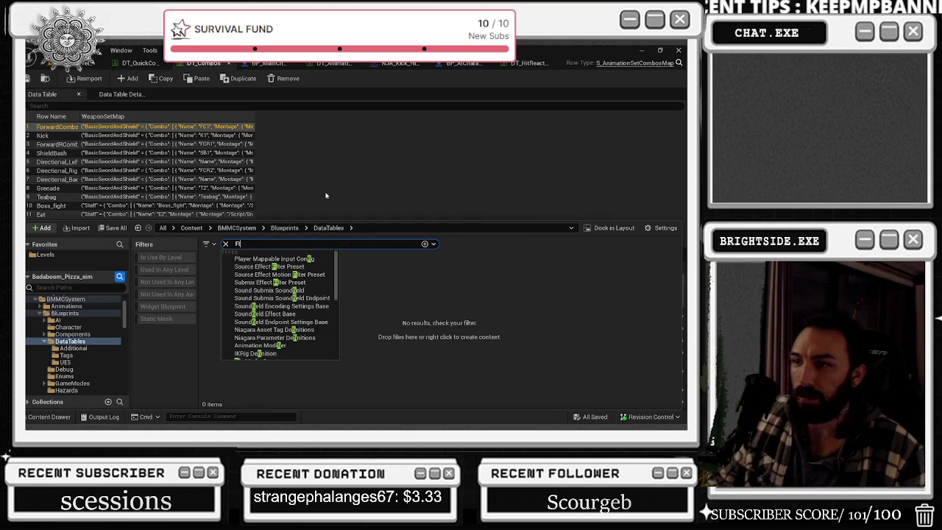
{"action": "left_click", "coordinate": [465, 328]}
{"action": "left_click", "coordinate": [297, 229]}
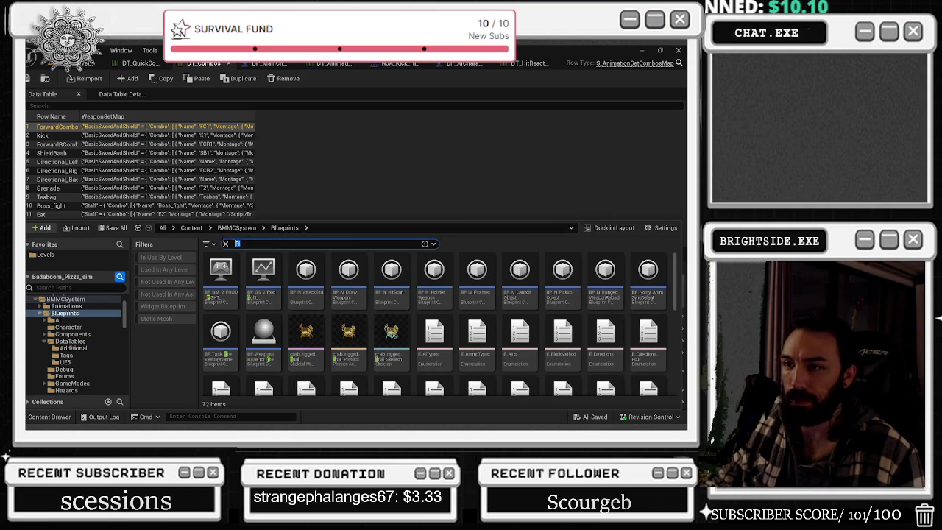
{"action": "type", "text": "DT_"}
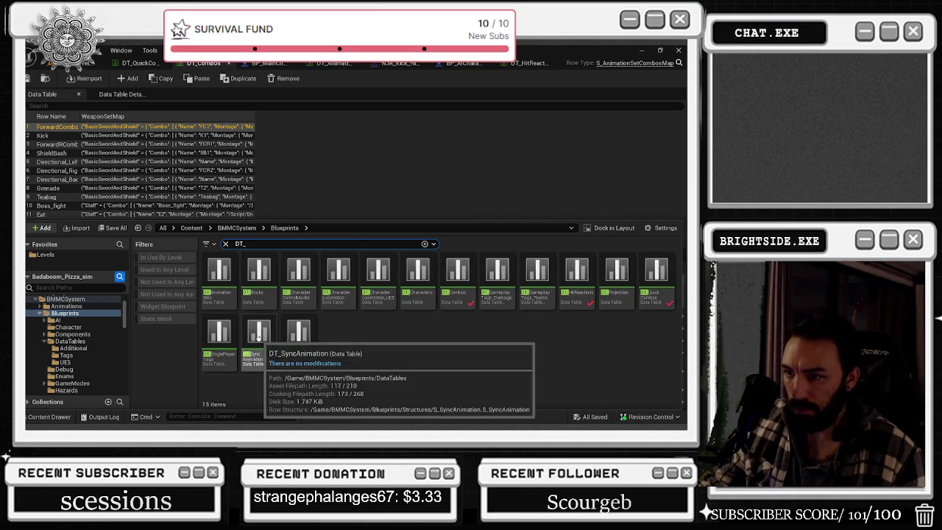
{"action": "left_click", "coordinate": [221, 286]}
{"action": "double_click", "coordinate": [223, 285]}
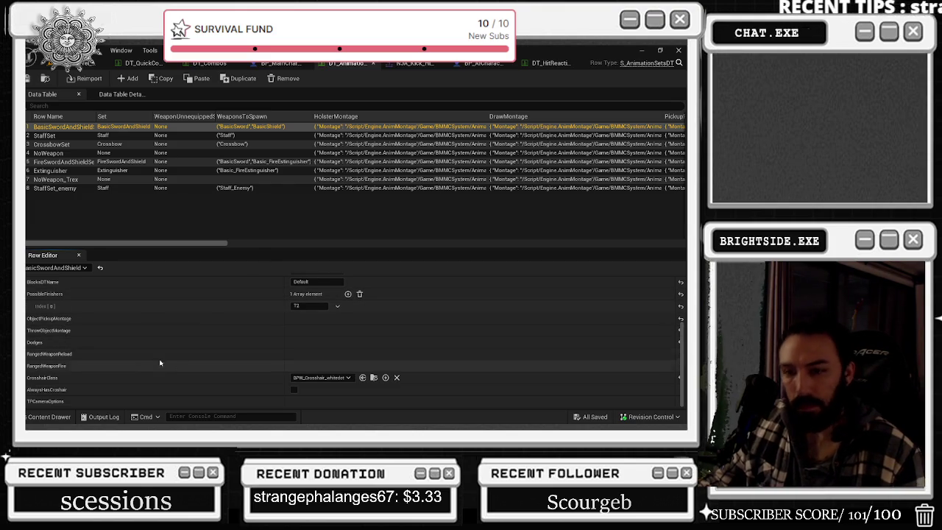
Scroll through DT_AnimationSets, then bring up the project's asset list again.
{"action": "scroll", "coordinate": [99, 375], "scroll_direction": "down", "scroll_amount": 2}
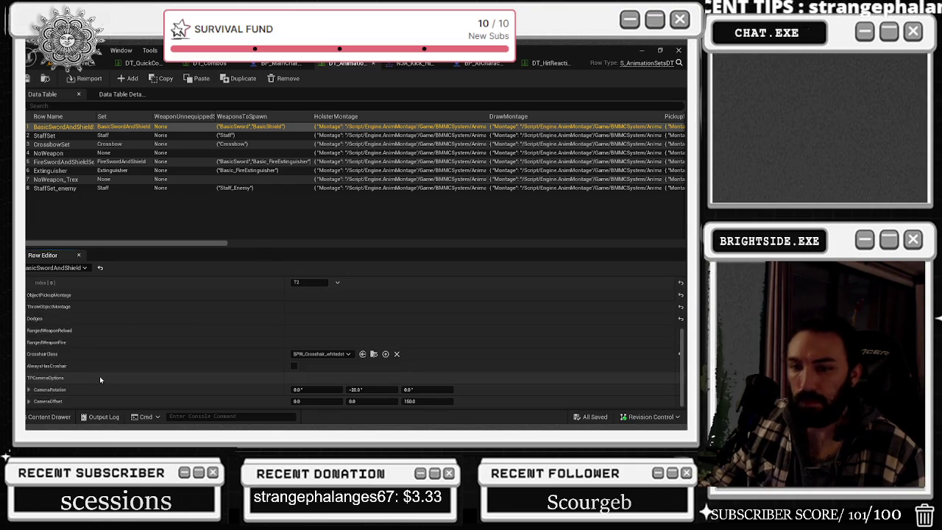
{"action": "scroll", "coordinate": [91, 375], "scroll_direction": "up", "scroll_amount": 2}
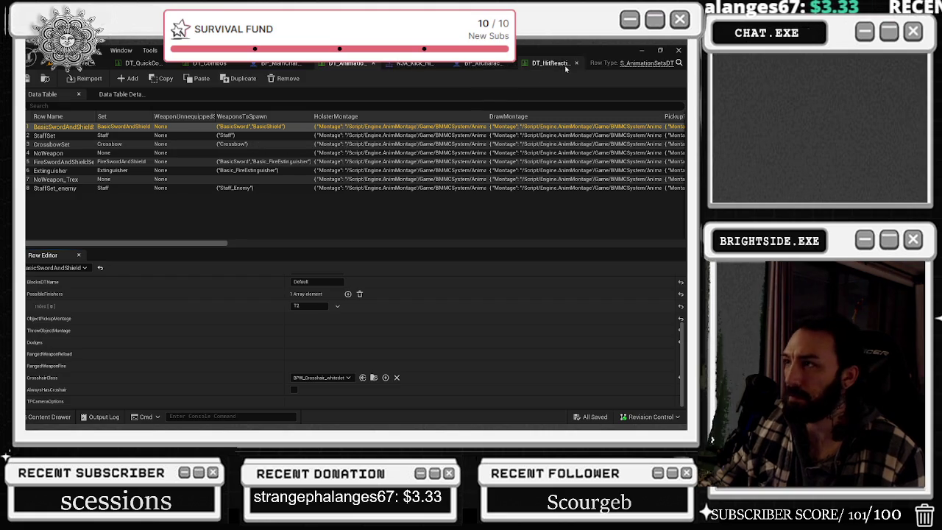
{"action": "left_click", "coordinate": [49, 417]}
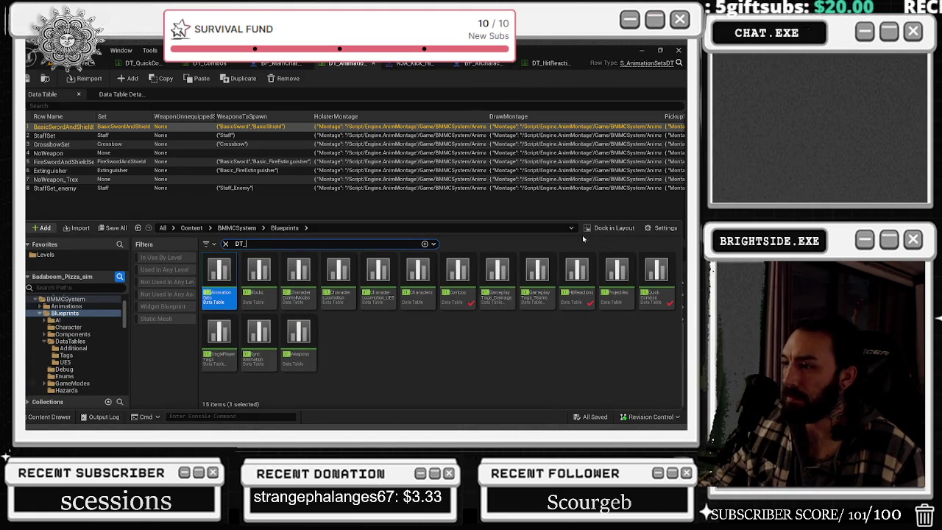
Open DT_GameplayTags_Damage, review its Damage, NormalDamage, ImpactDamage and ImpactKick rows, then close it.
{"action": "double_click", "coordinate": [497, 278]}
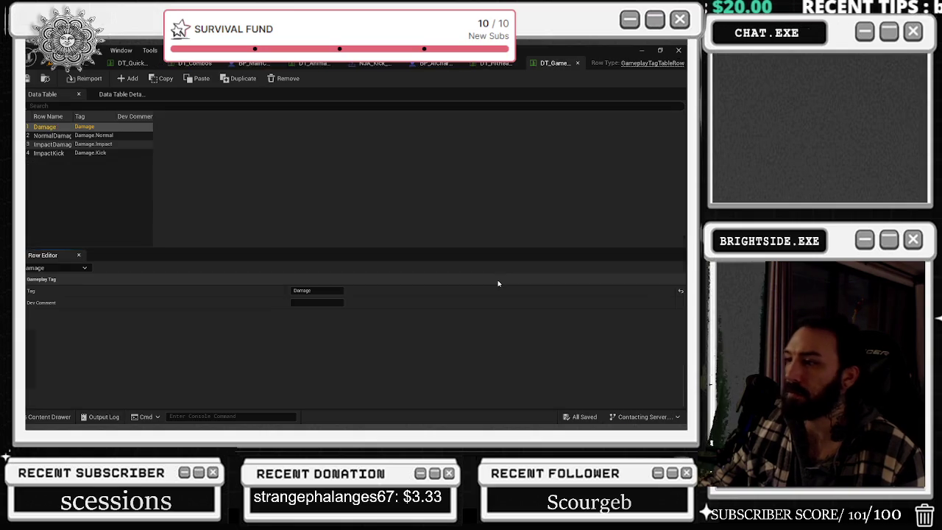
{"action": "left_click", "coordinate": [65, 155]}
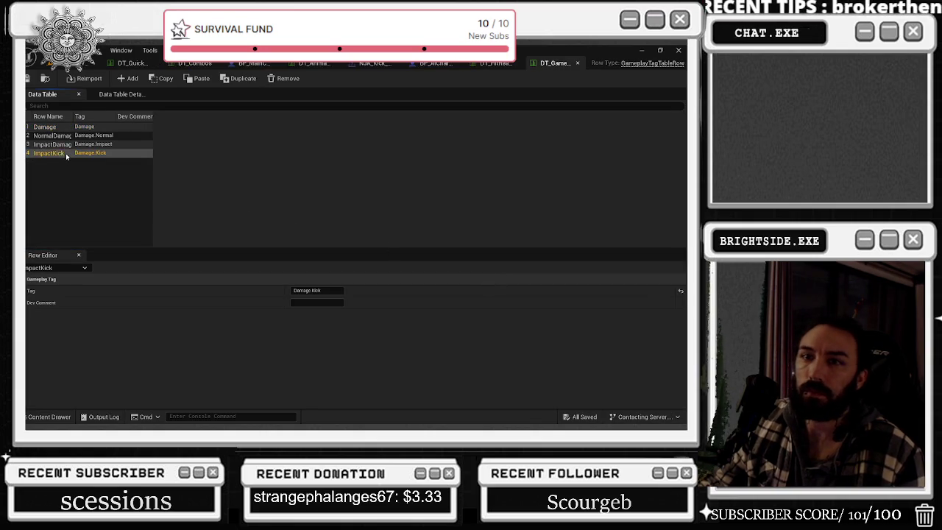
{"action": "left_click", "coordinate": [51, 135]}
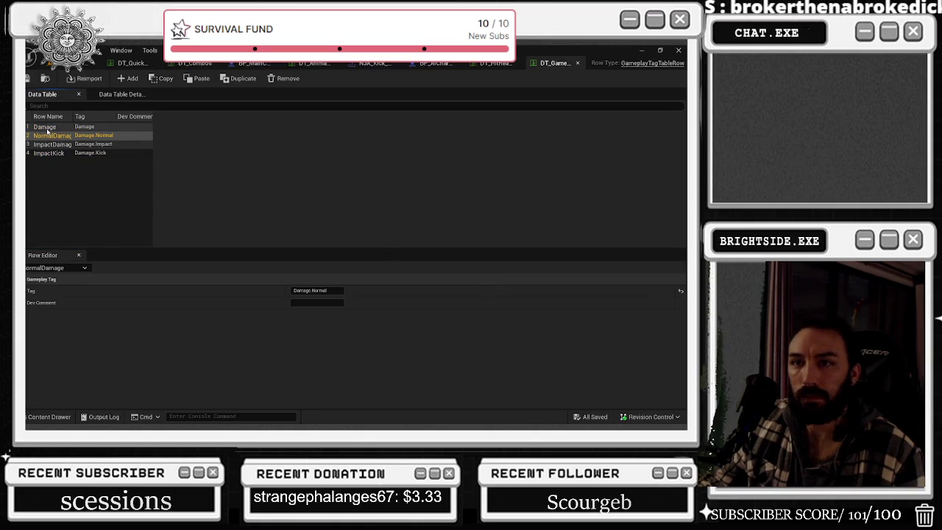
{"action": "left_click", "coordinate": [53, 137]}
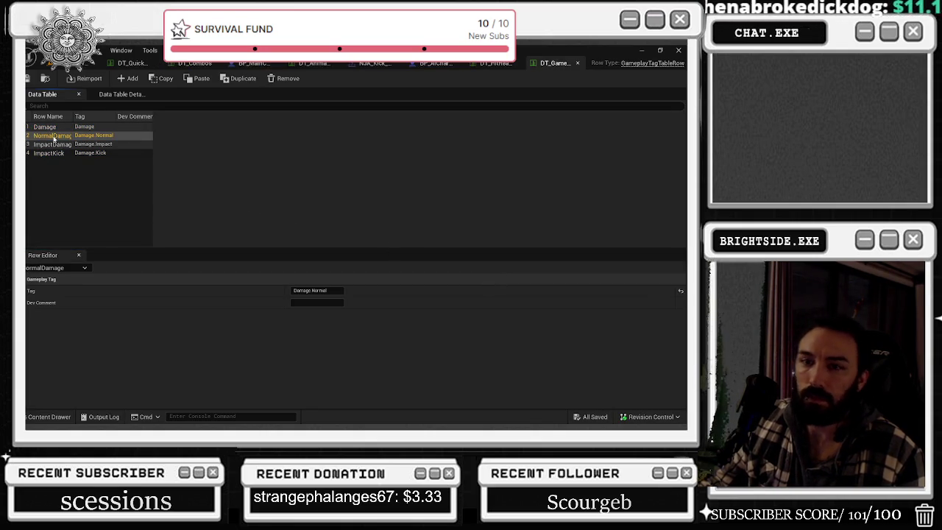
{"action": "left_click", "coordinate": [47, 128]}
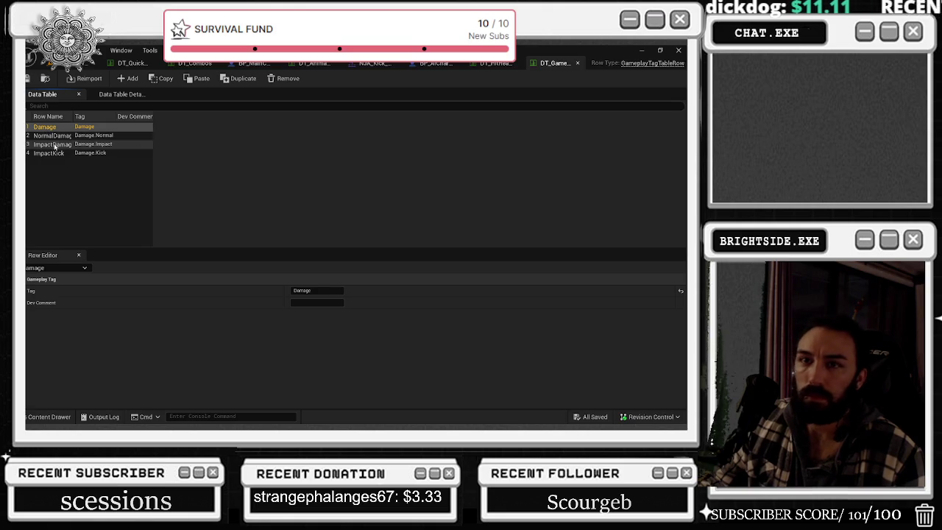
{"action": "left_click", "coordinate": [54, 146]}
{"action": "left_click", "coordinate": [59, 153]}
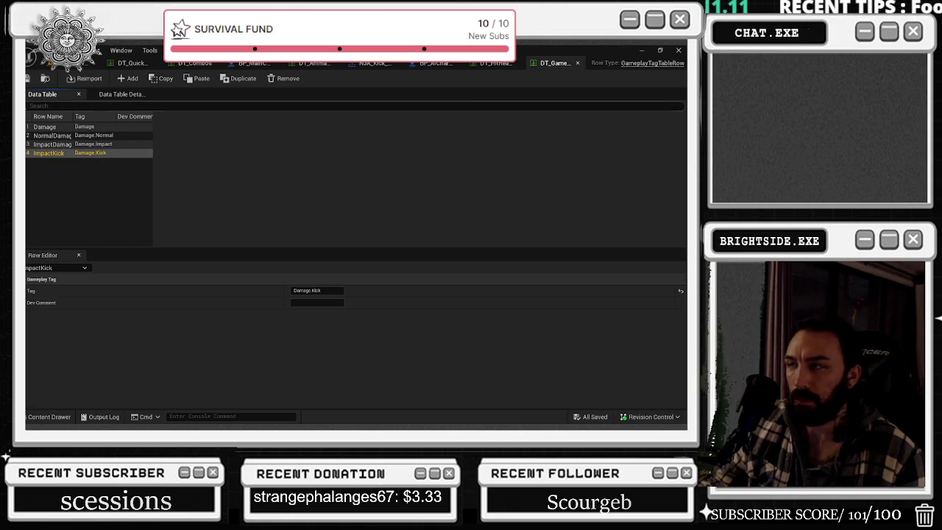
{"action": "left_click", "coordinate": [577, 64]}
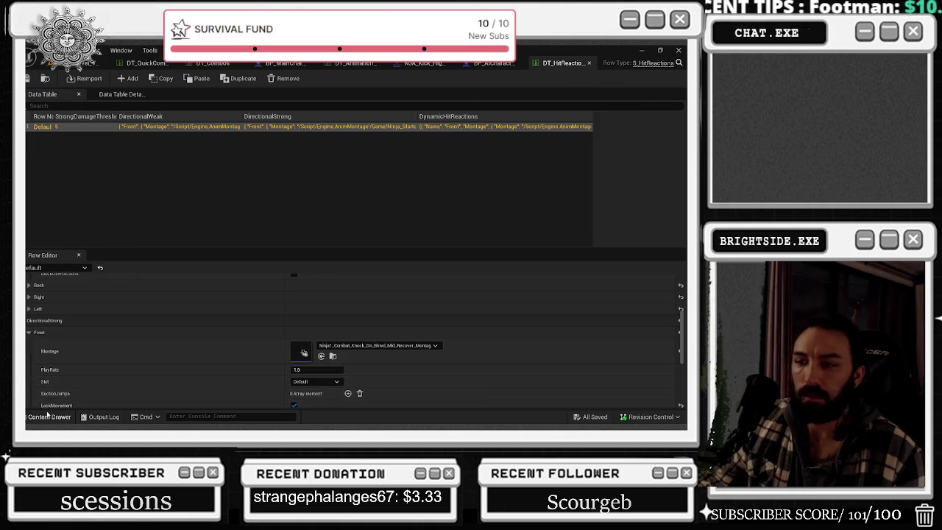
Open the DT_Characters and DT_CharacterLocomotion_UE5 data tables from the Content Drawer.
{"action": "left_click", "coordinate": [49, 417]}
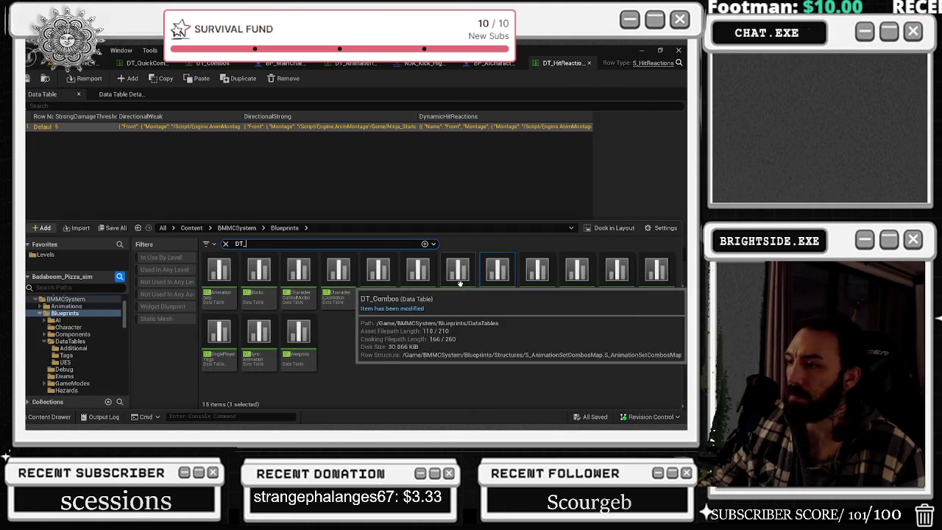
{"action": "double_click", "coordinate": [413, 309]}
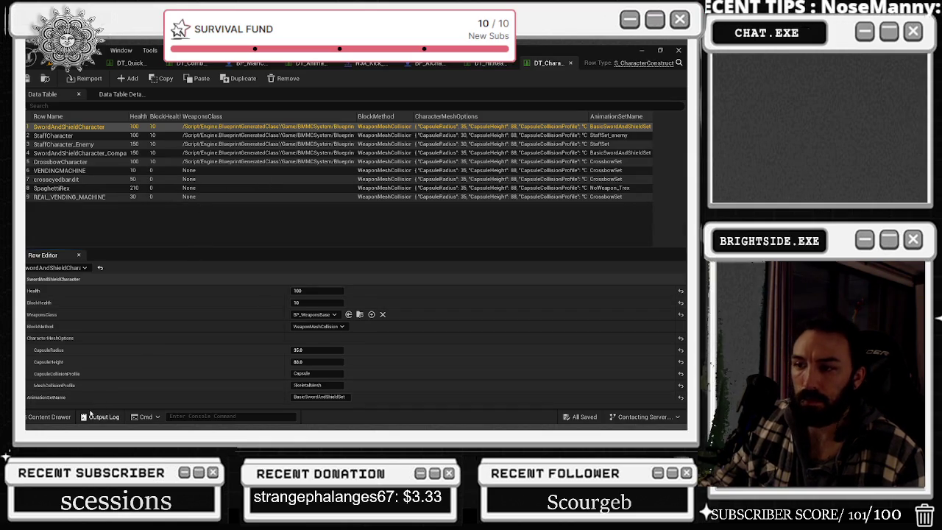
{"action": "left_click", "coordinate": [53, 417]}
{"action": "double_click", "coordinate": [379, 283]}
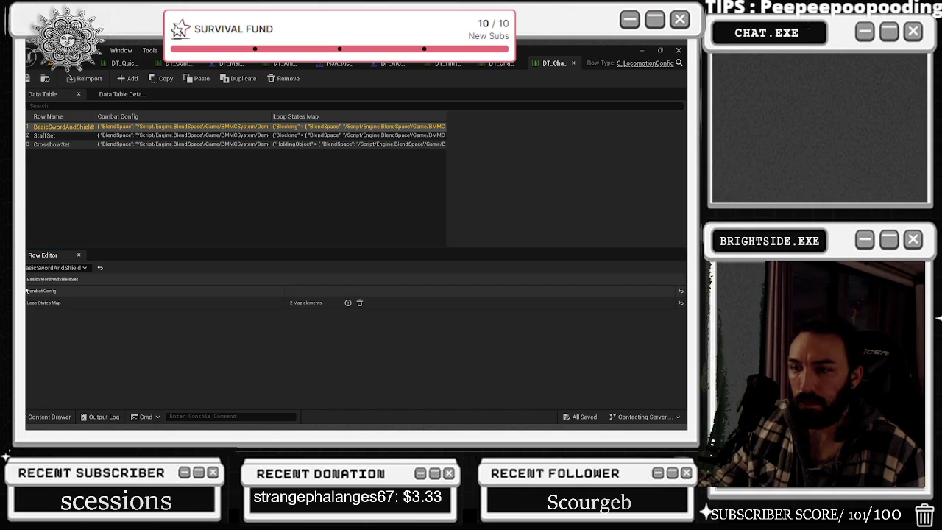
Check the UE5 locomotion table's Combat Config, close it, and reopen DT_HitReactions.
{"action": "left_click", "coordinate": [26, 291]}
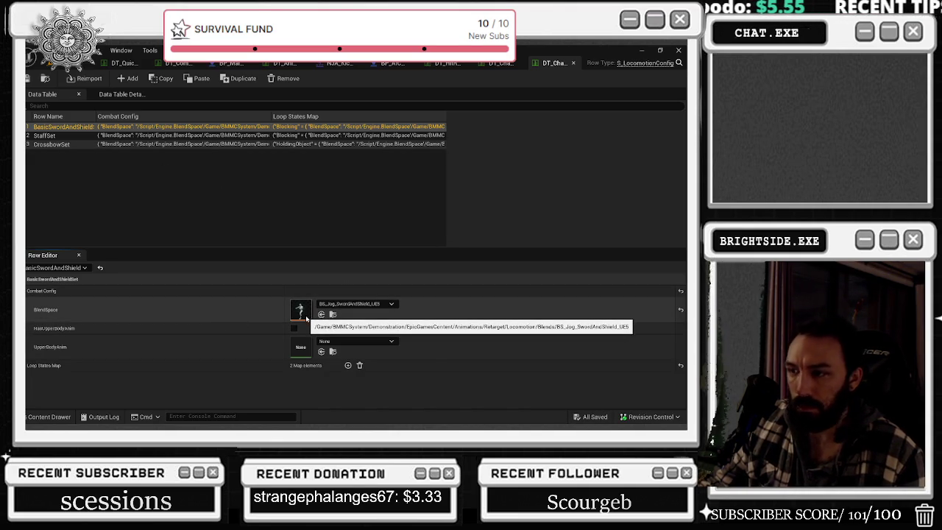
{"action": "left_click", "coordinate": [573, 63]}
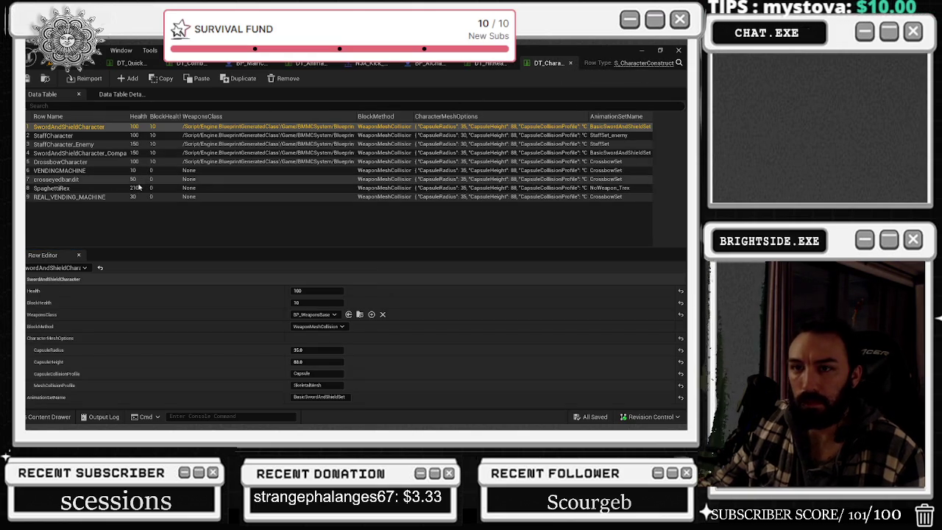
{"action": "left_click", "coordinate": [50, 417]}
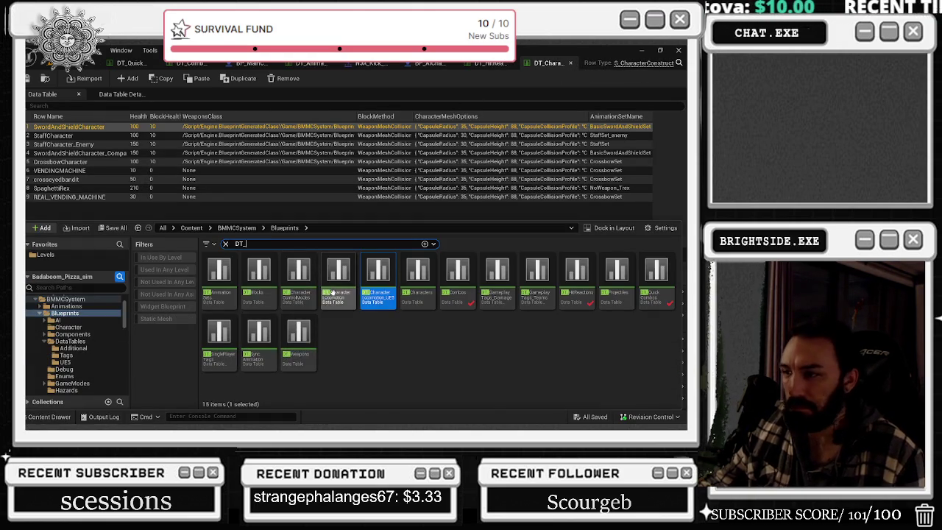
{"action": "double_click", "coordinate": [577, 272]}
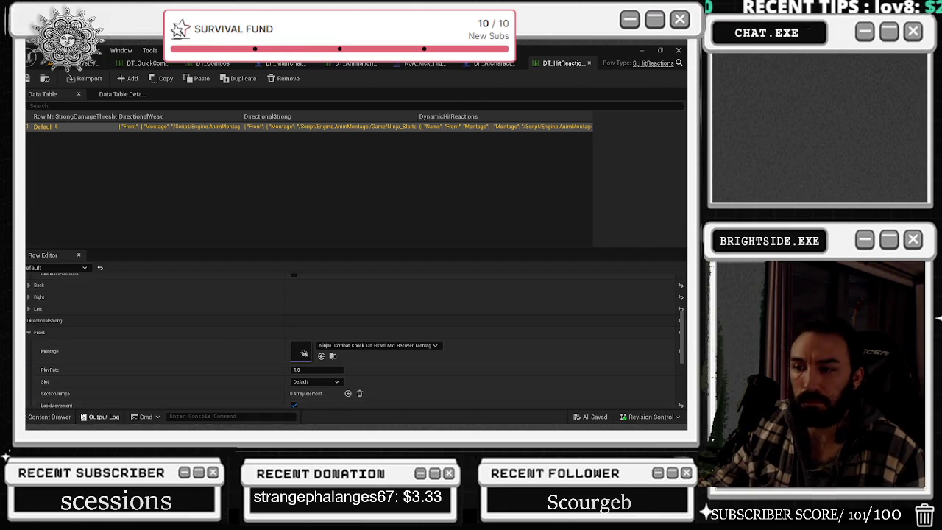
Inspect DT_CharacterLocomotion's Loop States Map Blocking entry, then open DT_CharacterControlOptions.
{"action": "left_click", "coordinate": [49, 416]}
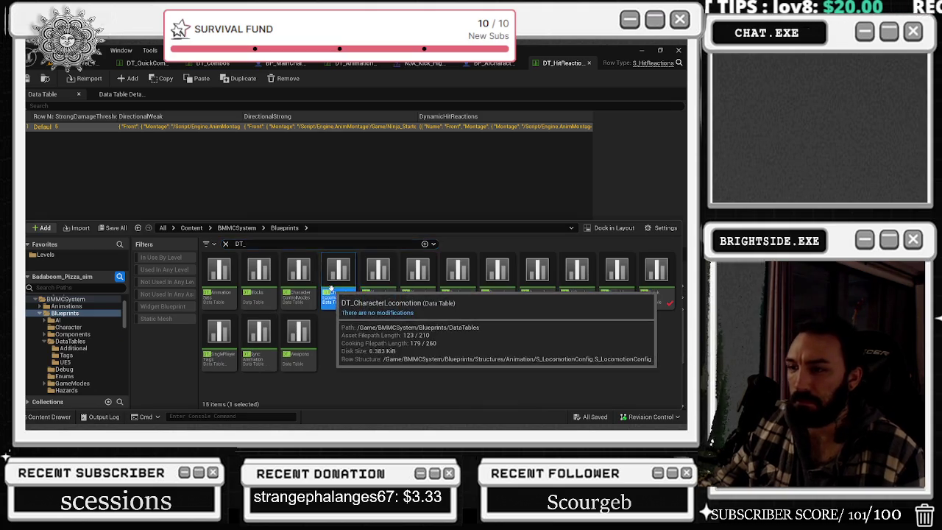
{"action": "double_click", "coordinate": [329, 286]}
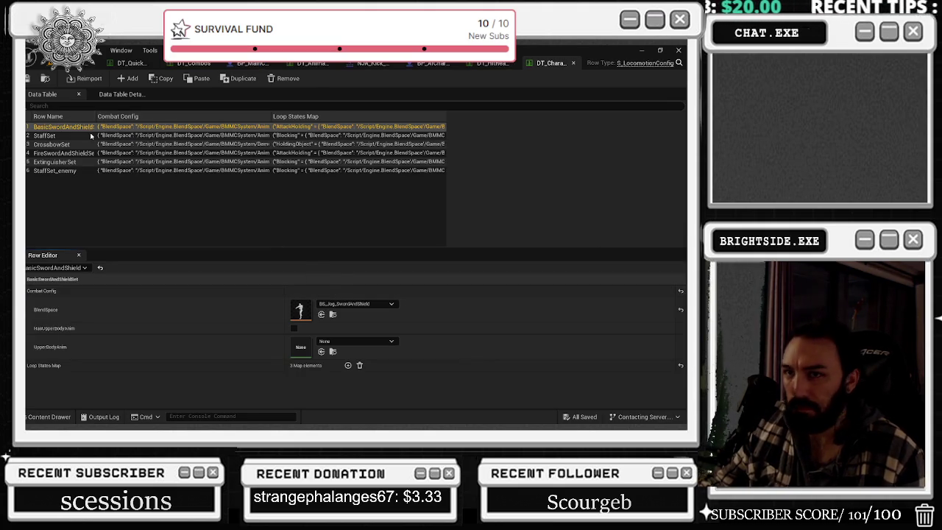
{"action": "left_click", "coordinate": [31, 365]}
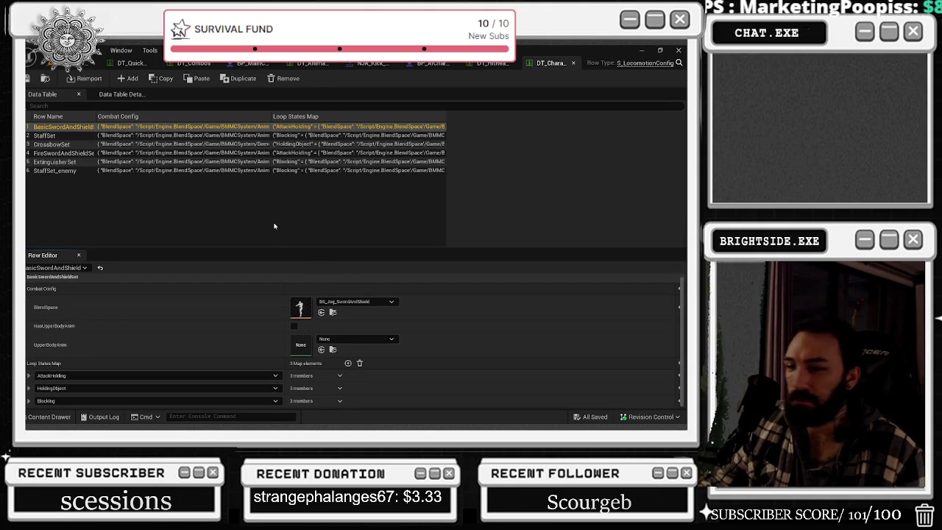
{"action": "left_click", "coordinate": [28, 401]}
{"action": "scroll", "coordinate": [164, 324], "scroll_direction": "down", "scroll_amount": 3}
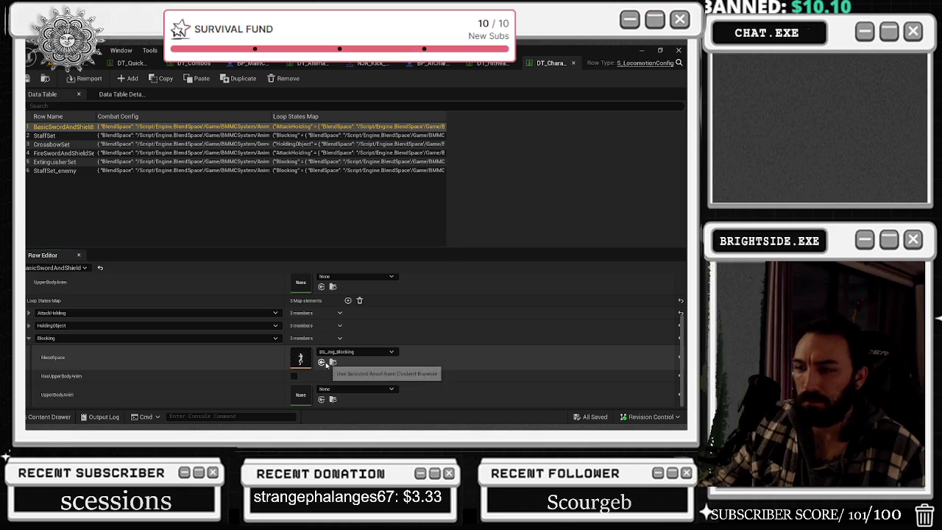
{"action": "left_click", "coordinate": [51, 417]}
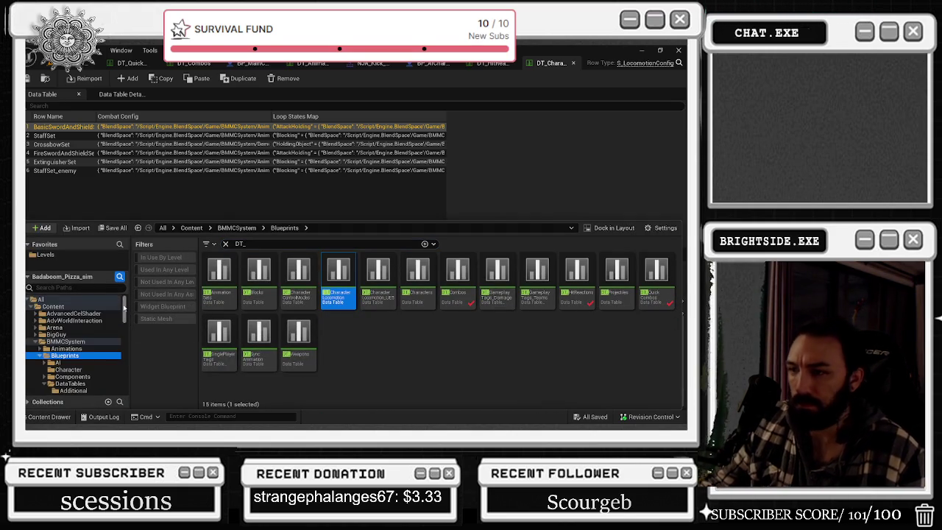
{"action": "double_click", "coordinate": [289, 283]}
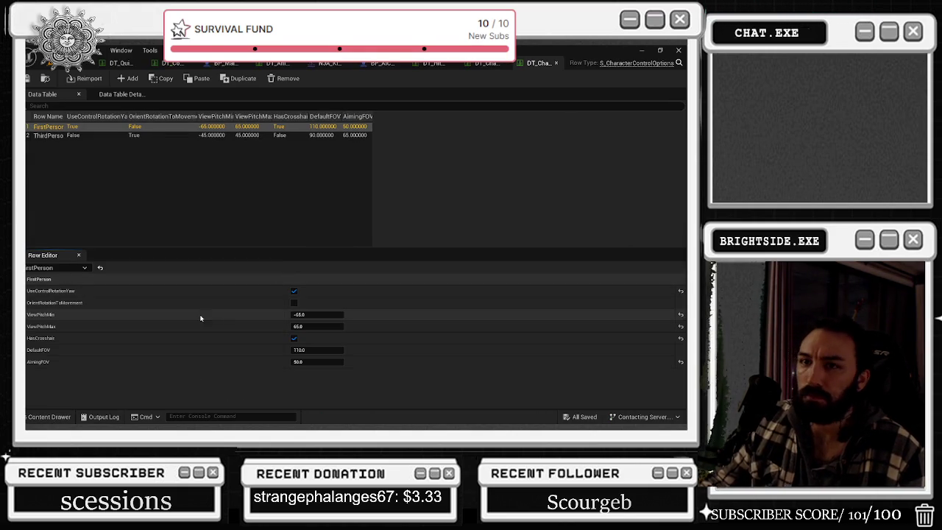
Close the character control options table and open DT_Blocks instead.
{"action": "left_click", "coordinate": [557, 65]}
{"action": "left_click", "coordinate": [49, 416]}
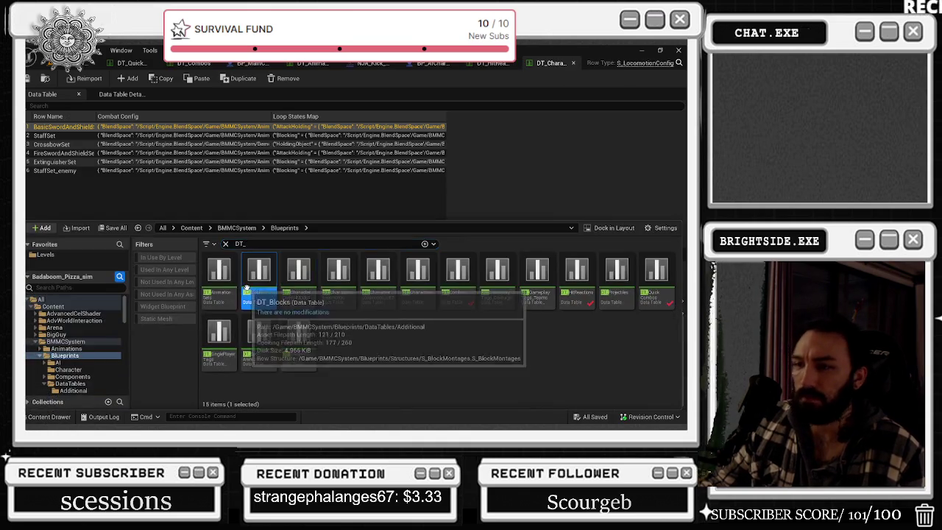
{"action": "double_click", "coordinate": [247, 288]}
Inspect DT_Blocks' Front and Back dynamic block montages, then fold the Back montage details away.
{"action": "left_click", "coordinate": [30, 302]}
{"action": "left_click", "coordinate": [29, 315]}
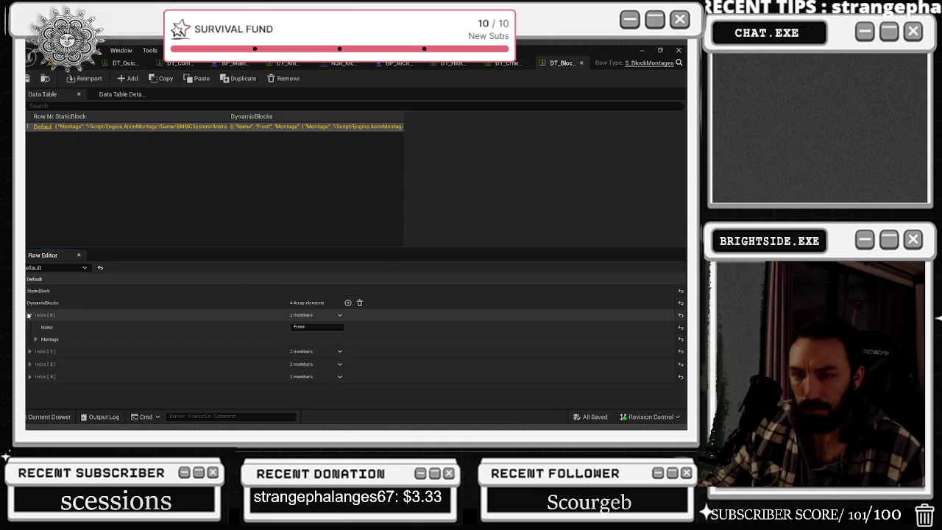
{"action": "left_click", "coordinate": [29, 315]}
{"action": "left_click", "coordinate": [29, 326]}
{"action": "left_click", "coordinate": [36, 351]}
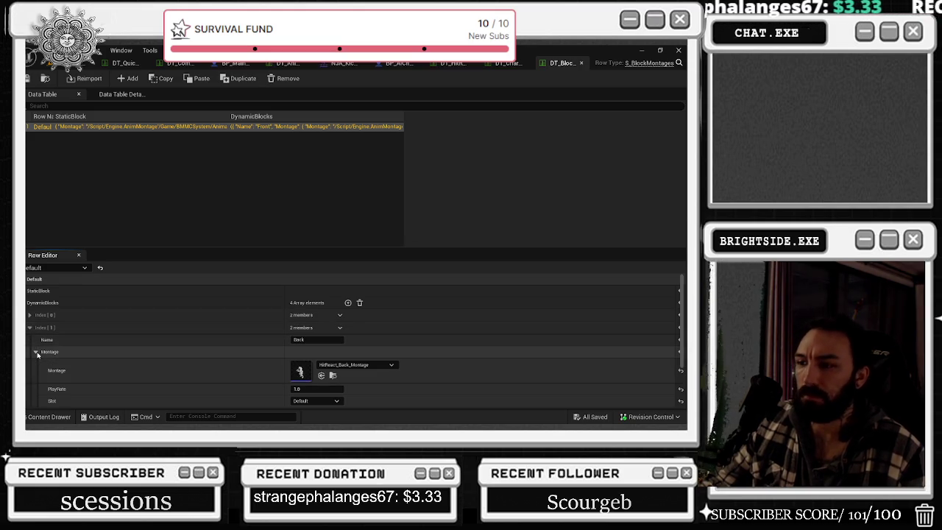
{"action": "left_click", "coordinate": [29, 290]}
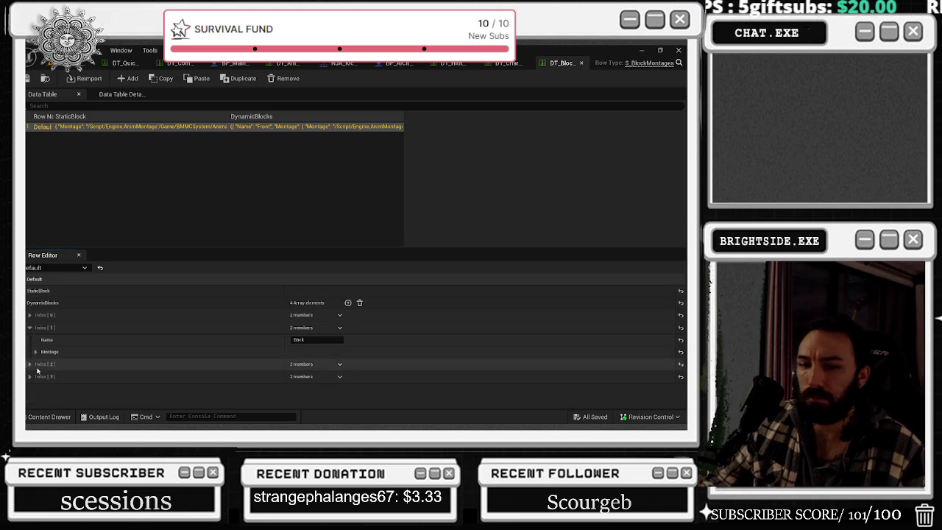
{"action": "left_click", "coordinate": [52, 416]}
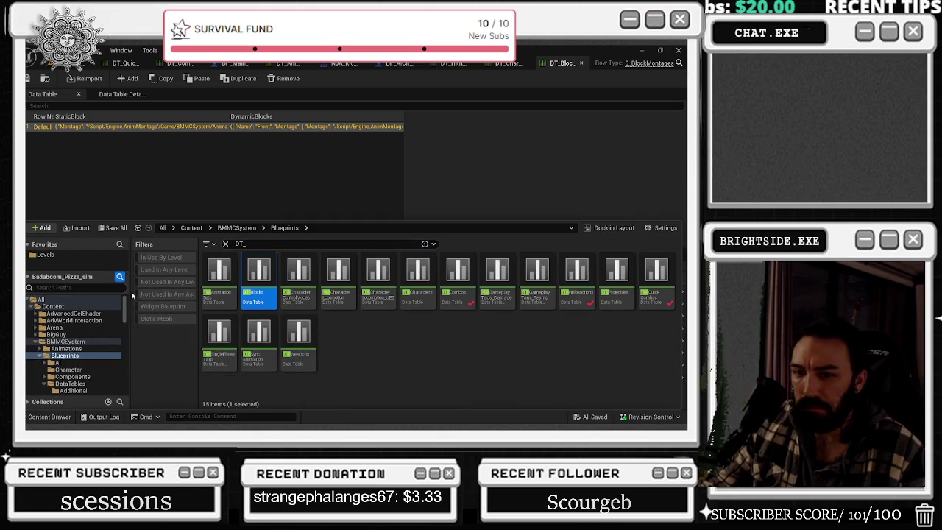
Search all project content for BLOCK and scroll through the 121 matching assets.
{"action": "left_click", "coordinate": [40, 299]}
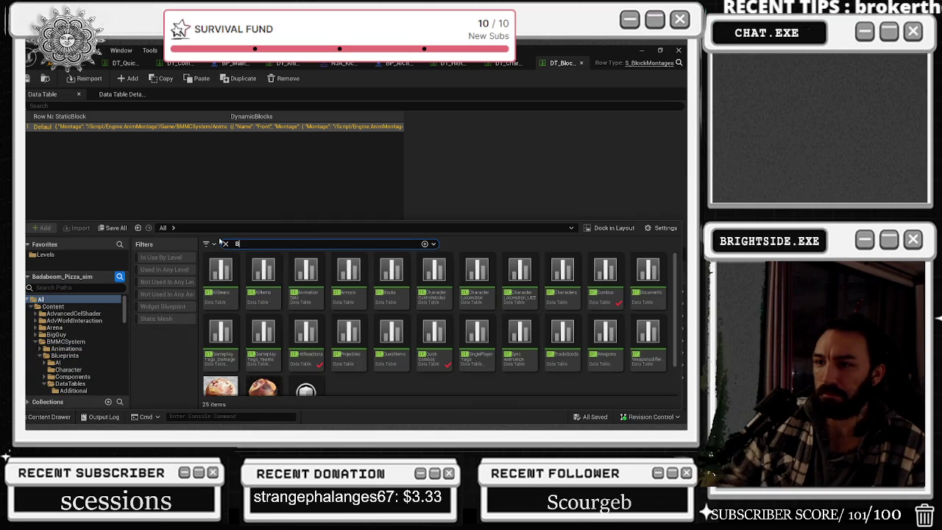
{"action": "type", "text": "LOCK"}
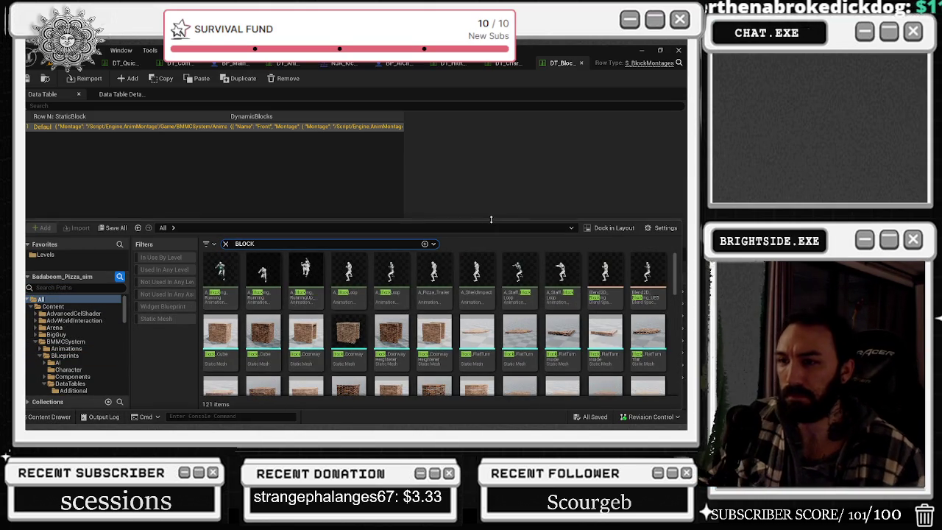
{"action": "scroll", "coordinate": [606, 309], "scroll_direction": "down", "scroll_amount": 5}
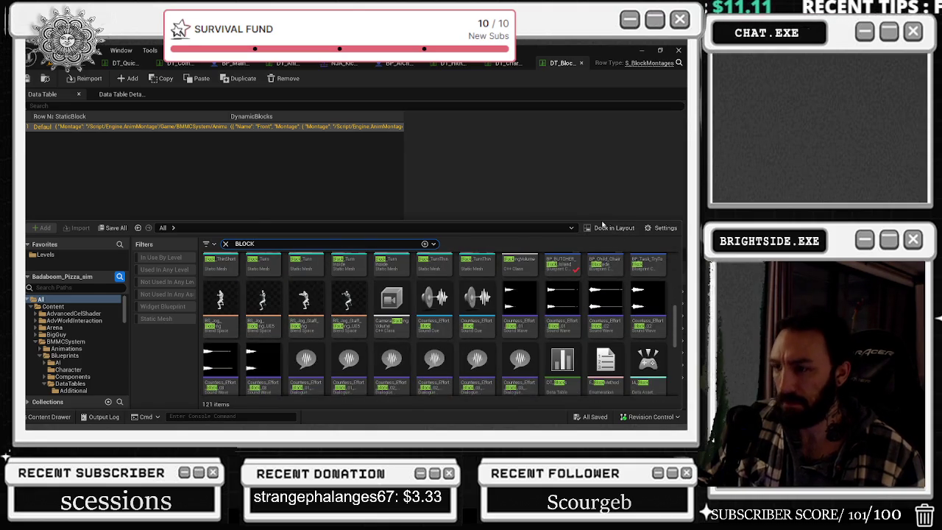
{"action": "scroll", "coordinate": [515, 309], "scroll_direction": "up", "scroll_amount": 3}
{"action": "scroll", "coordinate": [405, 300], "scroll_direction": "down", "scroll_amount": 3}
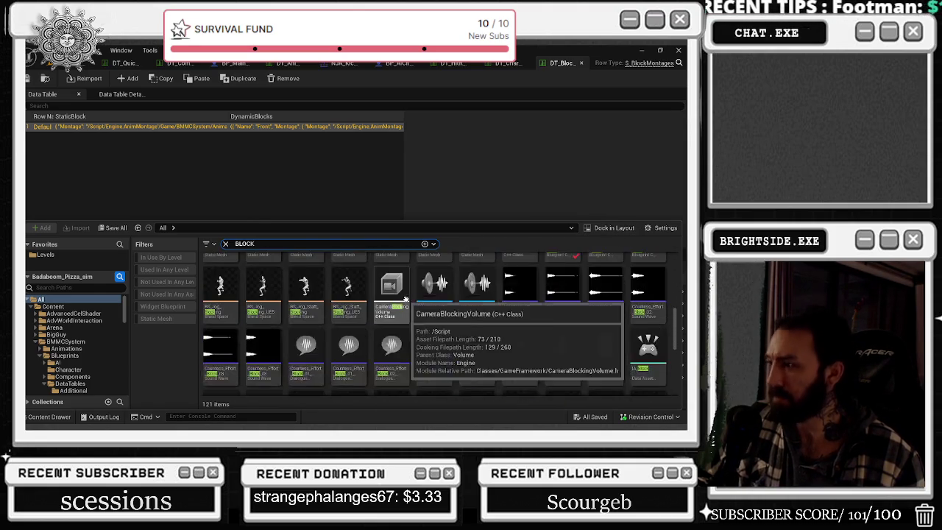
{"action": "scroll", "coordinate": [405, 300], "scroll_direction": "down", "scroll_amount": 3}
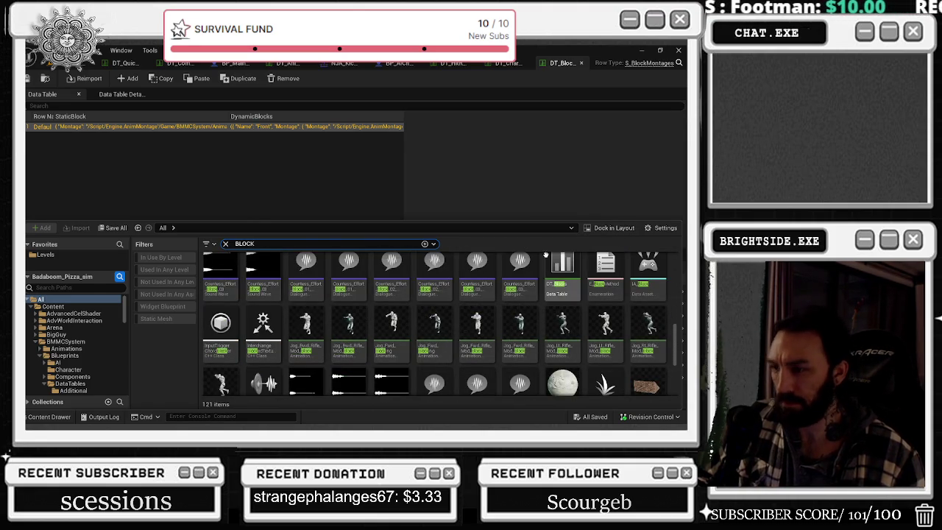
{"action": "scroll", "coordinate": [286, 257], "scroll_direction": "down", "scroll_amount": 5}
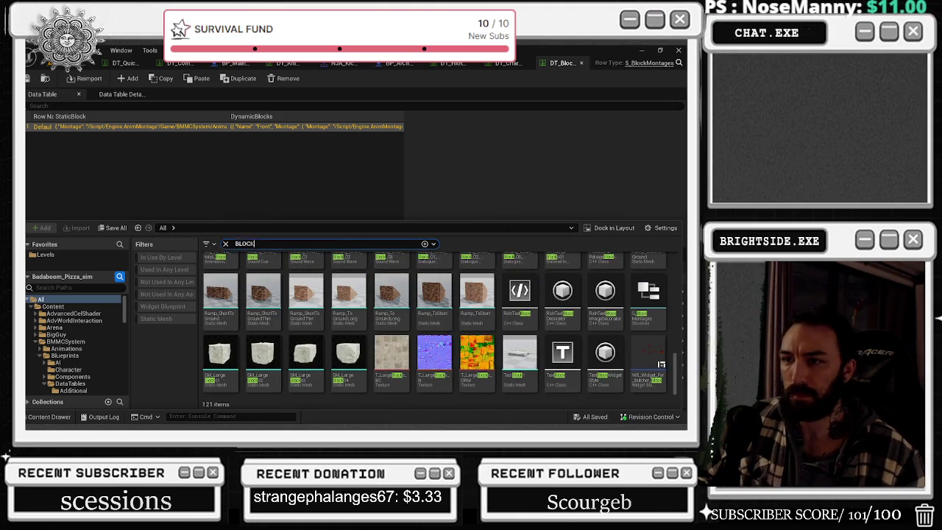
{"action": "double_click", "coordinate": [243, 243]}
Search all content for NINJA and select Ninja1_Combat_Forward_Roll_v1.
{"action": "type", "text": "NINJA"}
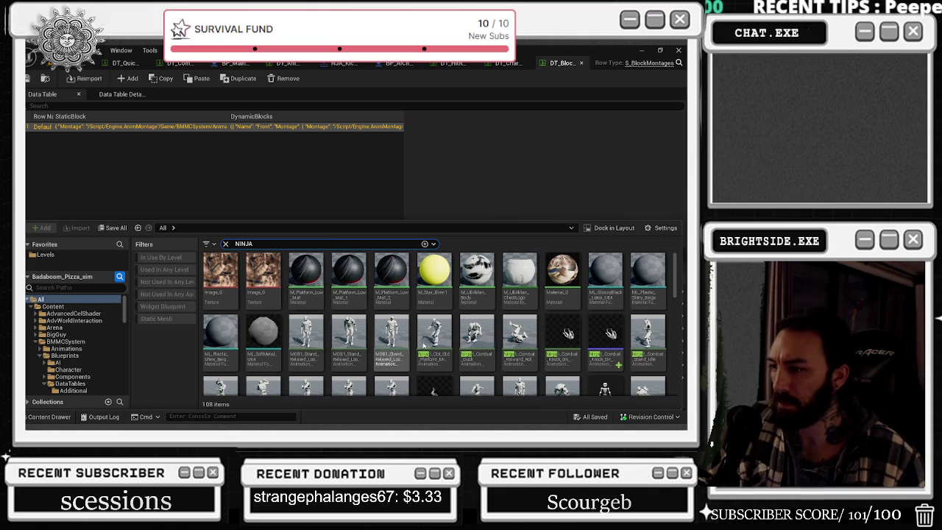
{"action": "left_click", "coordinate": [520, 337]}
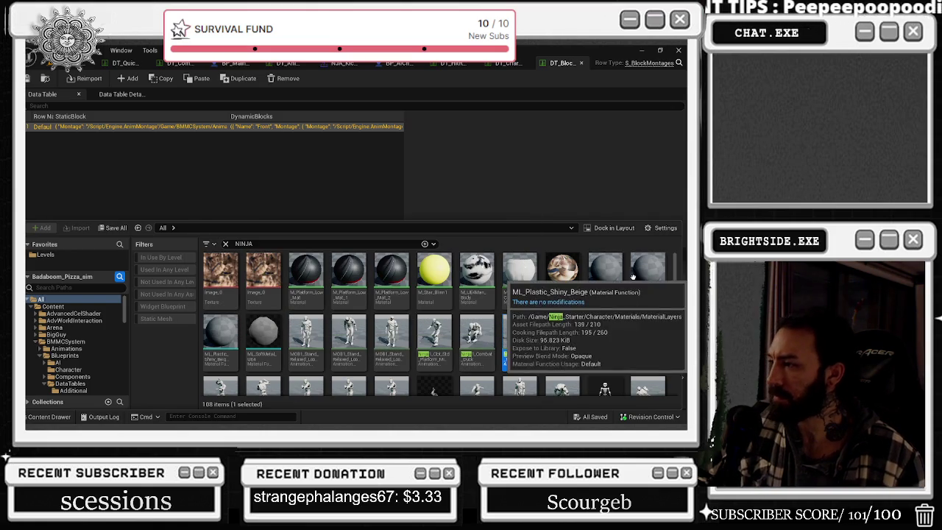
{"action": "mouse_move", "coordinate": [645, 343]}
{"action": "scroll", "coordinate": [645, 324], "scroll_direction": "down", "scroll_amount": 2}
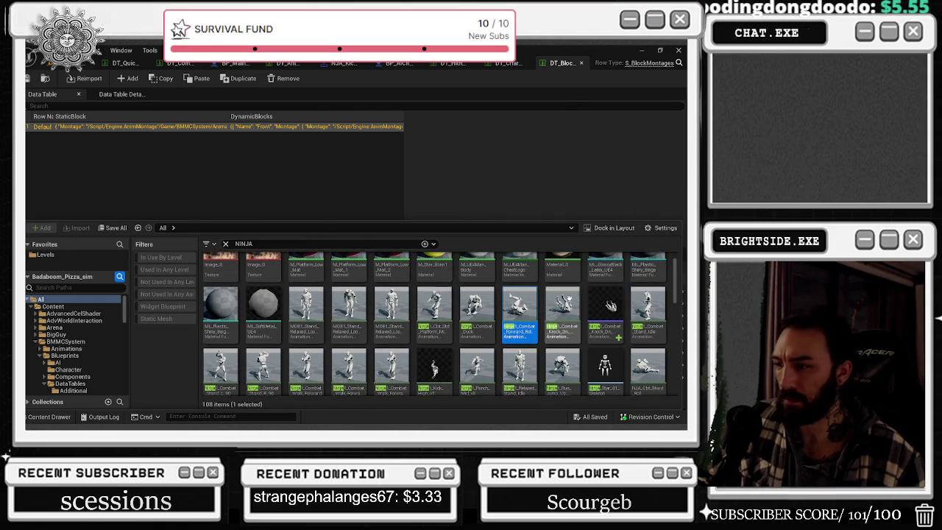
{"action": "scroll", "coordinate": [563, 309], "scroll_direction": "down", "scroll_amount": 1}
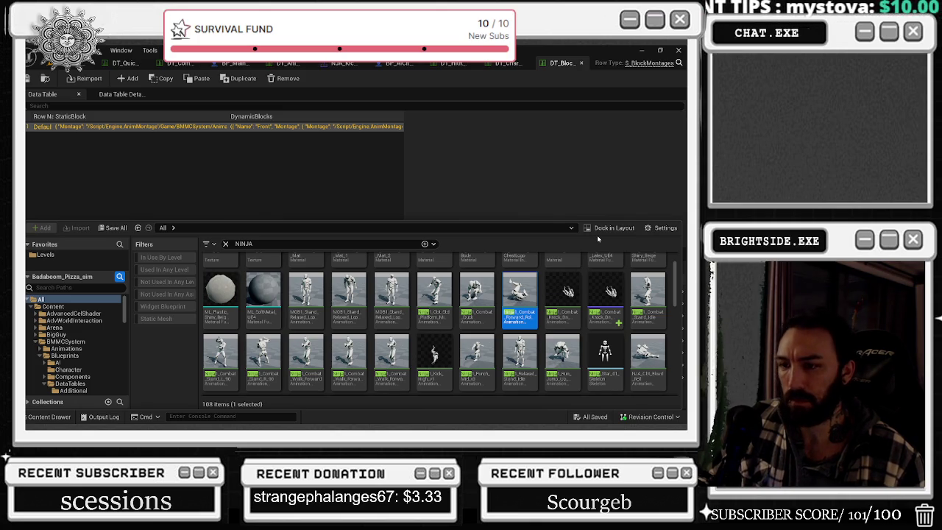
Browse the 108 Ninja animation matches, then close the asset drawer.
{"action": "mouse_move", "coordinate": [503, 312]}
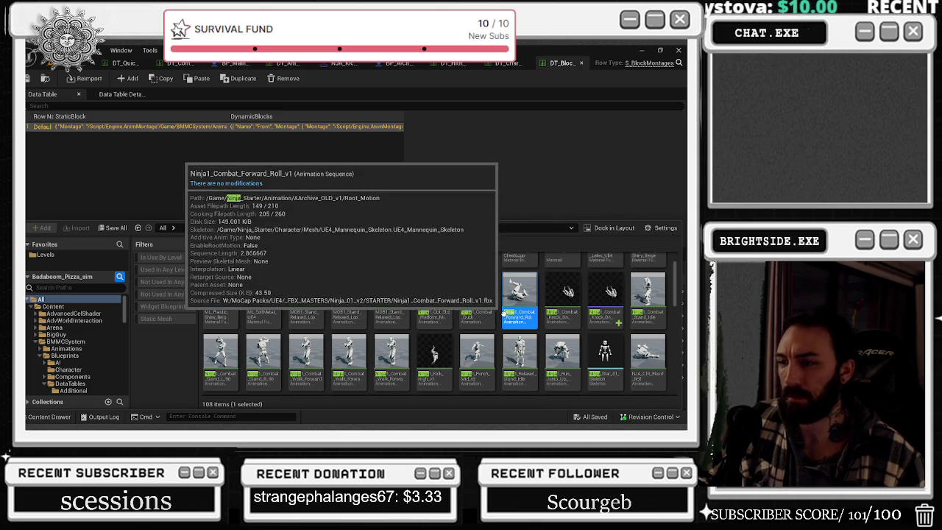
{"action": "scroll", "coordinate": [503, 312], "scroll_direction": "down", "scroll_amount": 2}
{"action": "mouse_move", "coordinate": [564, 299]}
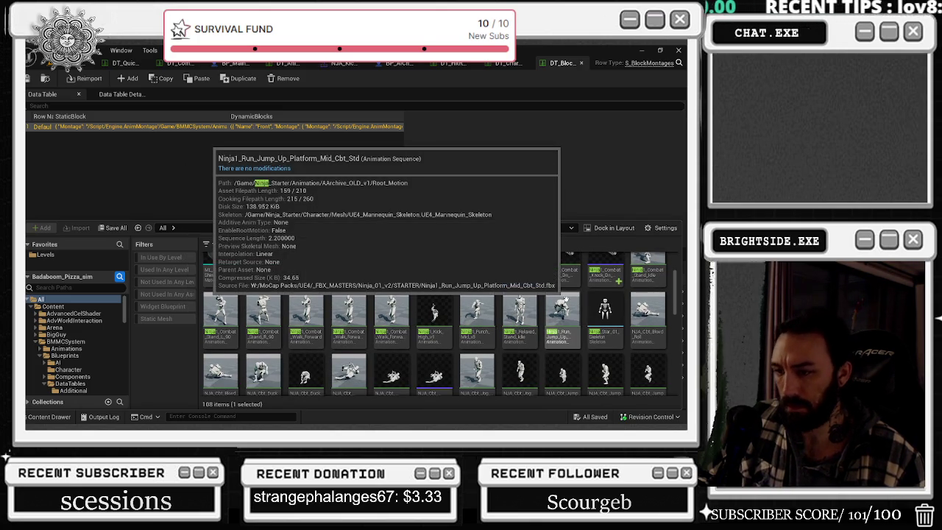
{"action": "mouse_move", "coordinate": [526, 294]}
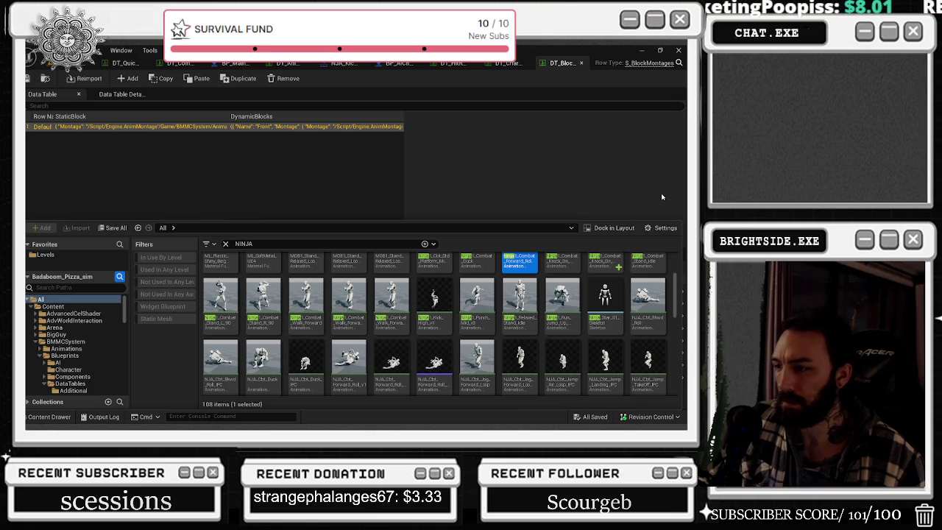
{"action": "scroll", "coordinate": [622, 301], "scroll_direction": "down", "scroll_amount": 2}
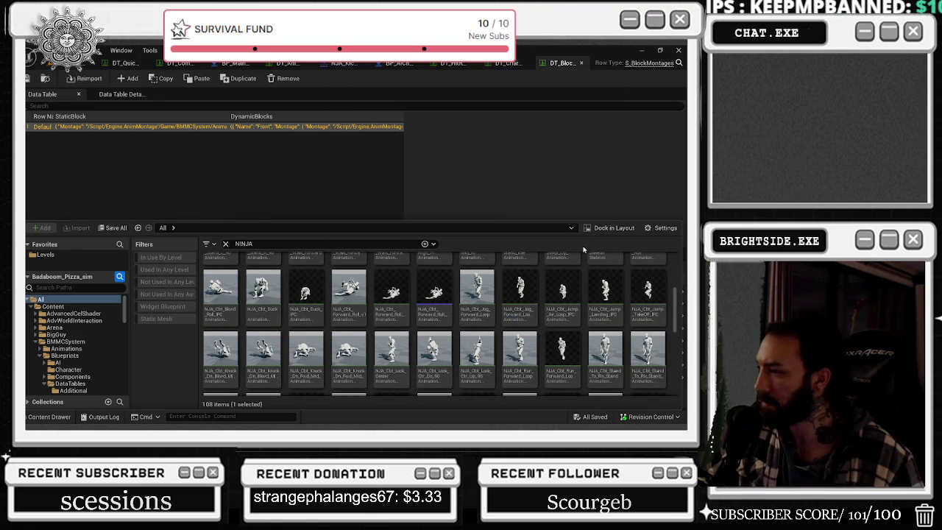
{"action": "scroll", "coordinate": [578, 265], "scroll_direction": "down", "scroll_amount": 2}
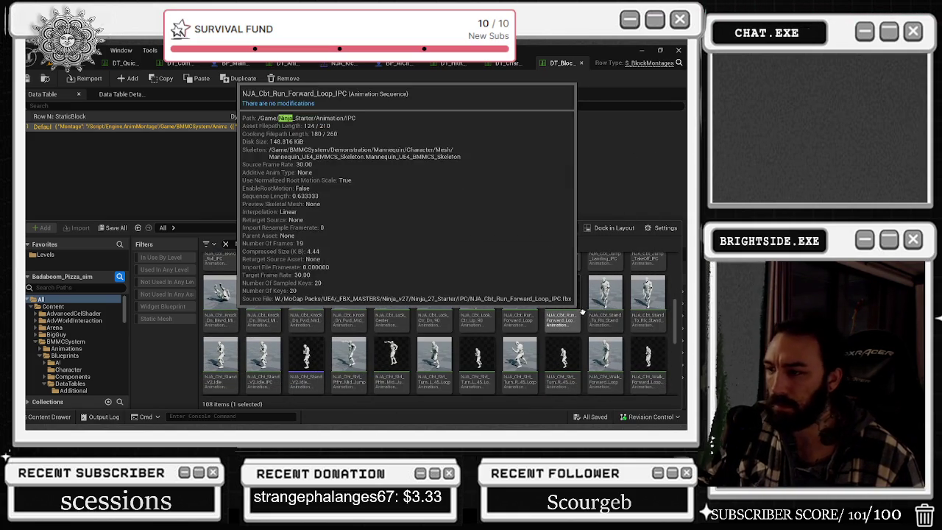
{"action": "scroll", "coordinate": [577, 305], "scroll_direction": "down", "scroll_amount": 2}
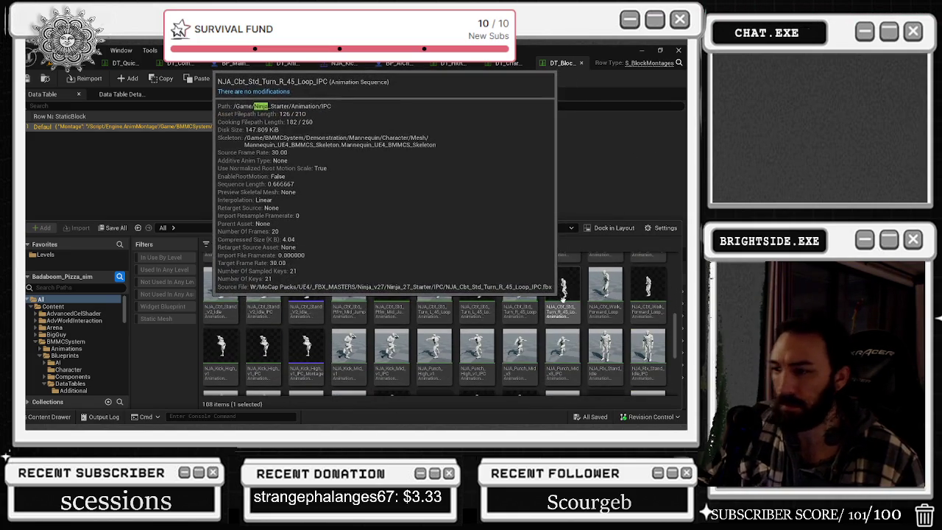
{"action": "scroll", "coordinate": [566, 294], "scroll_direction": "down", "scroll_amount": 2}
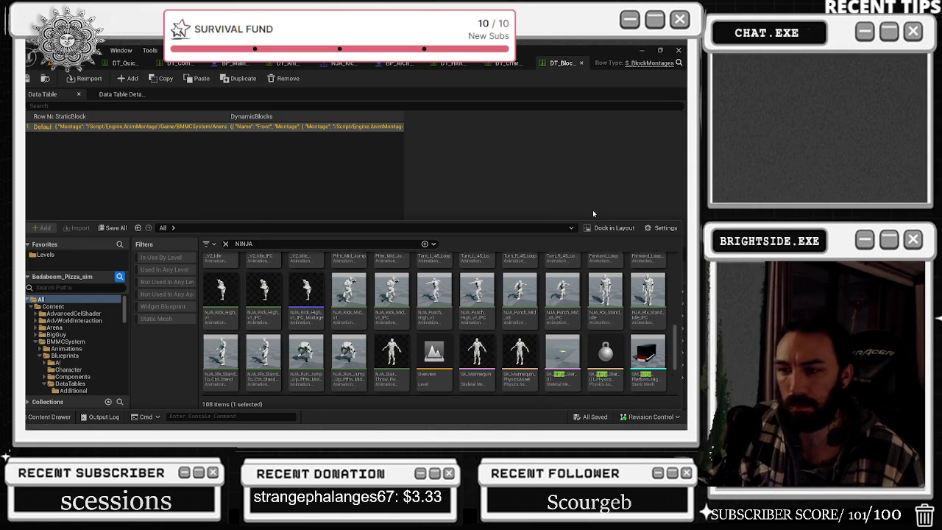
{"action": "scroll", "coordinate": [581, 302], "scroll_direction": "down", "scroll_amount": 2}
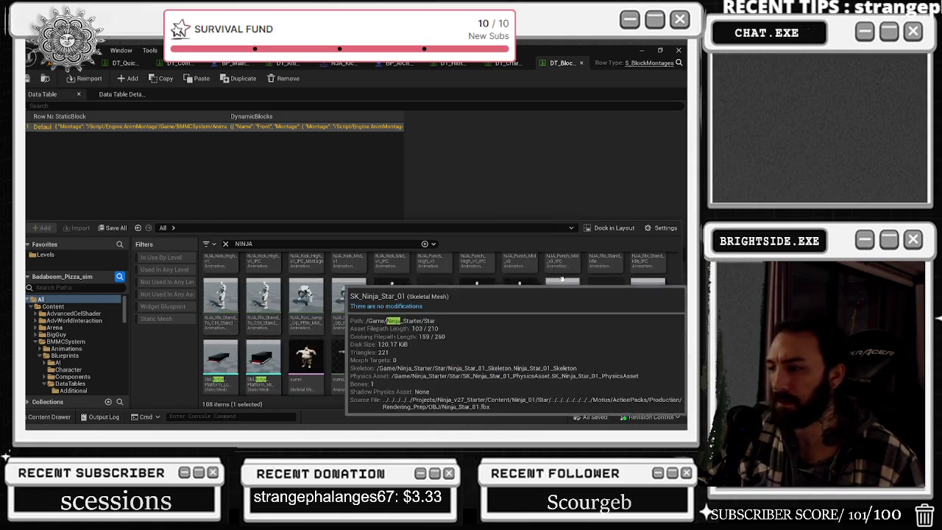
{"action": "scroll", "coordinate": [560, 309], "scroll_direction": "down", "scroll_amount": 2}
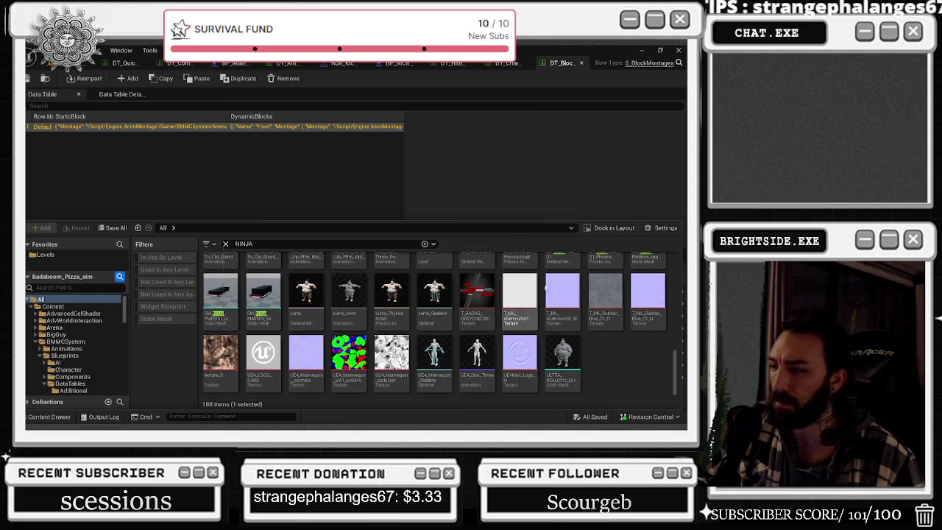
{"action": "left_click", "coordinate": [537, 171]}
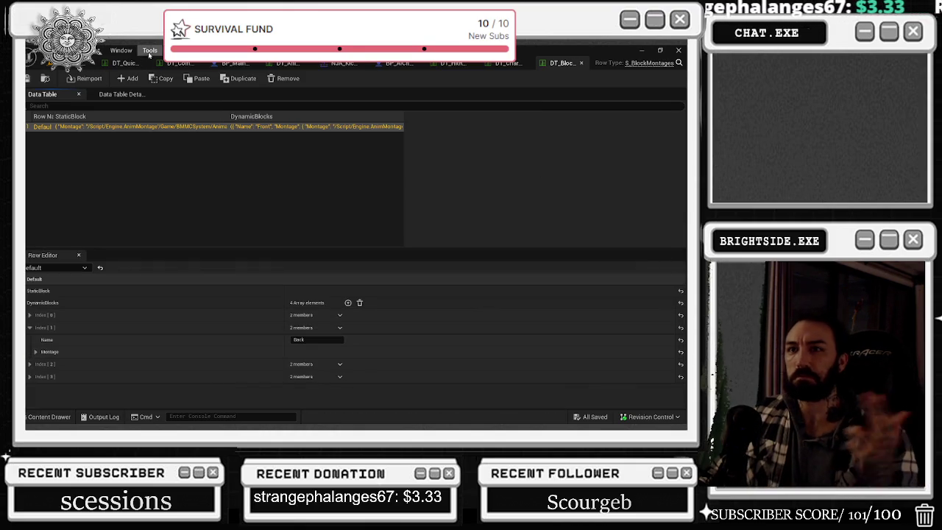
In DT_QuickCombos, inspect the ShieldBash and ForwardCombo rows and locate AM_ShieldBash, then return to DT_Combos.
{"action": "left_click", "coordinate": [130, 65]}
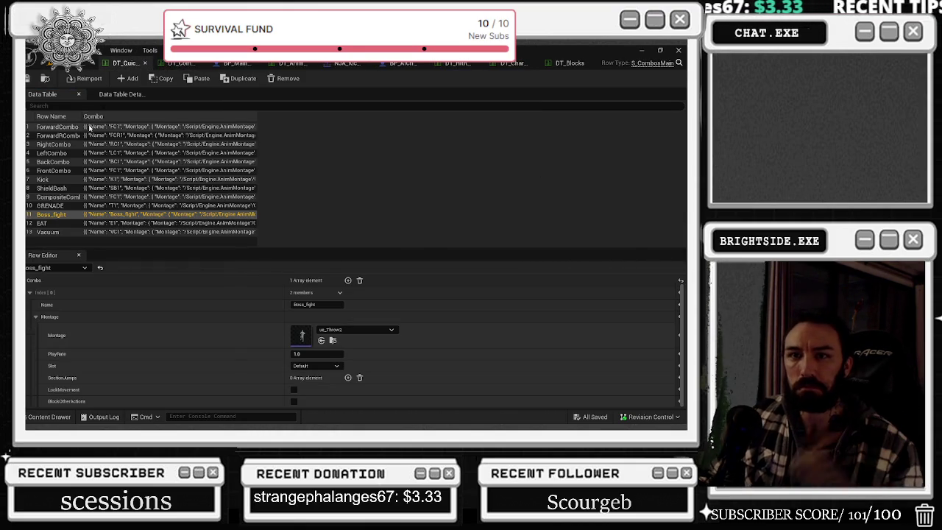
{"action": "left_click", "coordinate": [63, 189]}
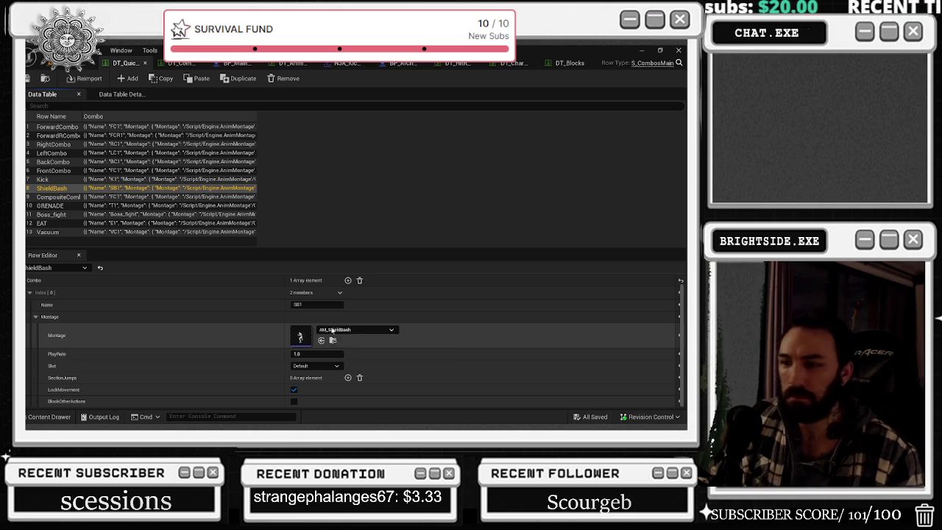
{"action": "left_click", "coordinate": [317, 303]}
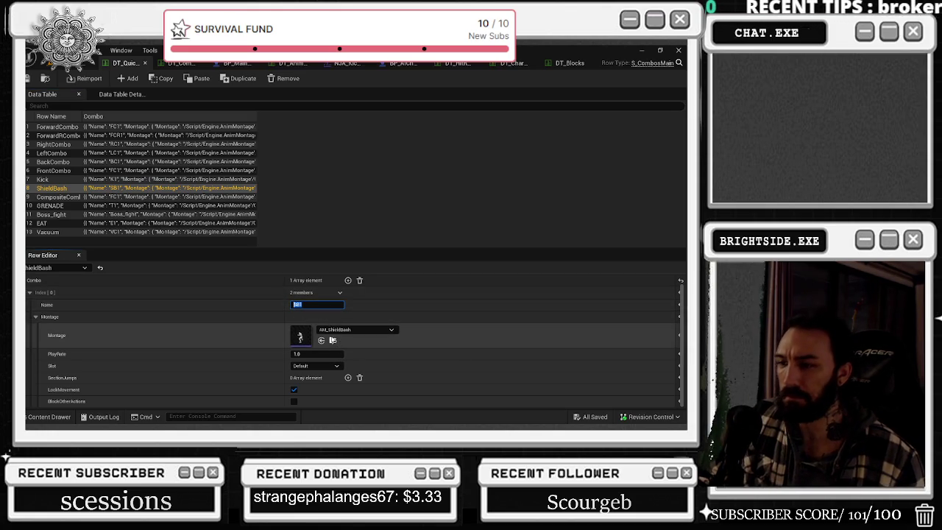
{"action": "left_click", "coordinate": [322, 340]}
{"action": "left_click", "coordinate": [65, 127]}
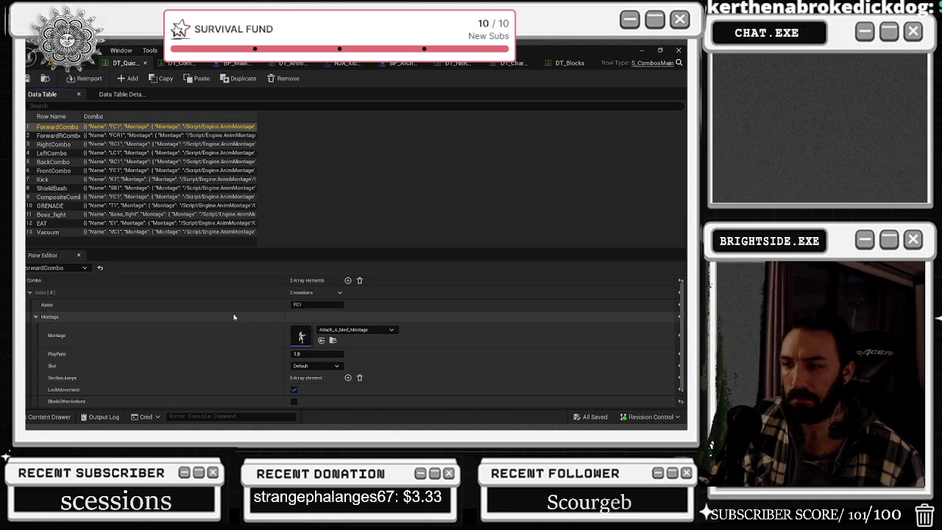
{"action": "left_click", "coordinate": [188, 65]}
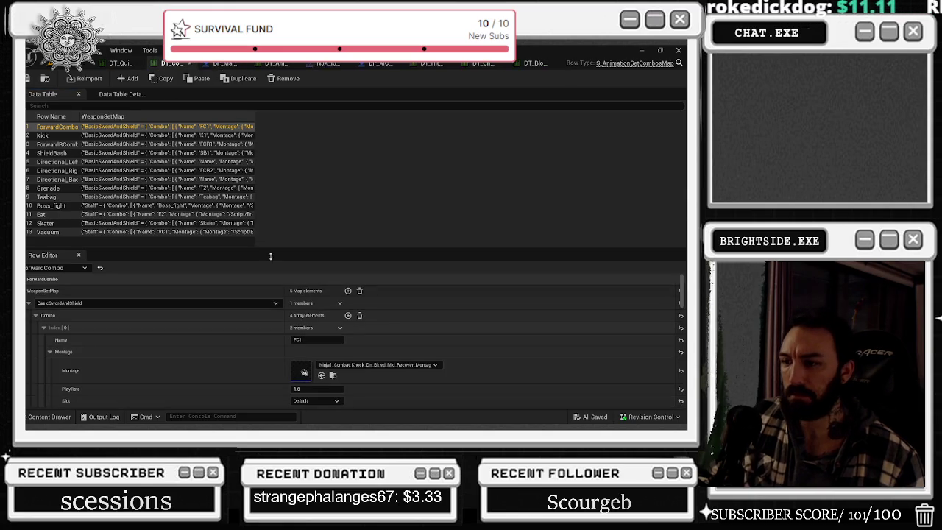
Try AM_ShieldBash on ForwardCombo's FC1 montage, then reset it to None.
{"action": "scroll", "coordinate": [253, 335], "scroll_direction": "down", "scroll_amount": 8}
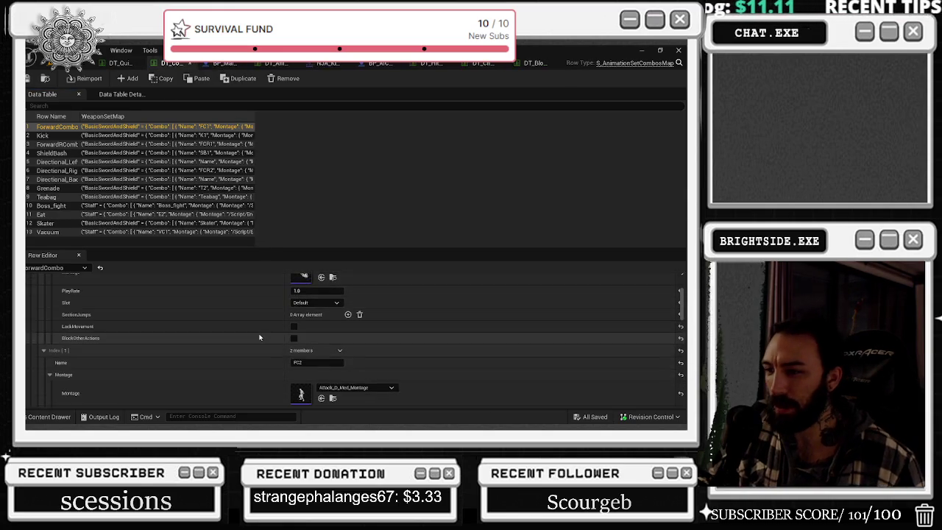
{"action": "scroll", "coordinate": [254, 336], "scroll_direction": "down", "scroll_amount": 2}
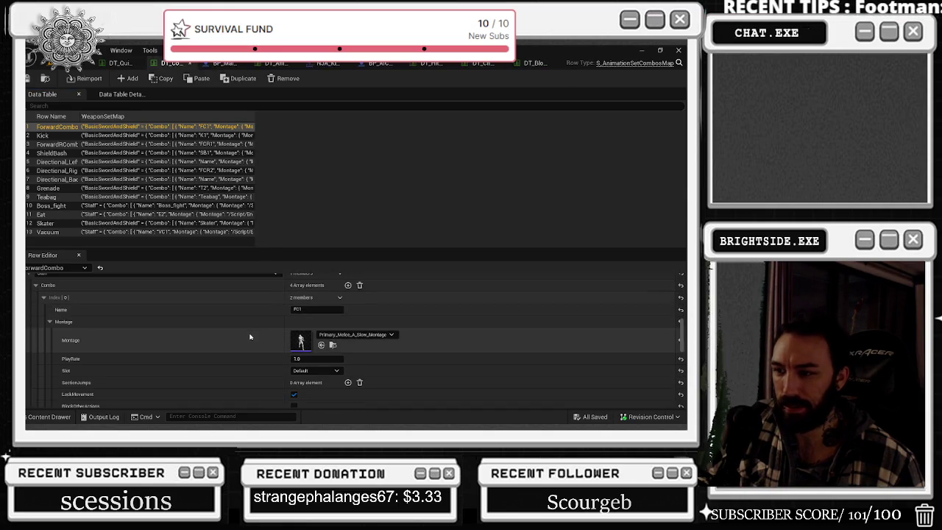
{"action": "scroll", "coordinate": [249, 336], "scroll_direction": "down", "scroll_amount": 4}
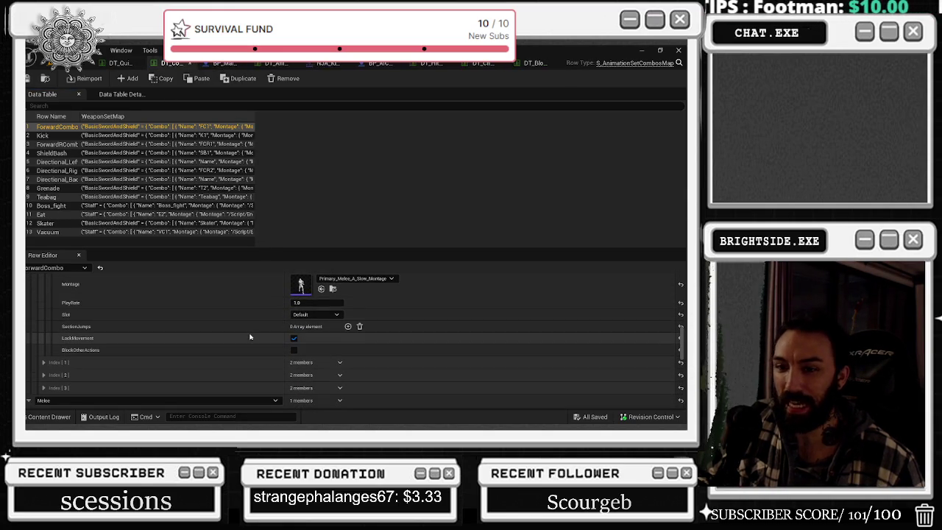
{"action": "key", "text": "alt+Tab"}
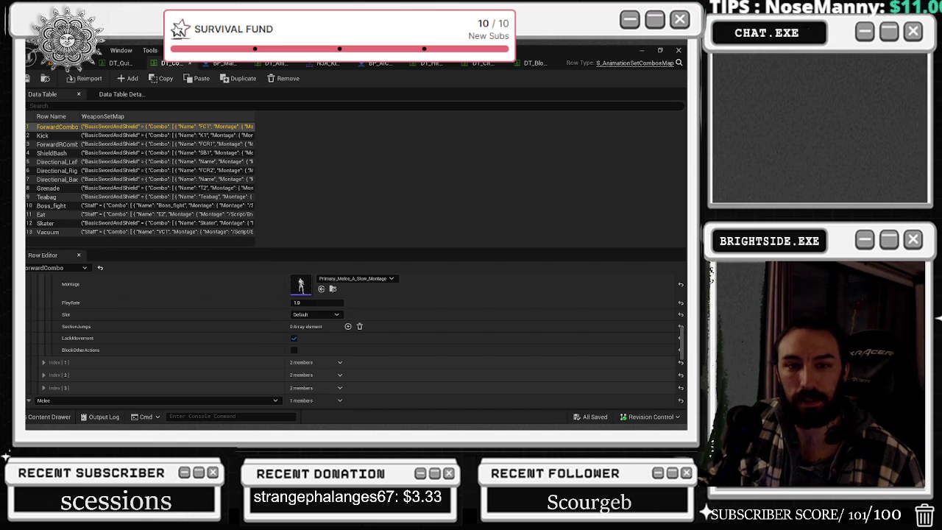
{"action": "key", "text": "alt+Tab"}
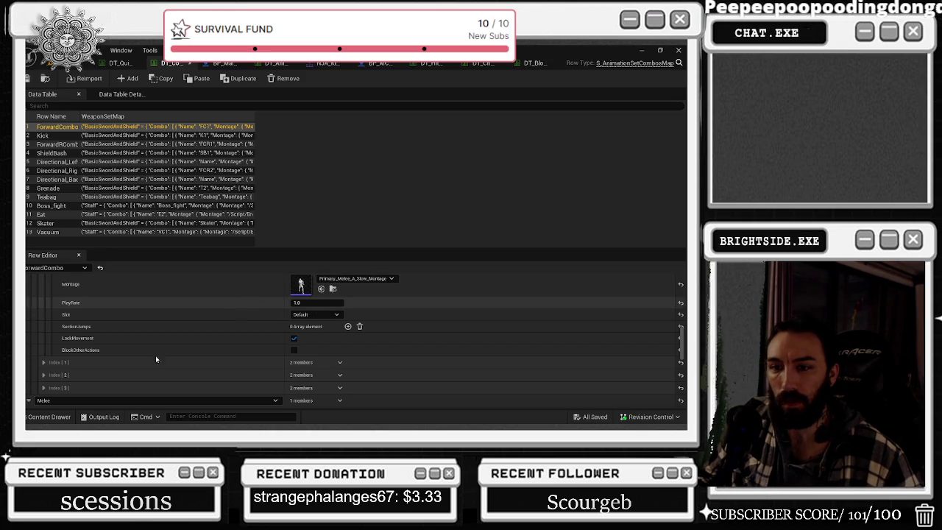
{"action": "scroll", "coordinate": [186, 366], "scroll_direction": "up", "scroll_amount": 1}
{"action": "scroll", "coordinate": [187, 366], "scroll_direction": "up", "scroll_amount": 2}
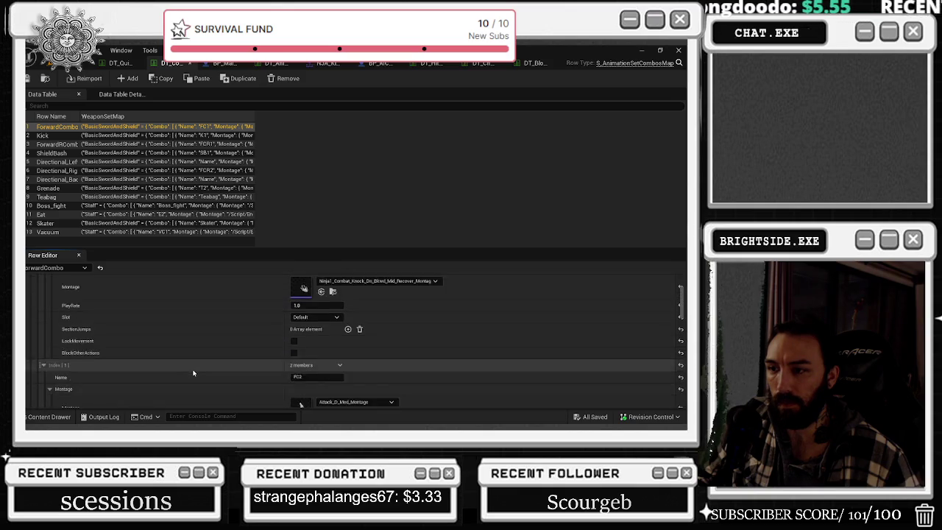
{"action": "scroll", "coordinate": [227, 347], "scroll_direction": "down", "scroll_amount": 2}
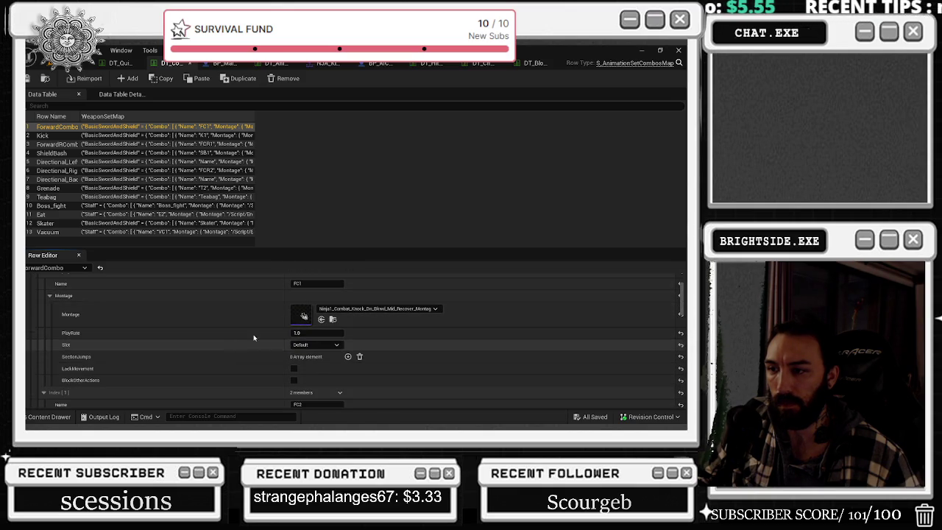
{"action": "left_click", "coordinate": [321, 320]}
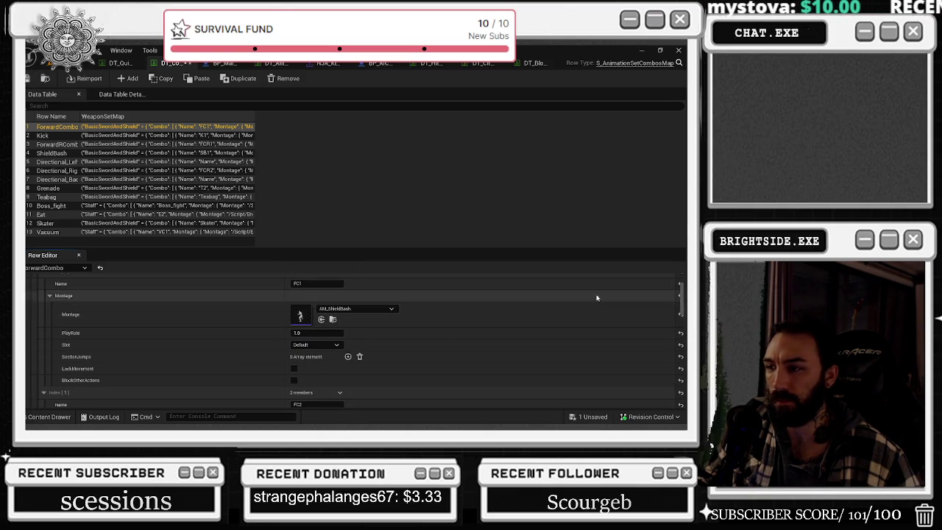
{"action": "scroll", "coordinate": [668, 314], "scroll_direction": "down", "scroll_amount": 1}
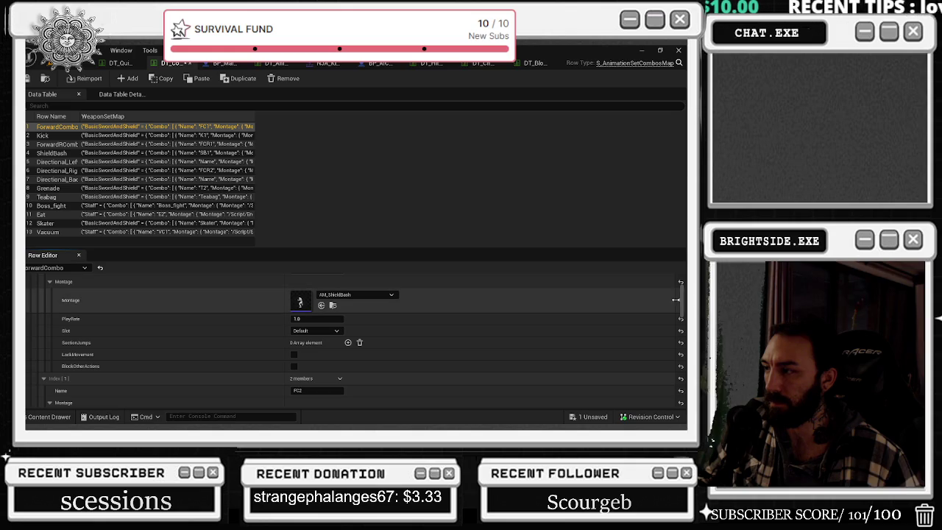
{"action": "left_click", "coordinate": [679, 301]}
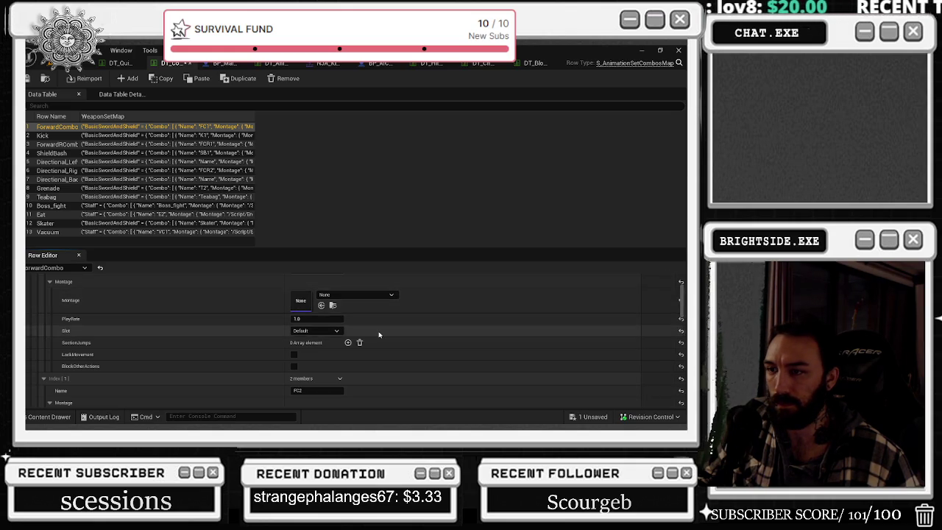
Open the Directional_Left row to view its Staff step FCR1.
{"action": "scroll", "coordinate": [379, 335], "scroll_direction": "down", "scroll_amount": 4}
{"action": "scroll", "coordinate": [379, 335], "scroll_direction": "down", "scroll_amount": 10}
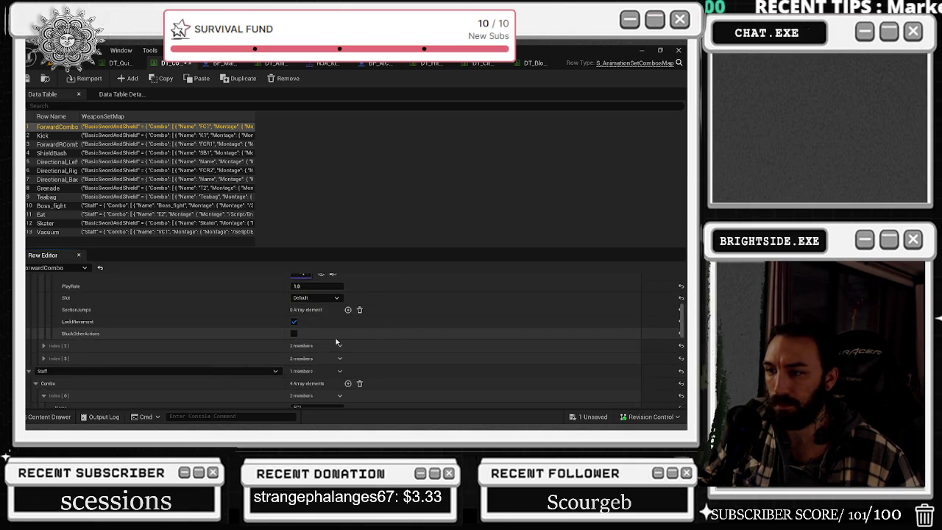
{"action": "scroll", "coordinate": [335, 341], "scroll_direction": "down", "scroll_amount": 6}
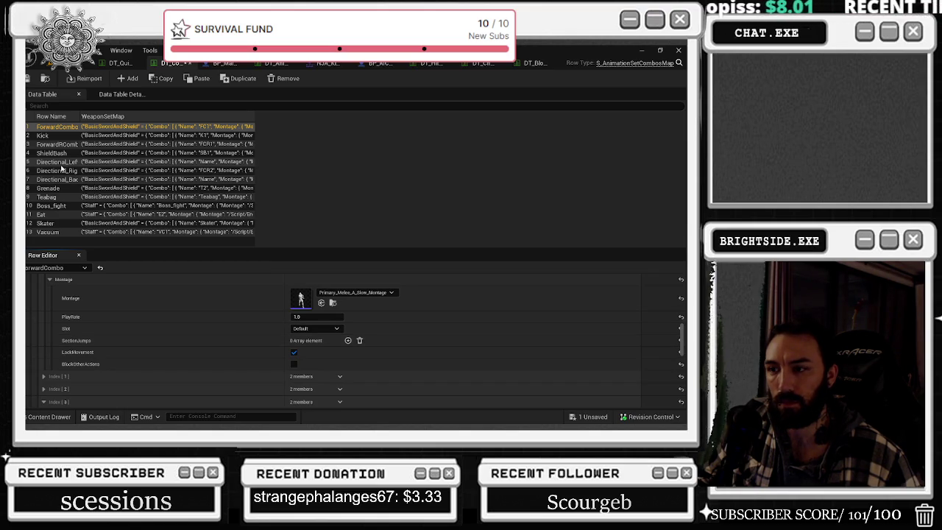
{"action": "left_click", "coordinate": [59, 161]}
Check Directional_Right's FCR1 staff montage, then review the ForwardRCombo and ForwardCombo rows.
{"action": "scroll", "coordinate": [201, 314], "scroll_direction": "down", "scroll_amount": 3}
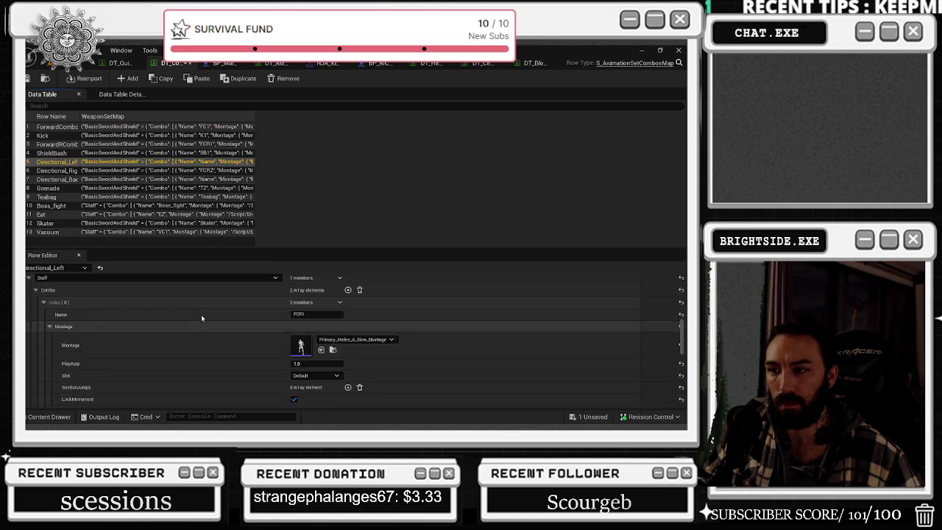
{"action": "scroll", "coordinate": [203, 320], "scroll_direction": "up", "scroll_amount": 4}
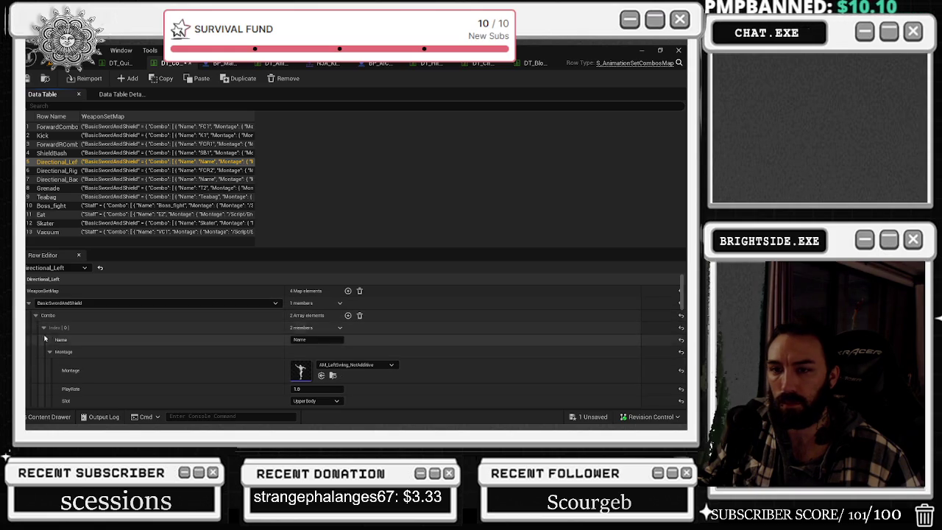
{"action": "left_click", "coordinate": [49, 172]}
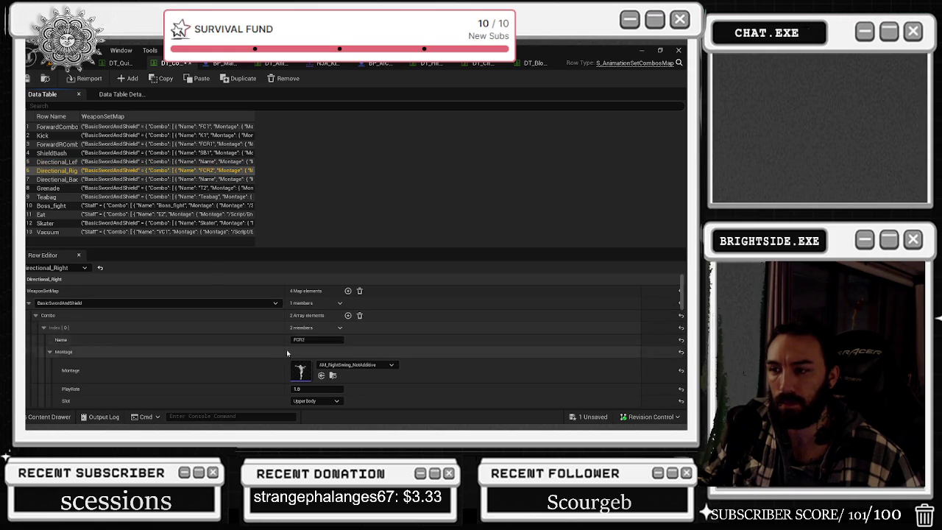
{"action": "scroll", "coordinate": [218, 331], "scroll_direction": "down", "scroll_amount": 10}
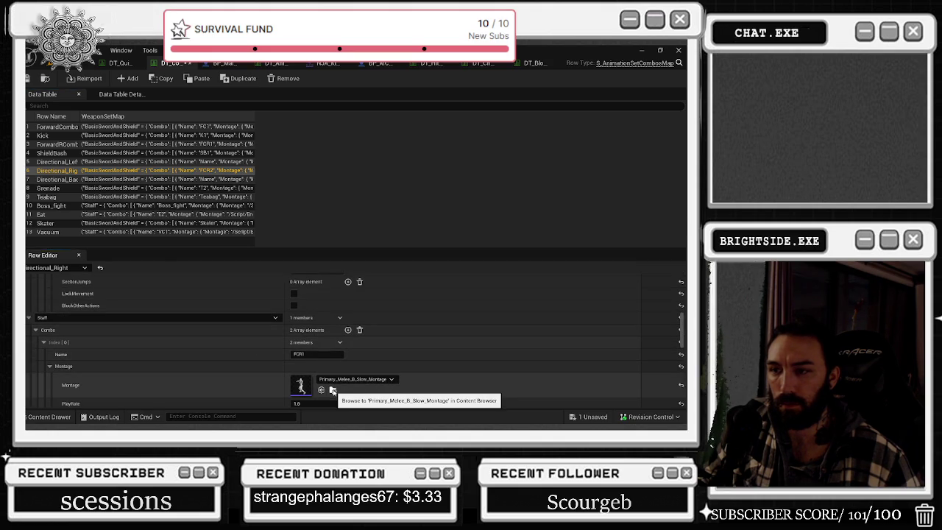
{"action": "left_click", "coordinate": [333, 390]}
{"action": "left_click", "coordinate": [57, 143]}
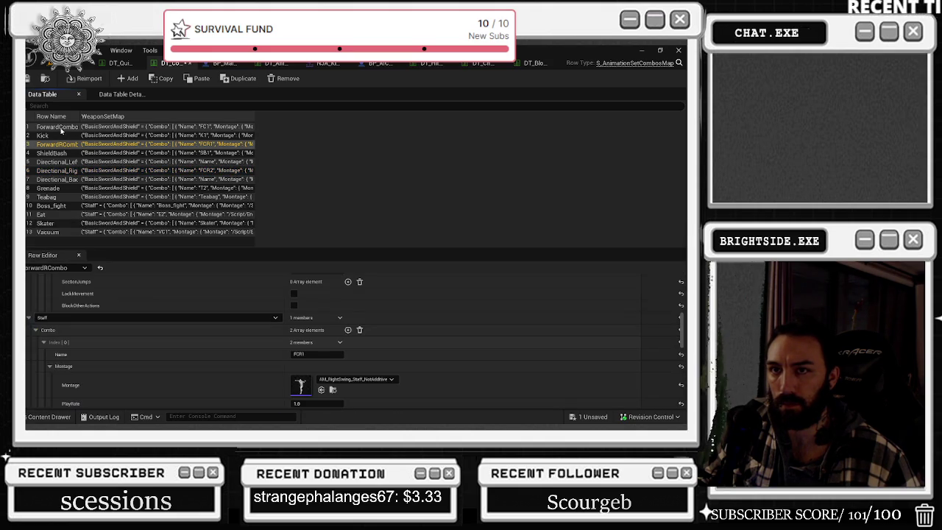
{"action": "left_click", "coordinate": [62, 130]}
{"action": "scroll", "coordinate": [284, 317], "scroll_direction": "up", "scroll_amount": 5}
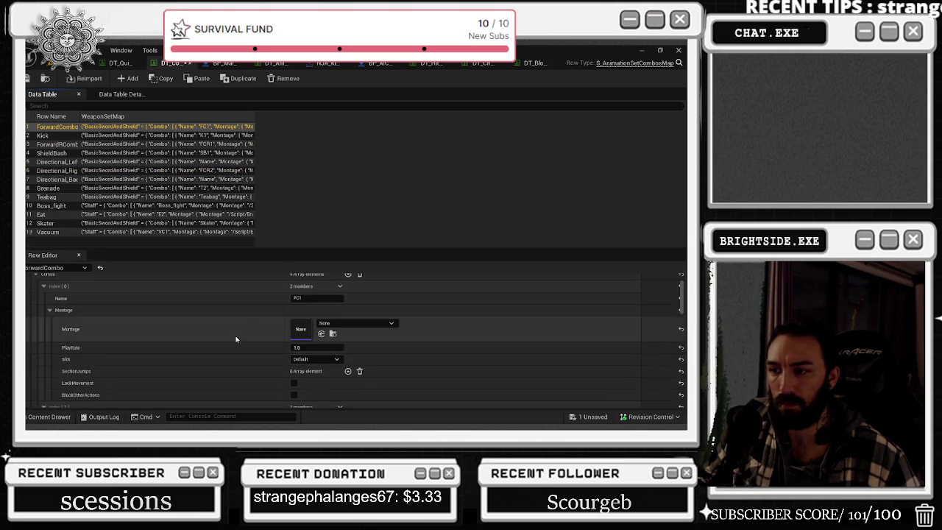
{"action": "scroll", "coordinate": [236, 339], "scroll_direction": "up", "scroll_amount": 2}
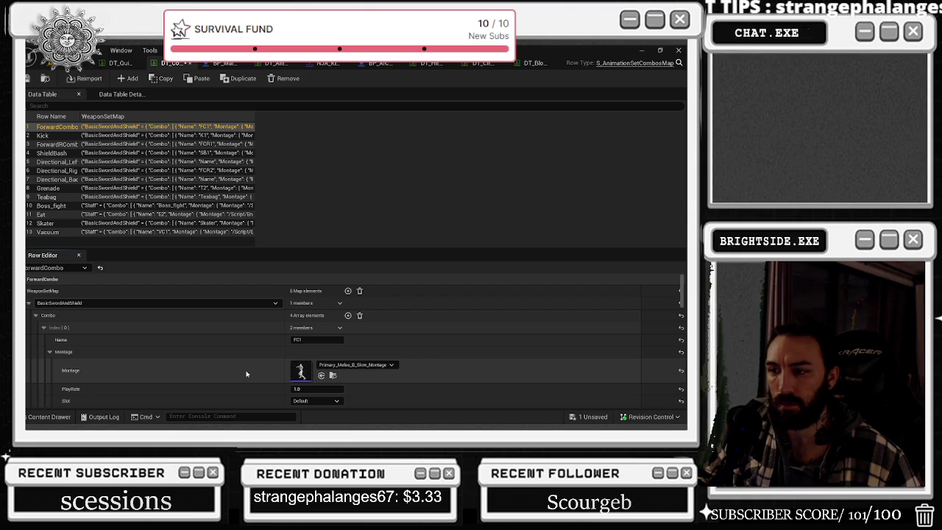
{"action": "scroll", "coordinate": [246, 375], "scroll_direction": "up", "scroll_amount": 1}
{"action": "scroll", "coordinate": [246, 375], "scroll_direction": "down", "scroll_amount": 2}
{"action": "scroll", "coordinate": [246, 374], "scroll_direction": "up", "scroll_amount": 2}
{"action": "scroll", "coordinate": [247, 374], "scroll_direction": "down", "scroll_amount": 2}
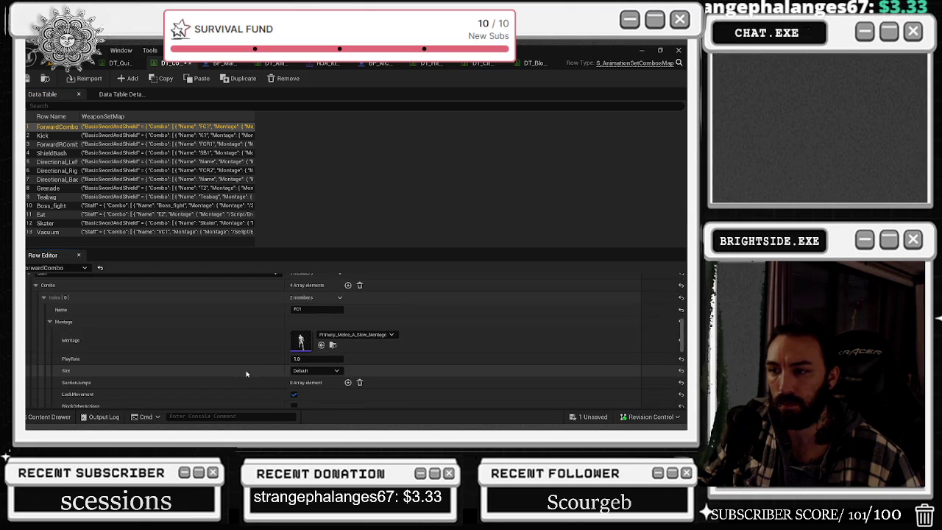
{"action": "scroll", "coordinate": [246, 374], "scroll_direction": "down", "scroll_amount": 1}
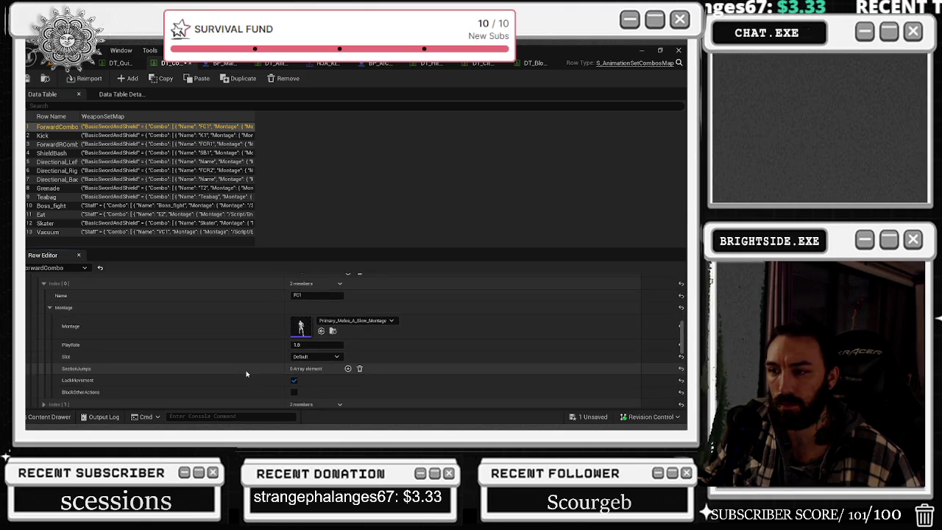
{"action": "scroll", "coordinate": [221, 368], "scroll_direction": "down", "scroll_amount": 5}
Search FC4's montage choices for SHEILD without changing it, then save all and launch Play-In-Editor.
{"action": "left_click", "coordinate": [45, 316]}
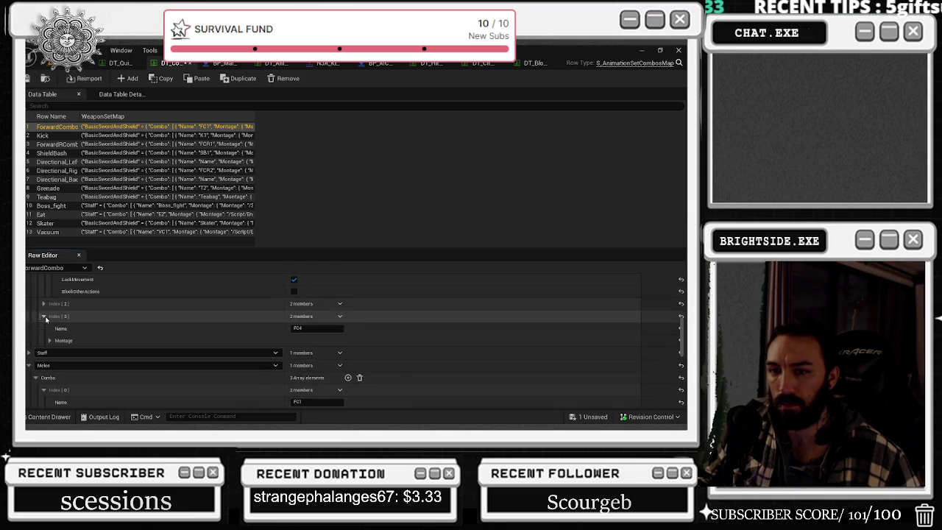
{"action": "left_click", "coordinate": [49, 340]}
{"action": "left_click", "coordinate": [341, 354]}
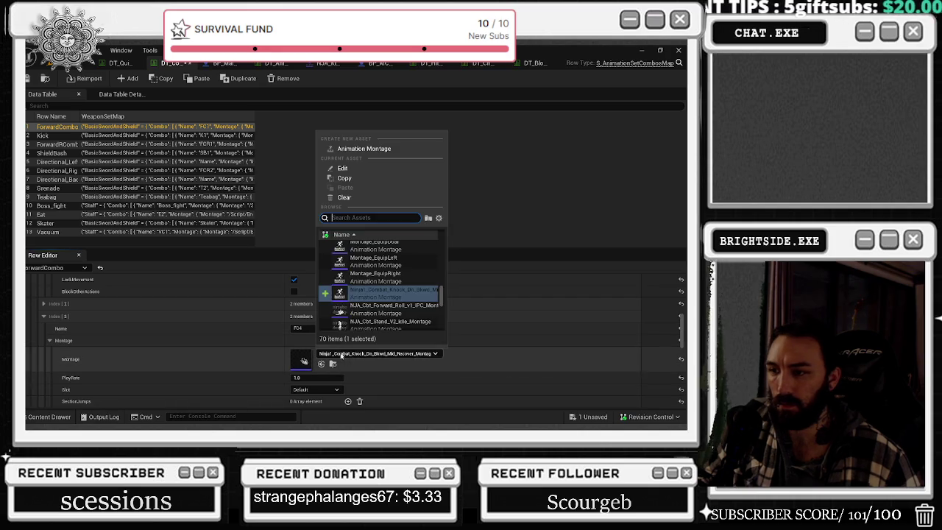
{"action": "type", "text": "SHEILD"}
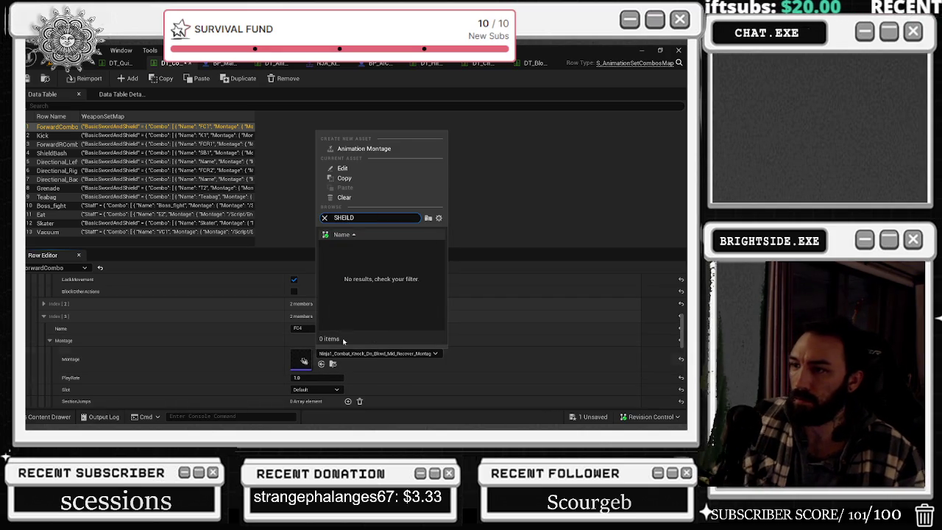
{"action": "left_click", "coordinate": [151, 359]}
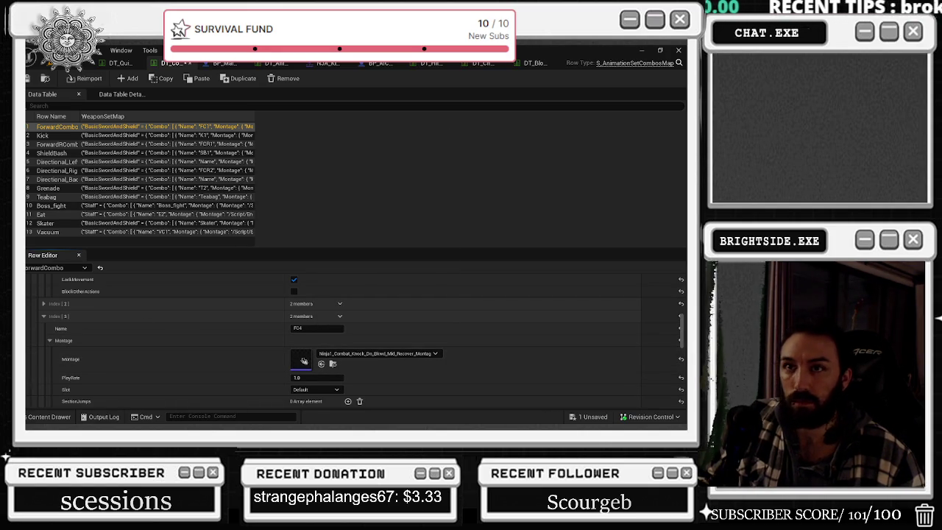
{"action": "key", "text": "ctrl+shift+s"}
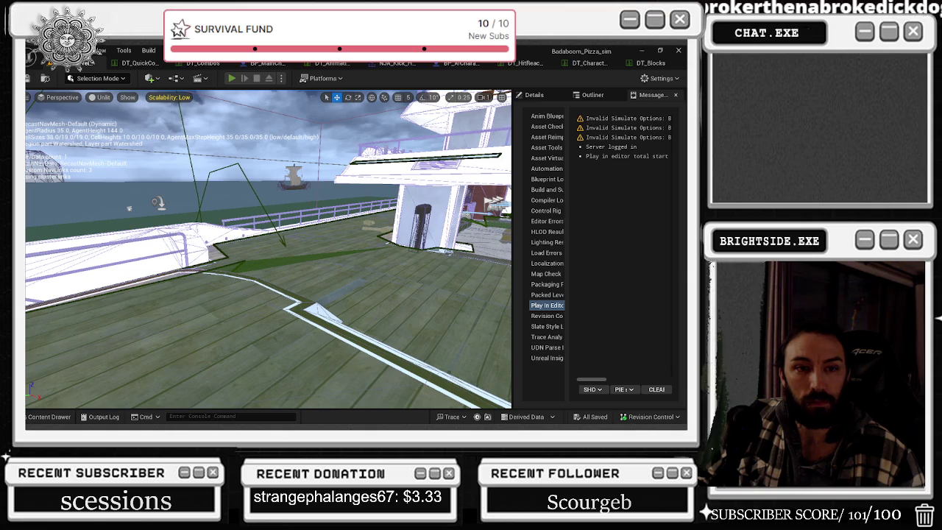
{"action": "key", "text": "alt+p"}
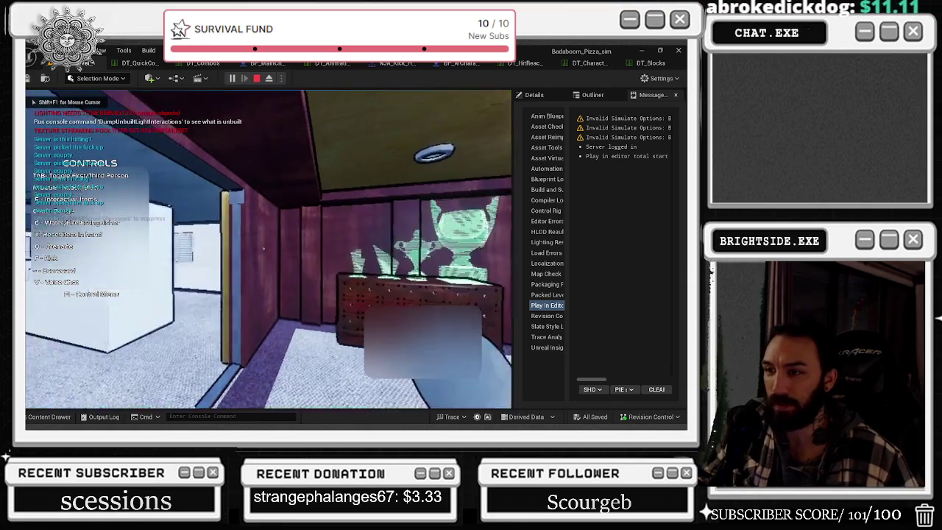
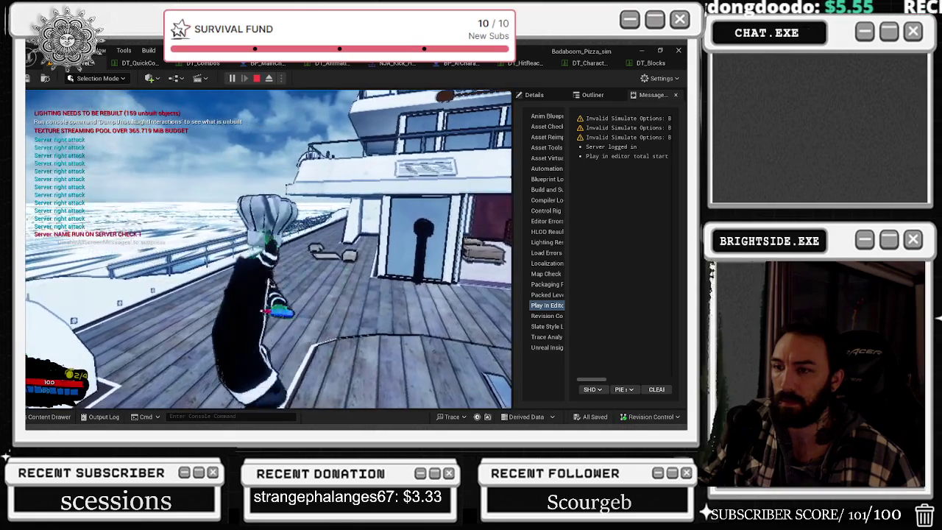
Run the ninja forward along the ship deck past the boxes, then stop Play-In-Editor.
{"action": "key", "text": "w"}
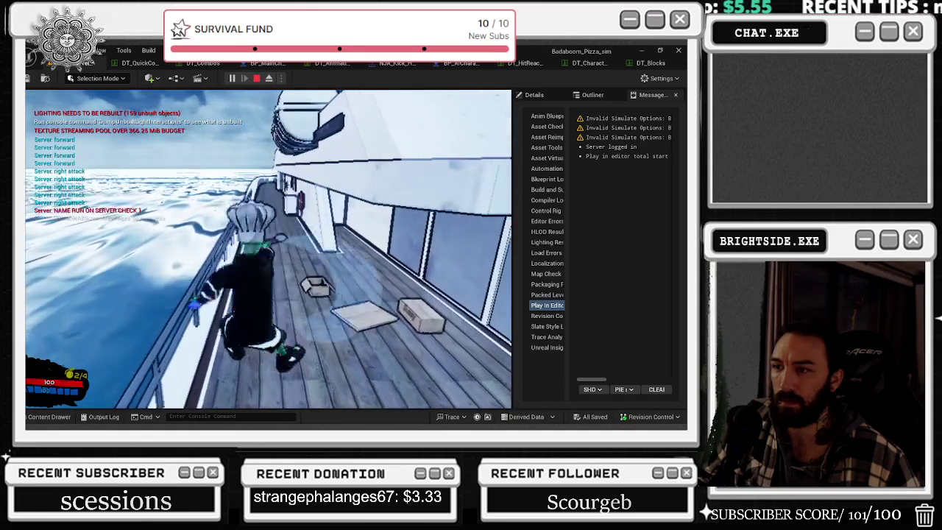
{"action": "key", "text": "w"}
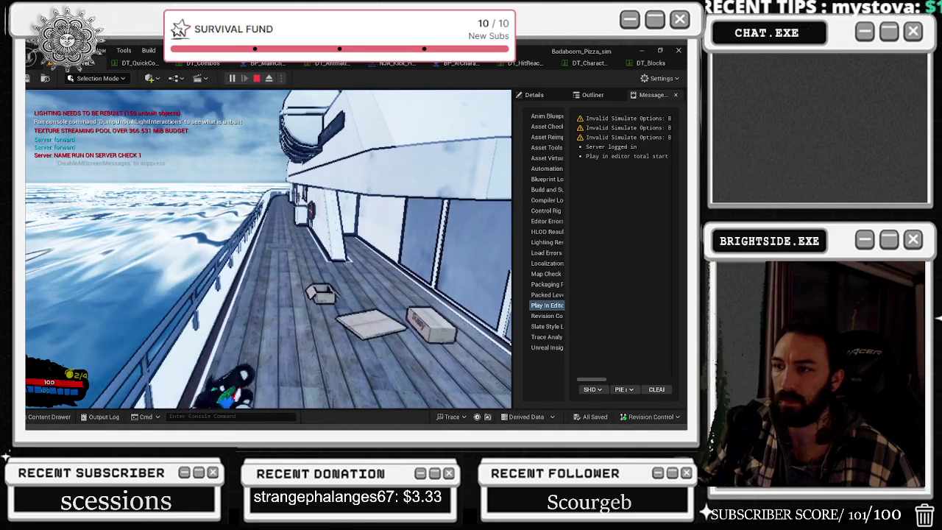
{"action": "key", "text": "w"}
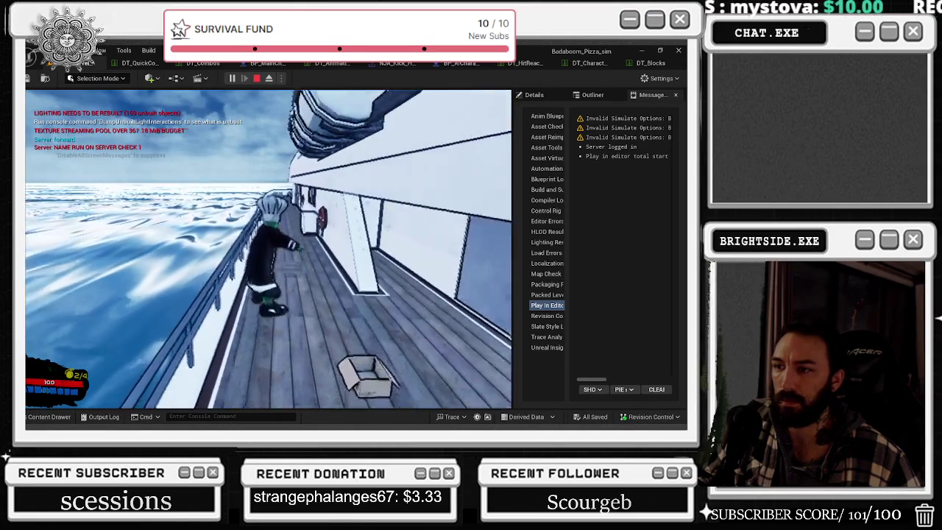
{"action": "key", "text": "w"}
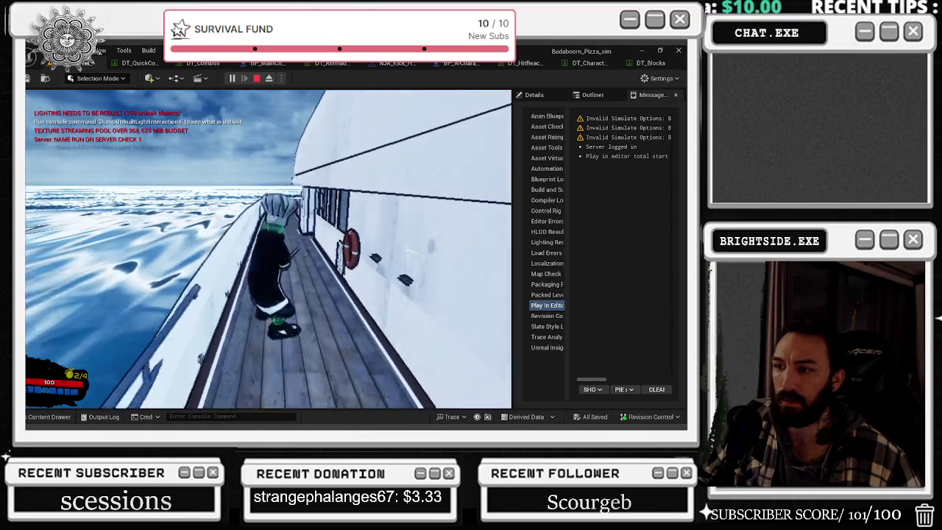
{"action": "key", "text": "Escape"}
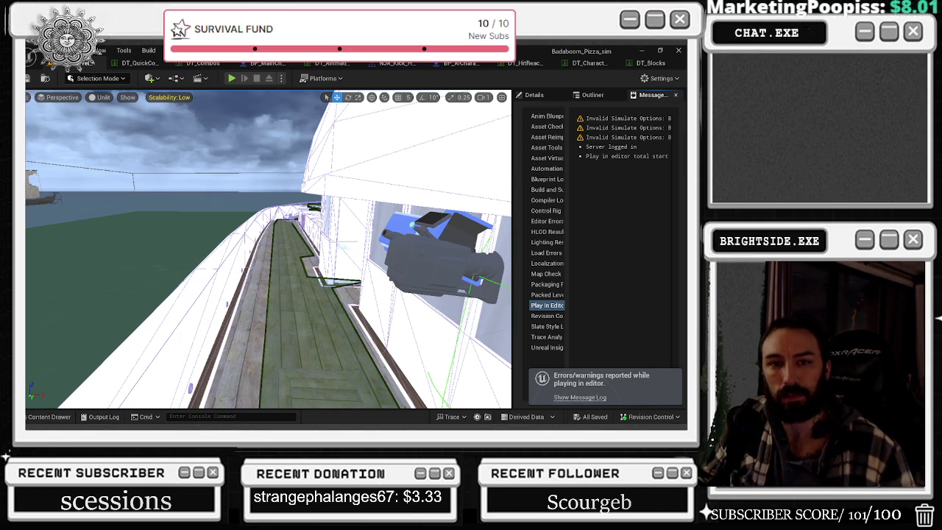
Switch from DT_QuickCombos to the DT_Combos table and show the ParagonSonWukong montages in the Content Drawer.
{"action": "left_click", "coordinate": [125, 64]}
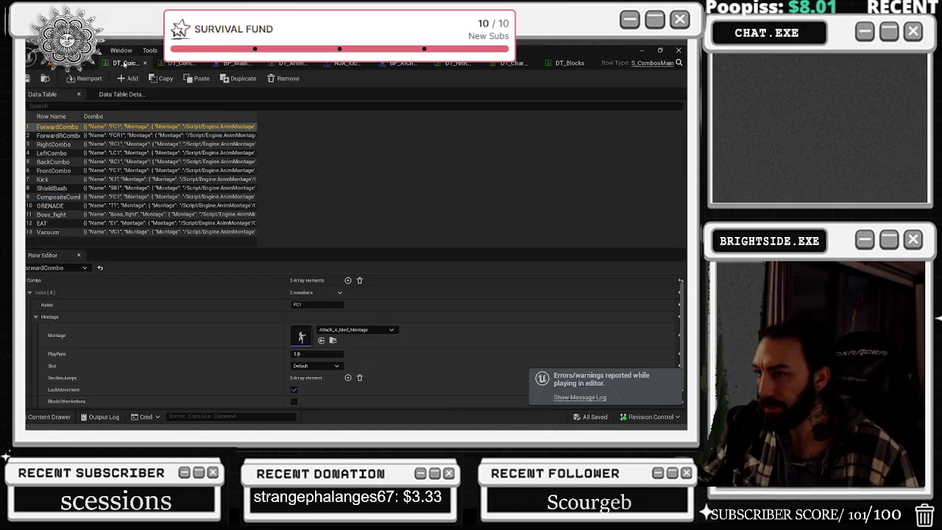
{"action": "scroll", "coordinate": [169, 345], "scroll_direction": "down", "scroll_amount": 2}
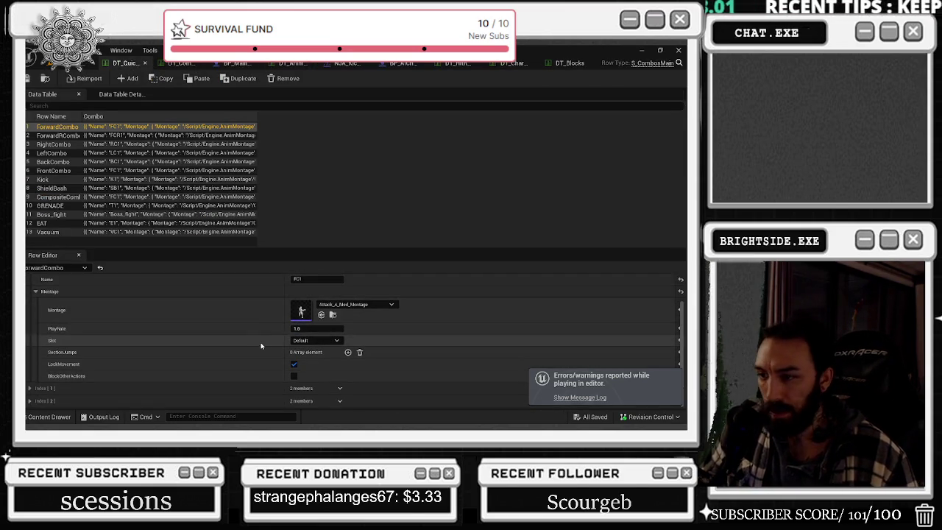
{"action": "left_click", "coordinate": [177, 64]}
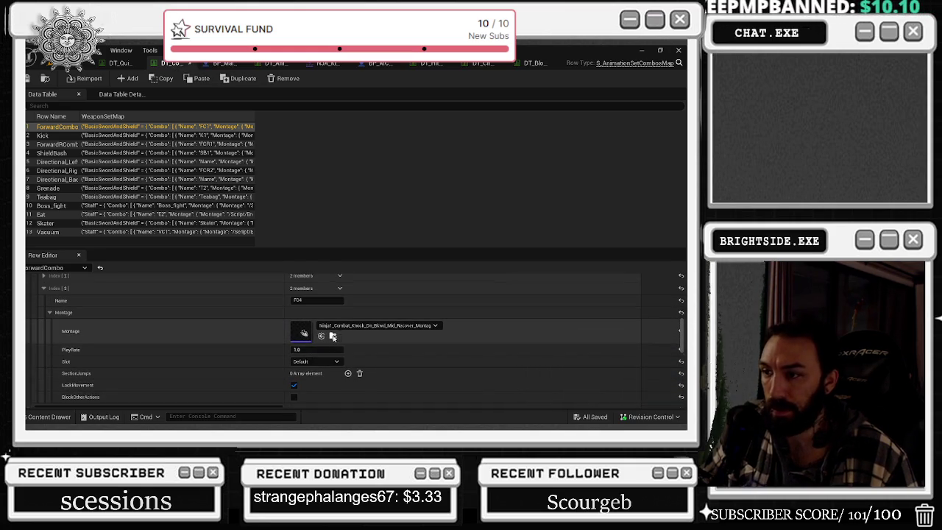
{"action": "left_click", "coordinate": [33, 418]}
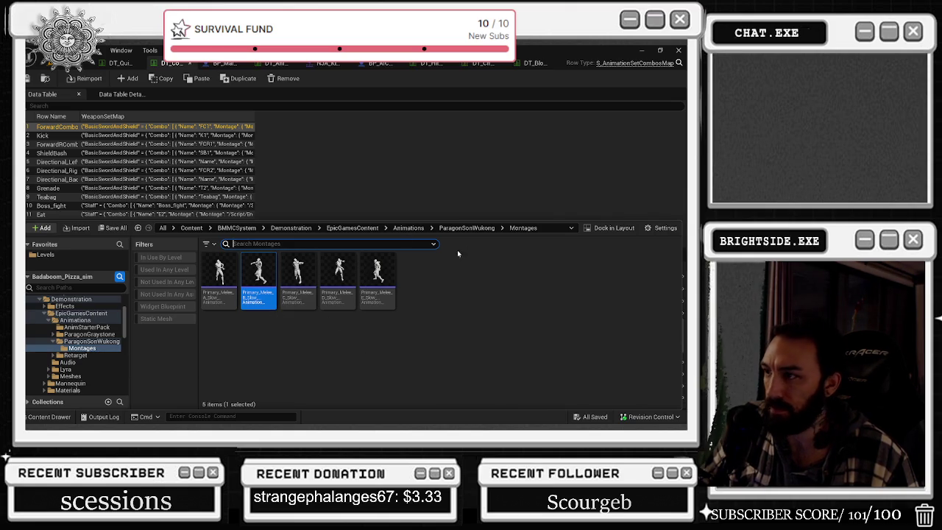
Browse the ParagonSonWukong Montages and Retarget Locomotion animation folders.
{"action": "left_click", "coordinate": [476, 228]}
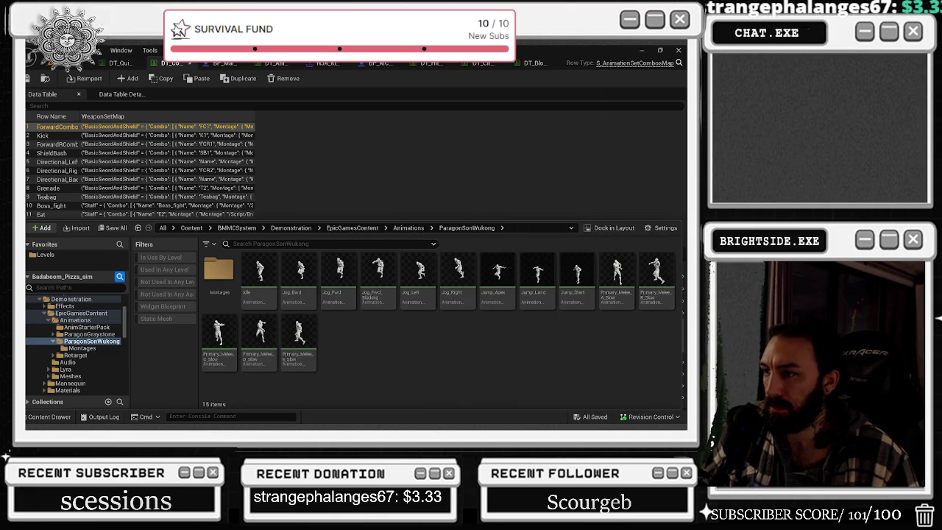
{"action": "double_click", "coordinate": [220, 275]}
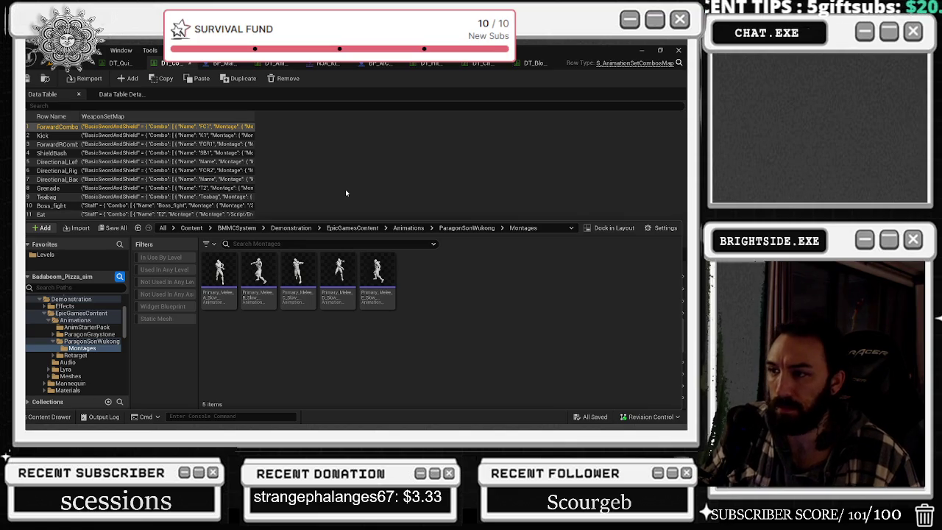
{"action": "left_click", "coordinate": [100, 355]}
{"action": "left_click", "coordinate": [213, 280]}
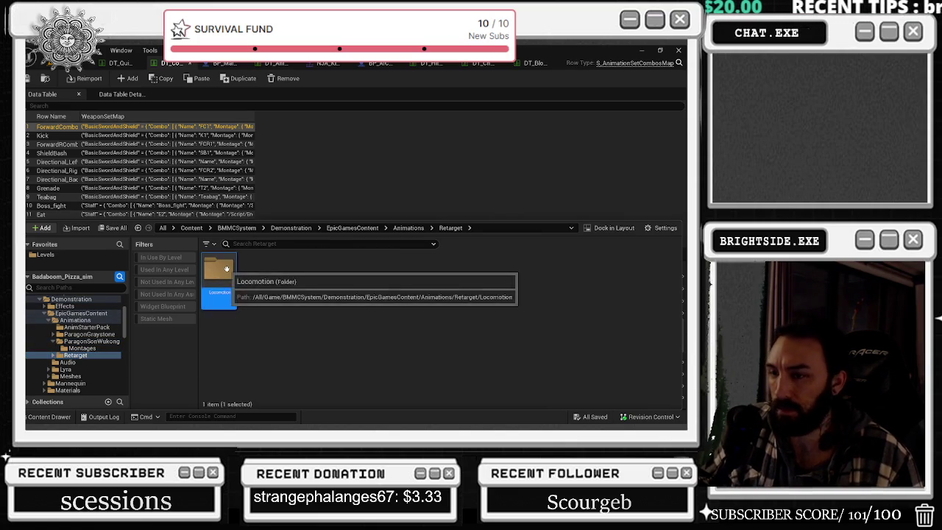
{"action": "double_click", "coordinate": [219, 274]}
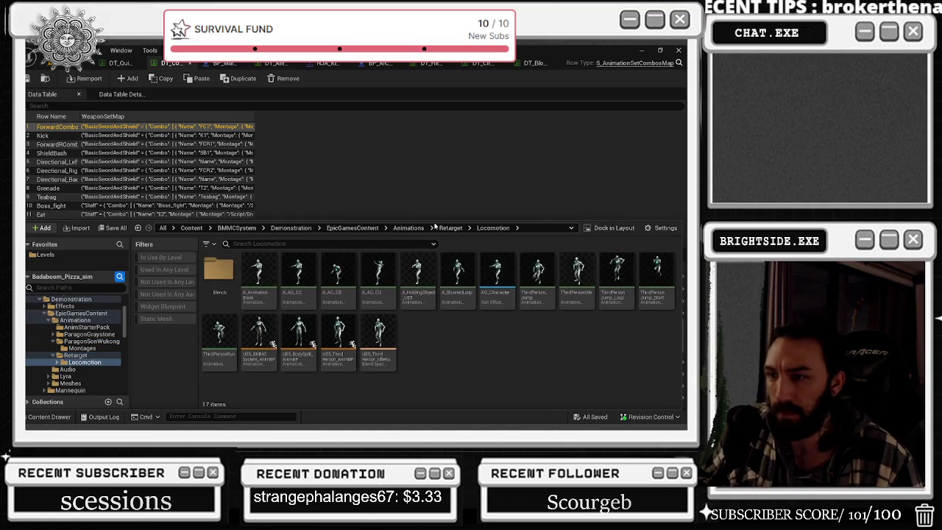
Browse Lyra's Animations/Montages folder, then return to the top-level All content folder.
{"action": "left_click", "coordinate": [84, 377]}
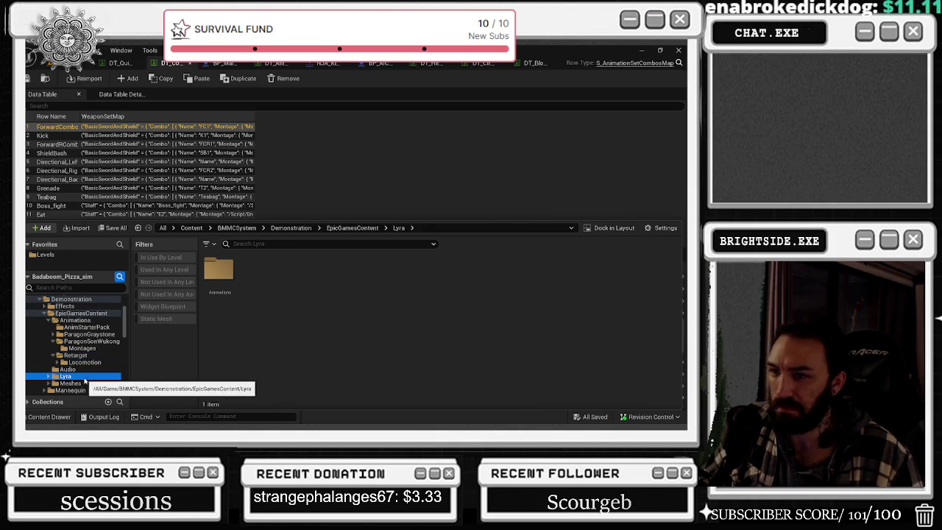
{"action": "double_click", "coordinate": [219, 270]}
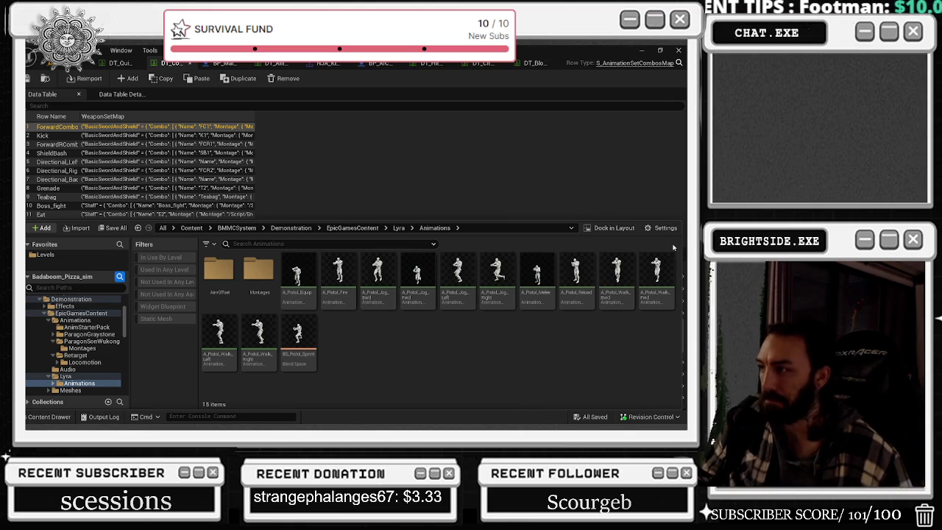
{"action": "double_click", "coordinate": [258, 270]}
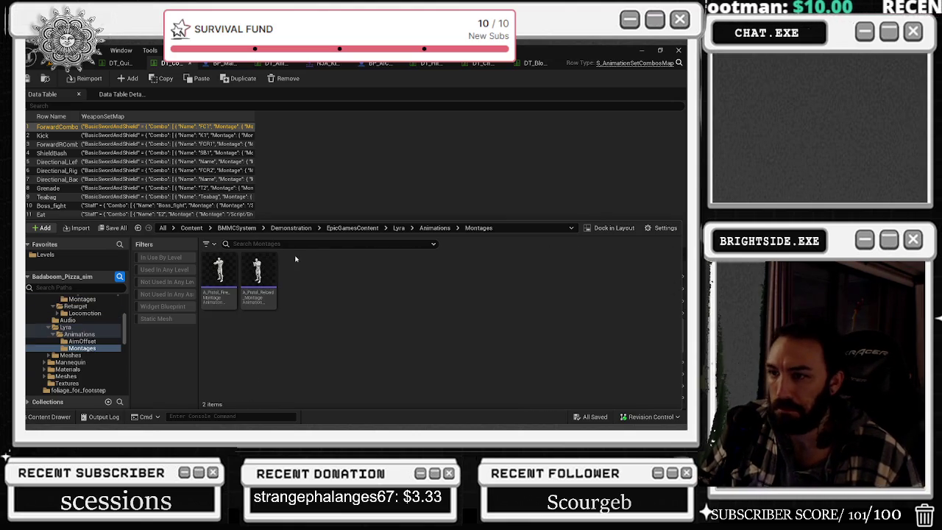
{"action": "scroll", "coordinate": [74, 339], "scroll_direction": "up", "scroll_amount": 5}
{"action": "left_click", "coordinate": [64, 300]}
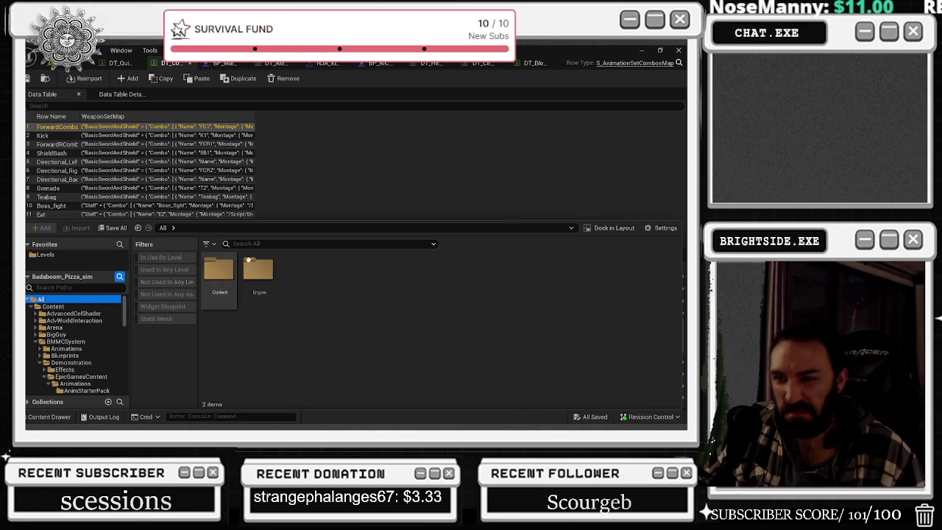
{"action": "left_click", "coordinate": [284, 244]}
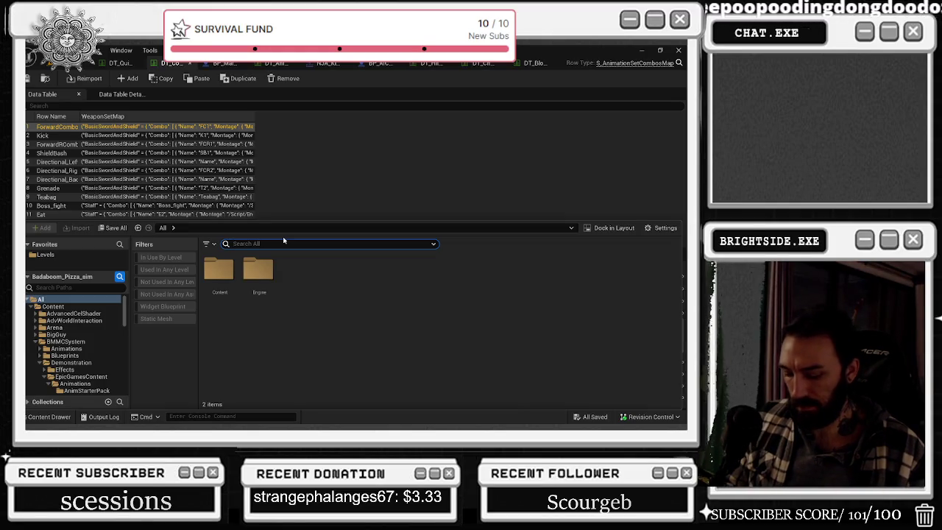
Search for NINJA assets and open Ninja1_Combat_Duck in the animation editor.
{"action": "type", "text": "NINJA"}
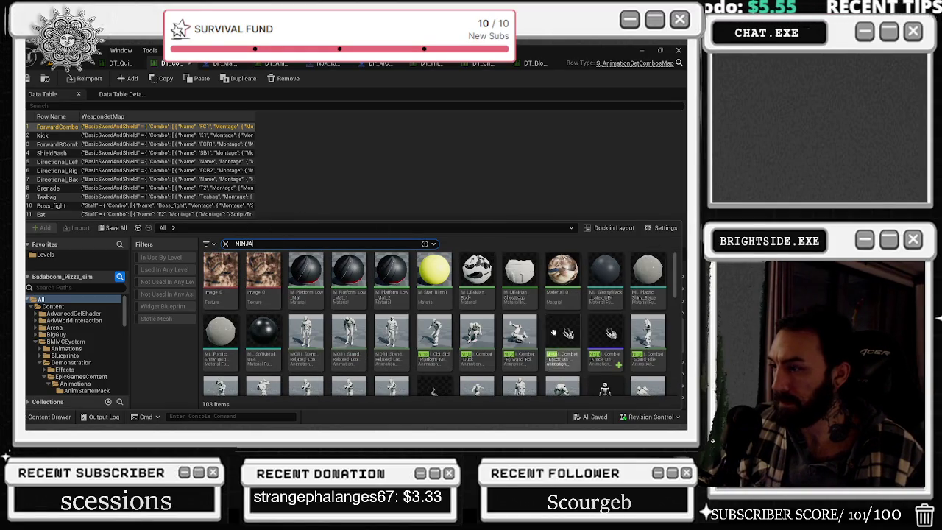
{"action": "left_click", "coordinate": [477, 335]}
{"action": "scroll", "coordinate": [548, 333], "scroll_direction": "down", "scroll_amount": 1}
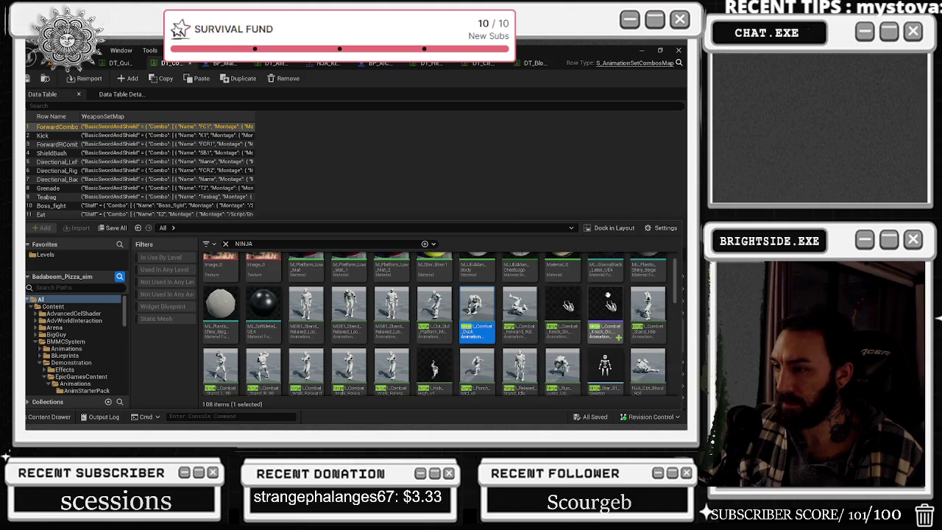
{"action": "scroll", "coordinate": [574, 309], "scroll_direction": "down", "scroll_amount": 1}
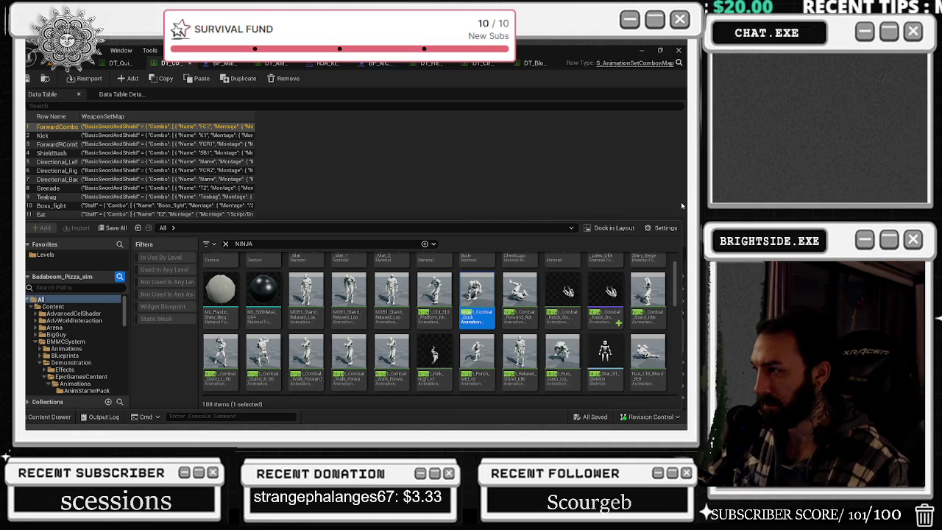
{"action": "double_click", "coordinate": [477, 291]}
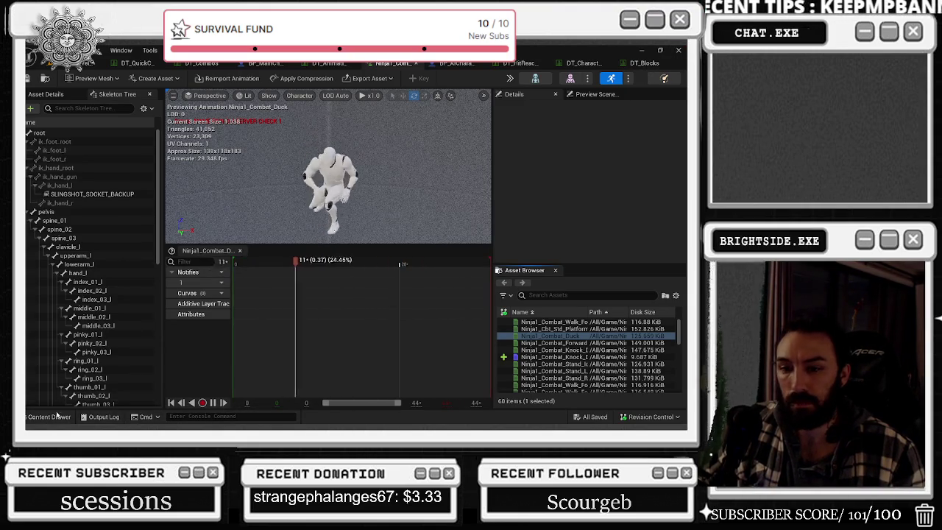
Create a montage from Ninja1_Combat_Duck and name it Ninja_JUMP_ATTACK in Root_Motion.
{"action": "key", "text": "ctrl+space"}
{"action": "right_click", "coordinate": [485, 237]}
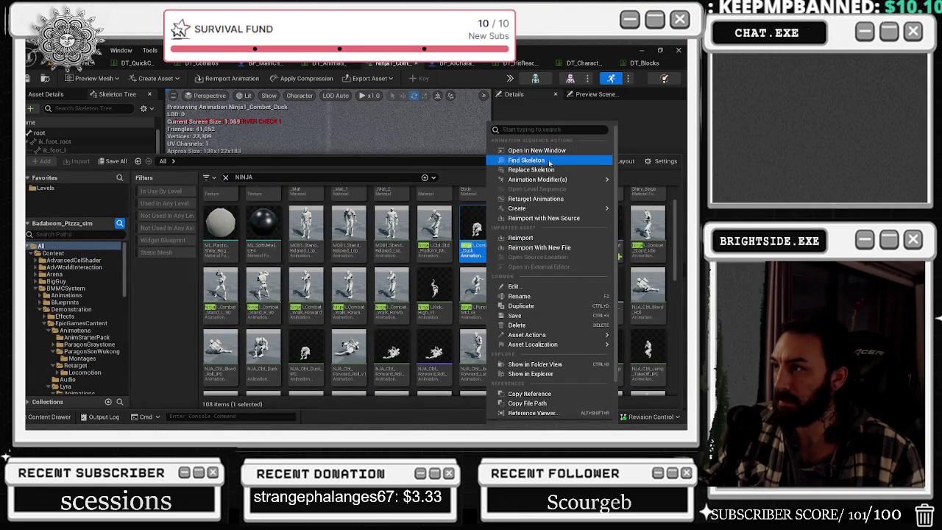
{"action": "mouse_move", "coordinate": [548, 181]}
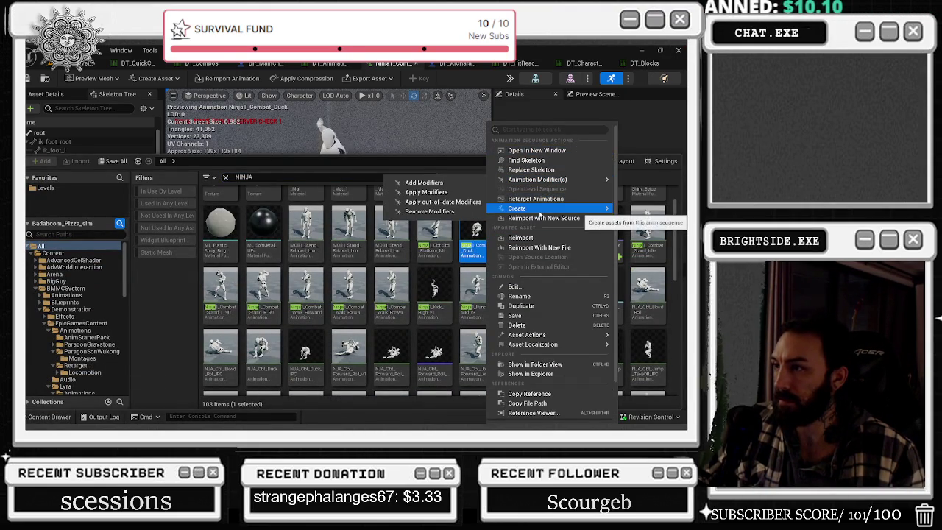
{"action": "mouse_move", "coordinate": [518, 209]}
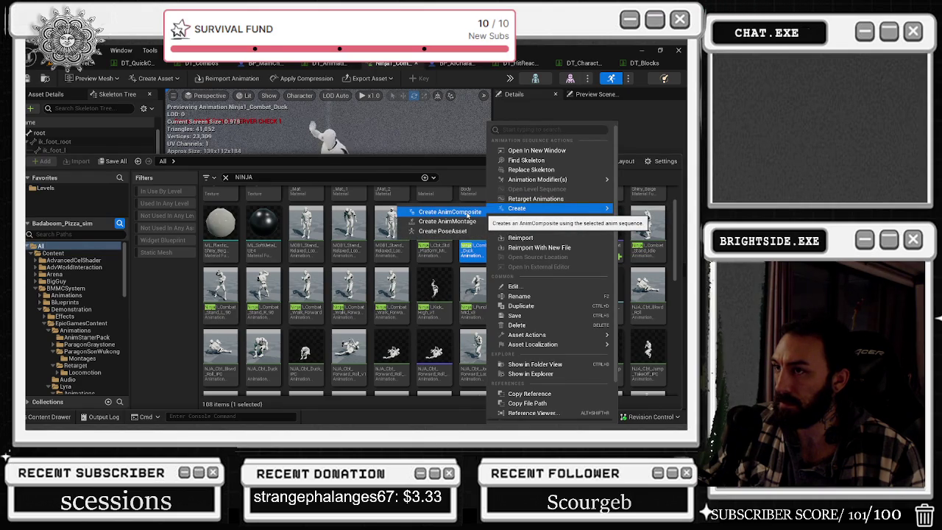
{"action": "left_click", "coordinate": [449, 221]}
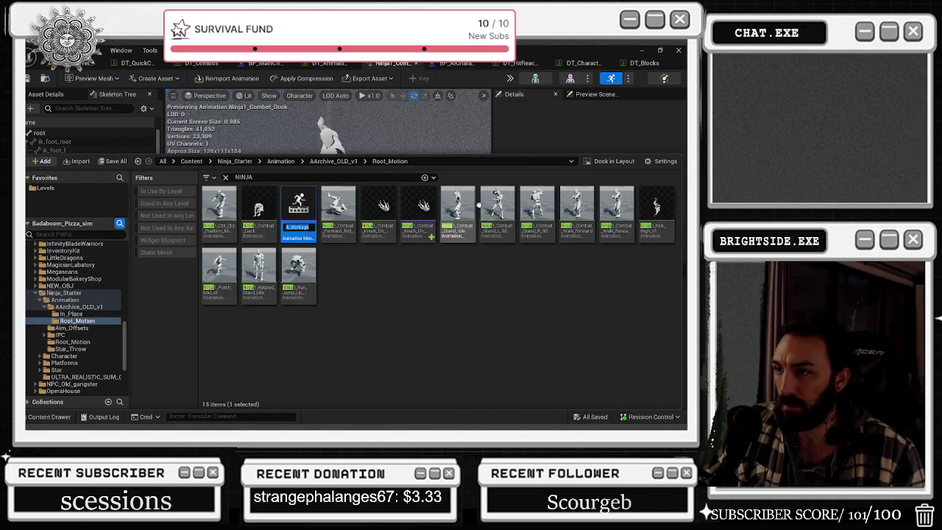
{"action": "key", "text": "Home"}
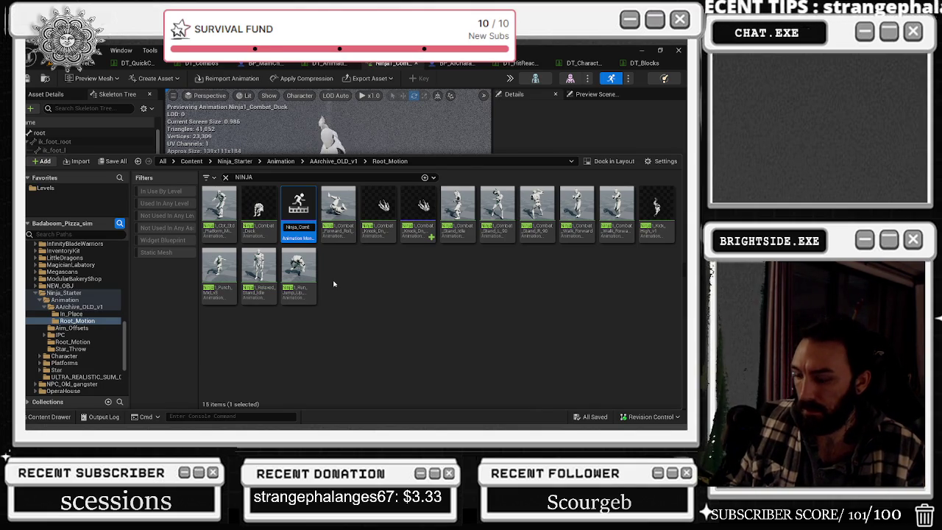
{"action": "type", "text": "nja_JUMP_"}
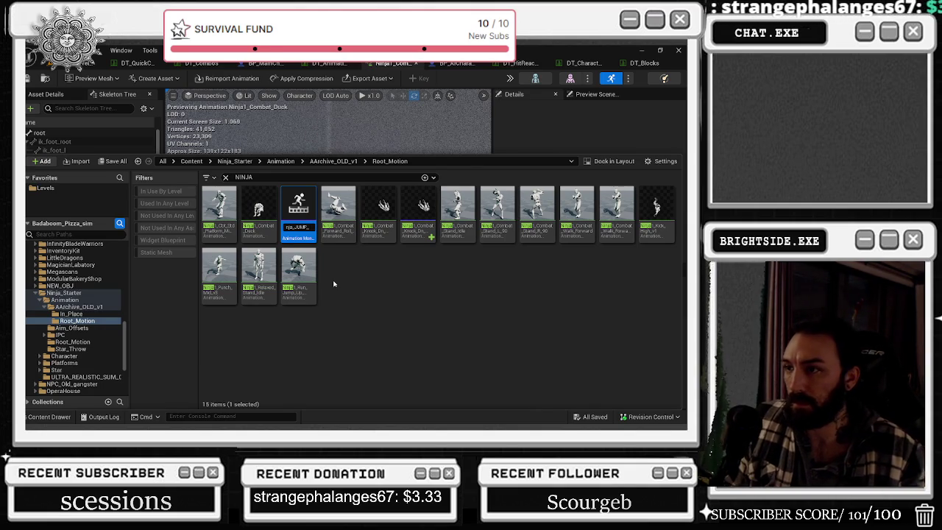
{"action": "type", "text": "ATTACK"}
{"action": "key", "text": "Return"}
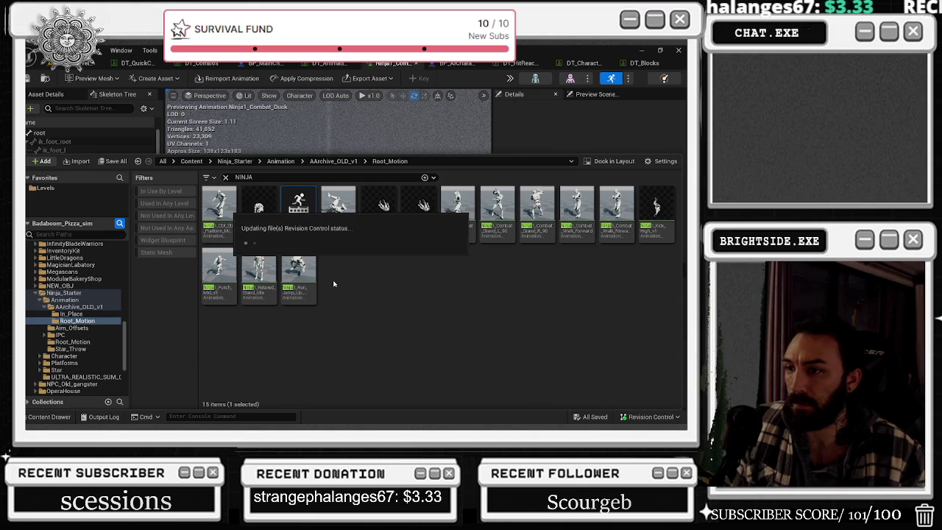
{"action": "left_click", "coordinate": [259, 272]}
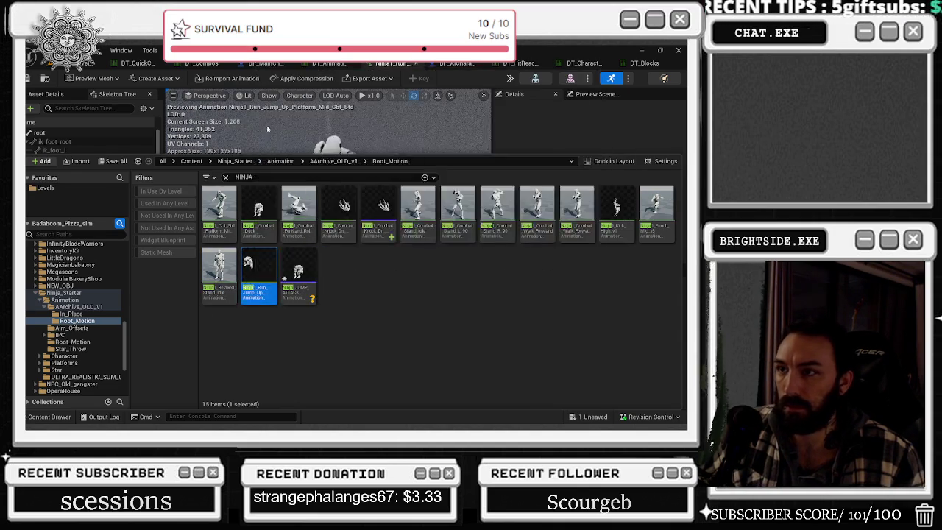
Preview the Ninja1_Run_Jump_Up and Ninja1_Relaxed_Stand_Idle animations.
{"action": "double_click", "coordinate": [250, 282]}
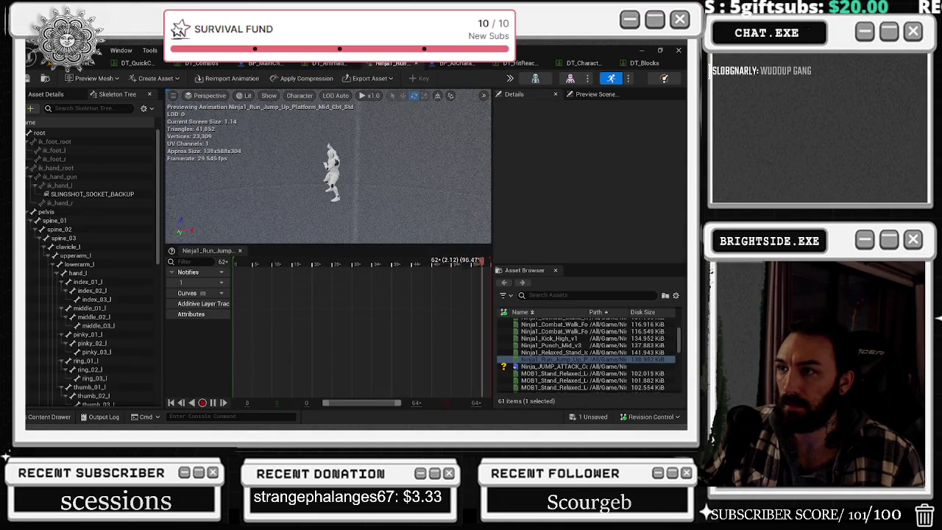
{"action": "left_click", "coordinate": [49, 416]}
{"action": "double_click", "coordinate": [214, 298]}
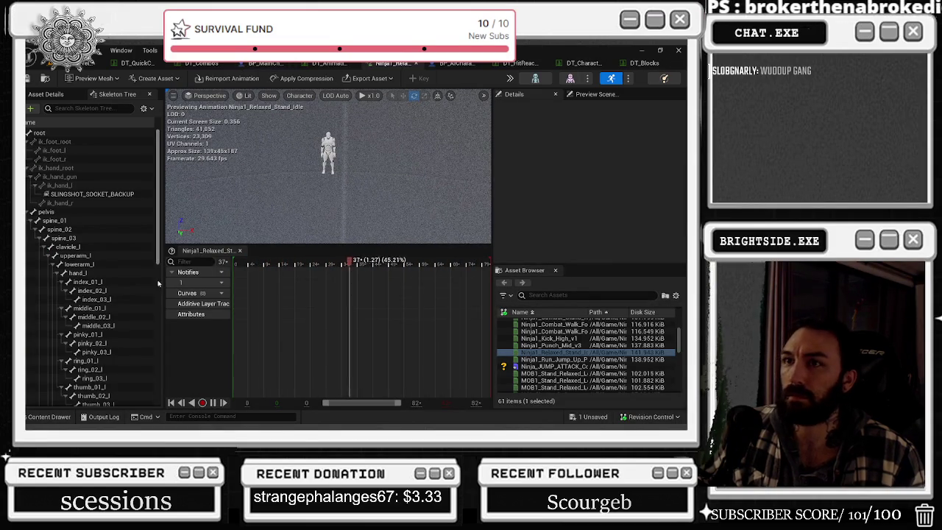
From the DT_Animation table, open the Ninja_JUMP_ATTACK montage for editing.
{"action": "left_click", "coordinate": [327, 63]}
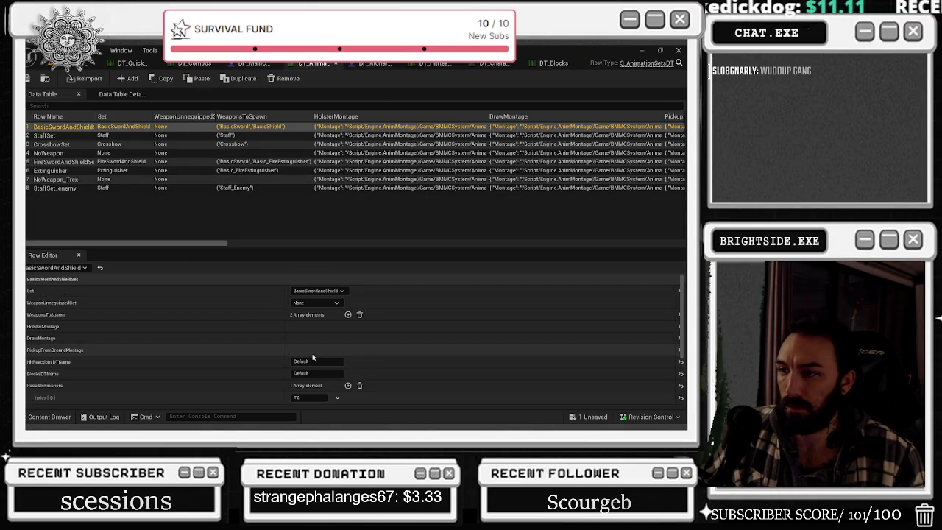
{"action": "left_click", "coordinate": [49, 416]}
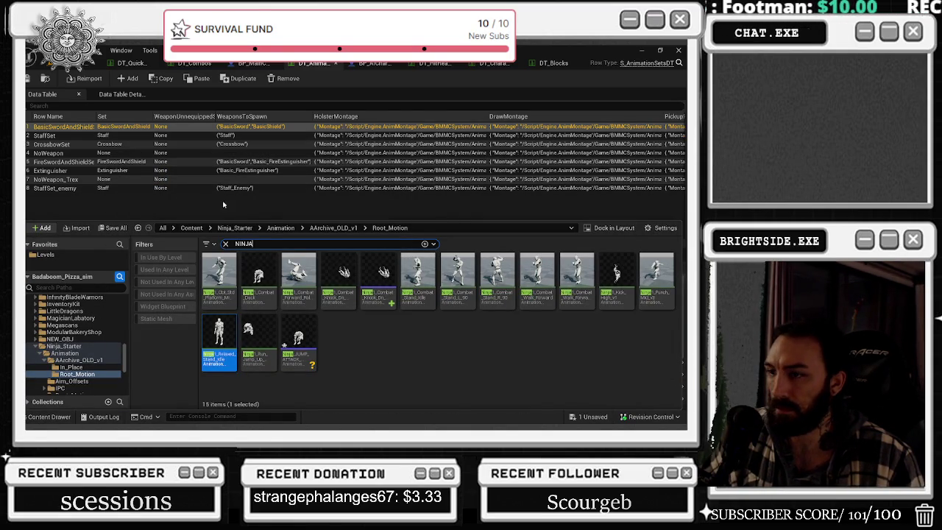
{"action": "mouse_move", "coordinate": [262, 270]}
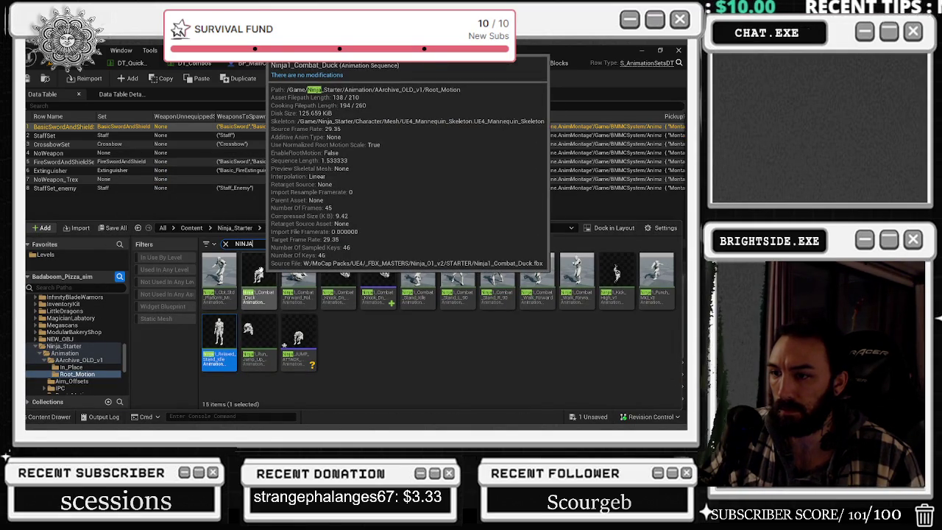
{"action": "double_click", "coordinate": [298, 340]}
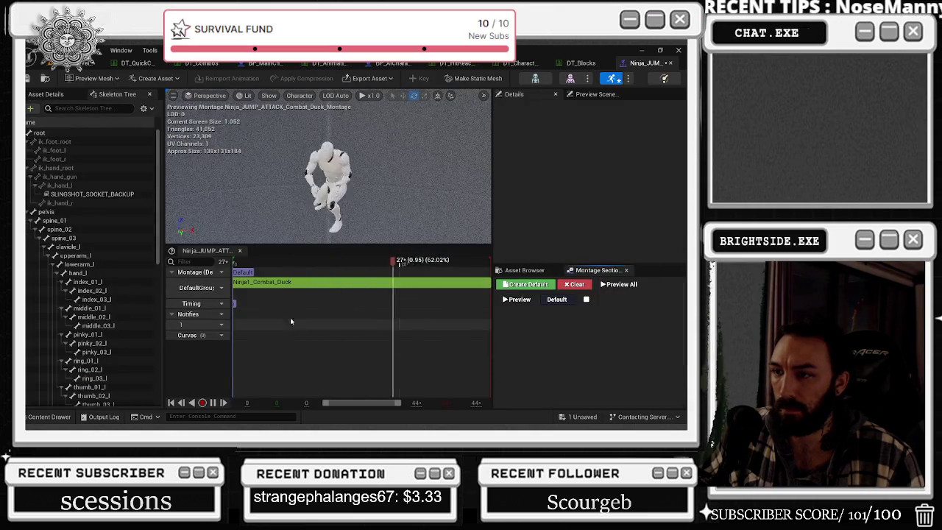
Search JUMP and play the Ninja1_Cbt_Std_Platform_Mid_Jump_Dn_Cbt_Std_v1 animation preview.
{"action": "left_click", "coordinate": [390, 284]}
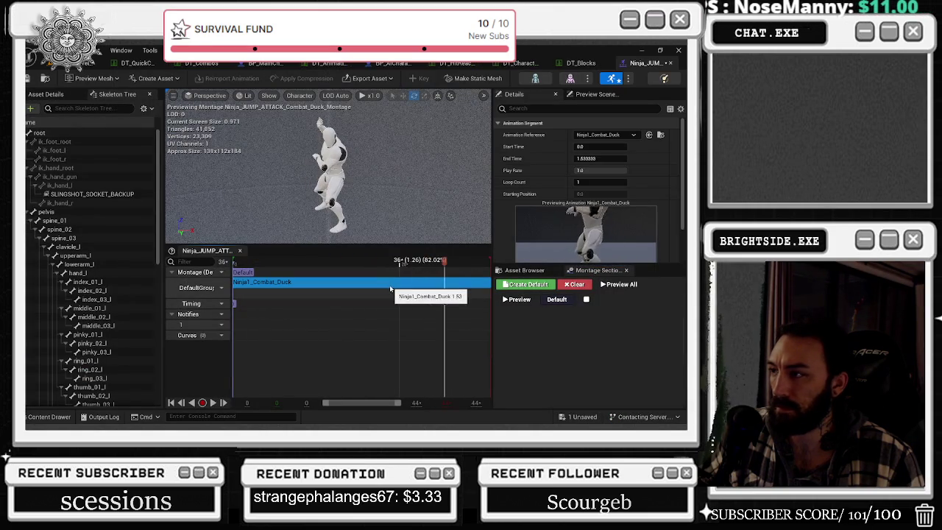
{"action": "left_click", "coordinate": [45, 416]}
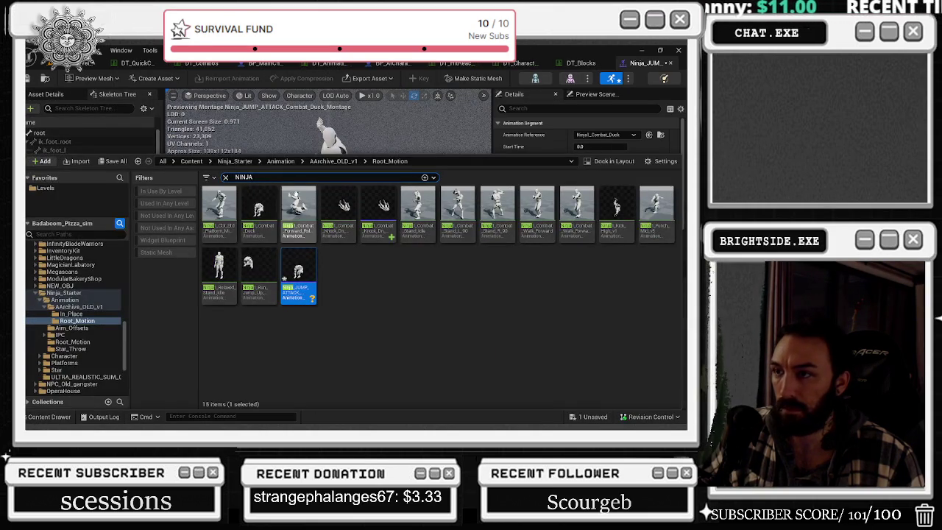
{"action": "key", "text": "ctrl+a"}
{"action": "type", "text": "JUMP"}
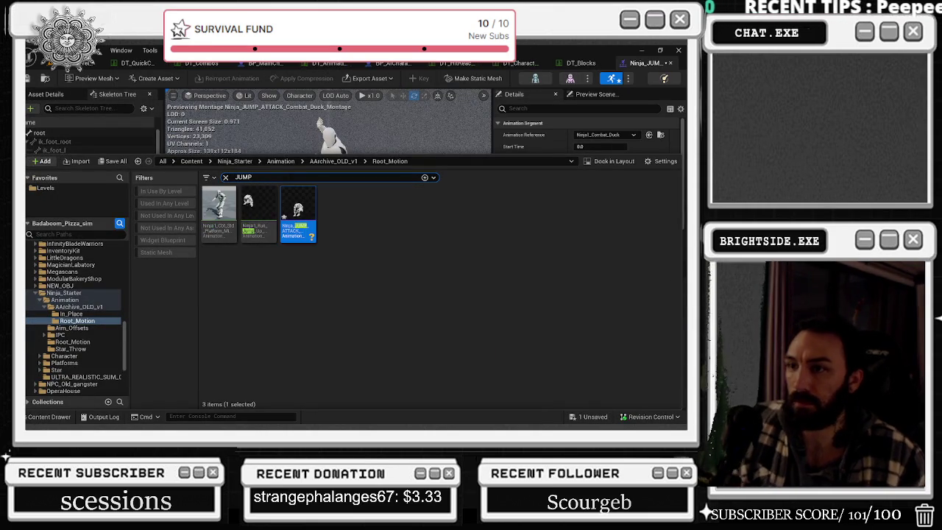
{"action": "mouse_move", "coordinate": [261, 241]}
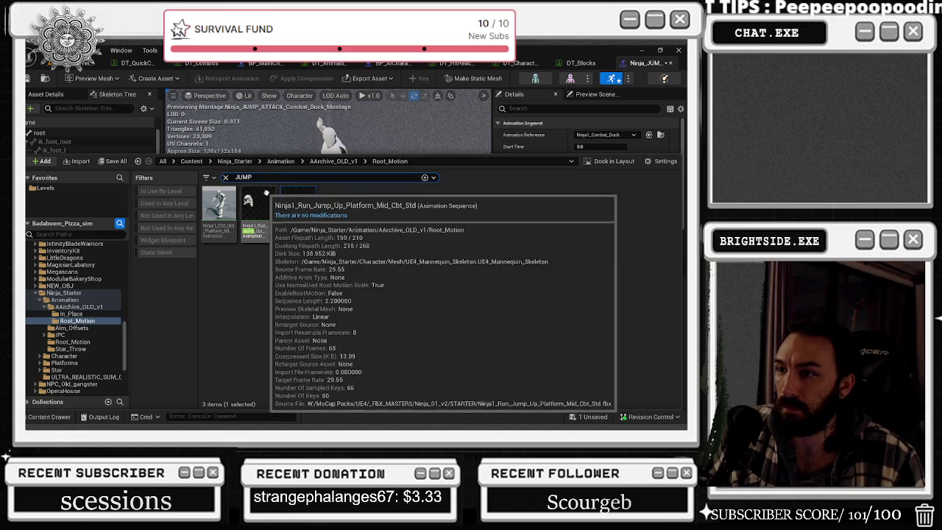
{"action": "mouse_move", "coordinate": [285, 216]}
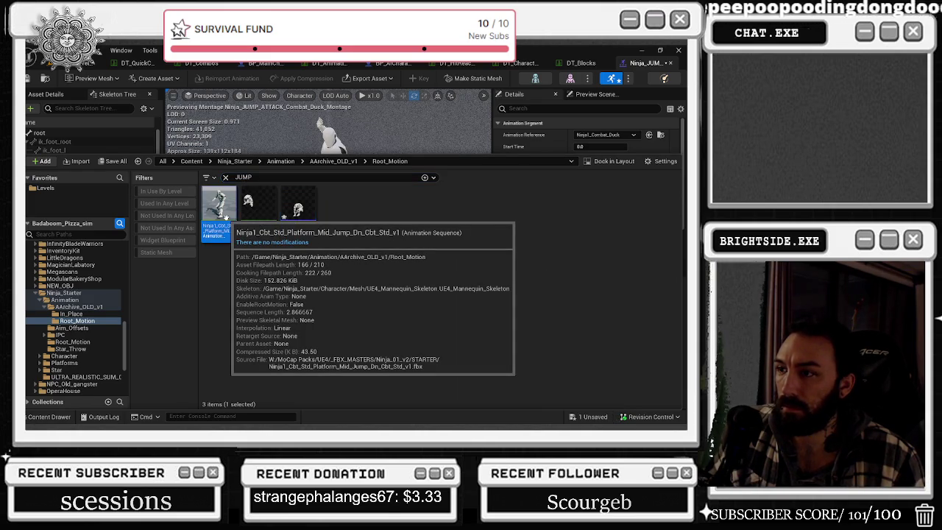
{"action": "double_click", "coordinate": [225, 218]}
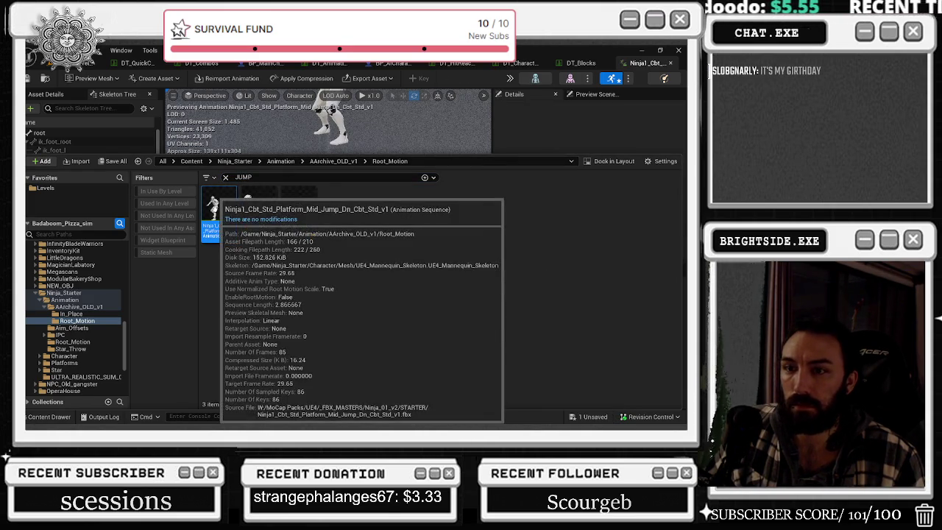
{"action": "left_click", "coordinate": [48, 418]}
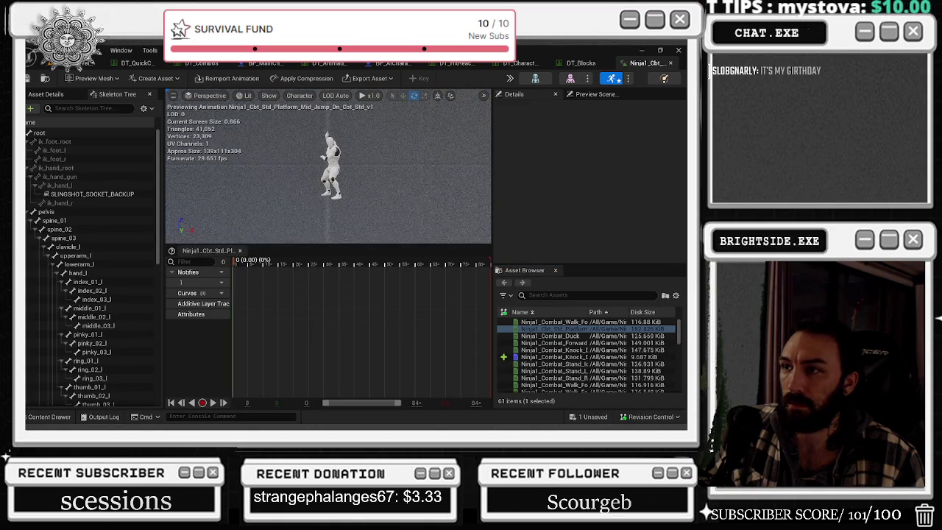
{"action": "key", "text": "space"}
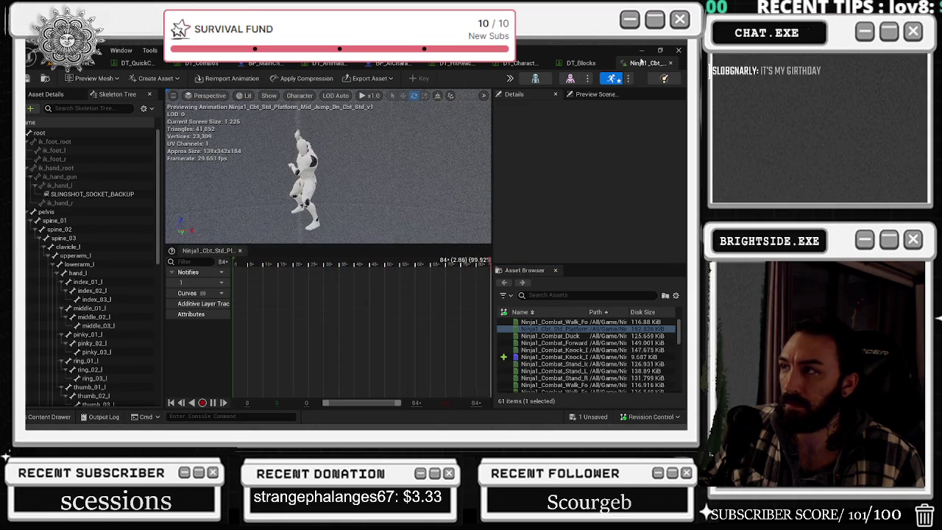
Widen the JUMP search to Ninja_Starter and scrub NJA_Cbt_Std_Pflm_Mid_Jump_Dn_Cbt_Std_v1_IPC to frame 31.
{"action": "left_click", "coordinate": [558, 63]}
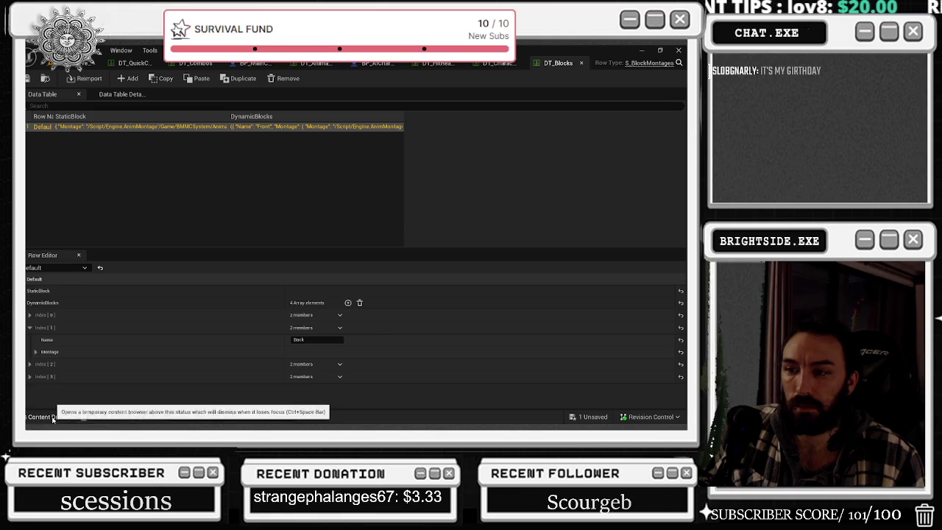
{"action": "left_click", "coordinate": [50, 417]}
{"action": "mouse_move", "coordinate": [258, 282]}
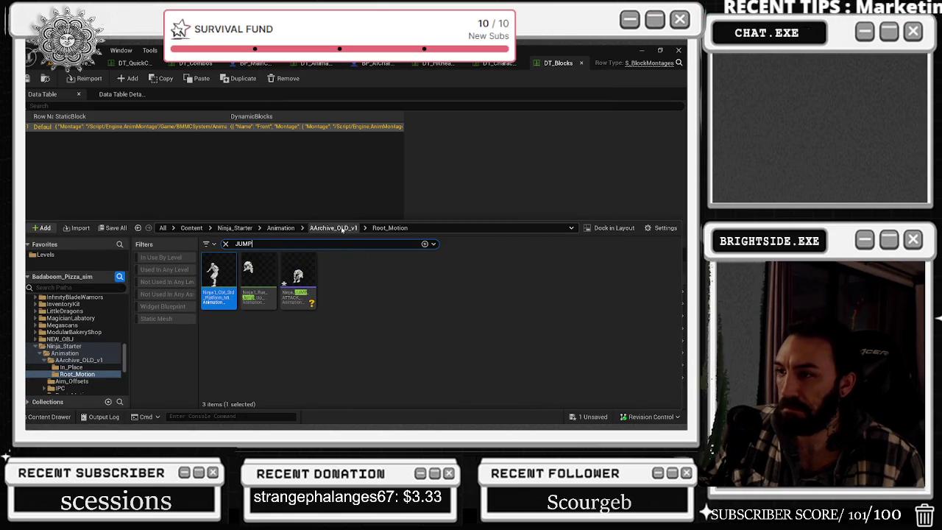
{"action": "left_click", "coordinate": [280, 227]}
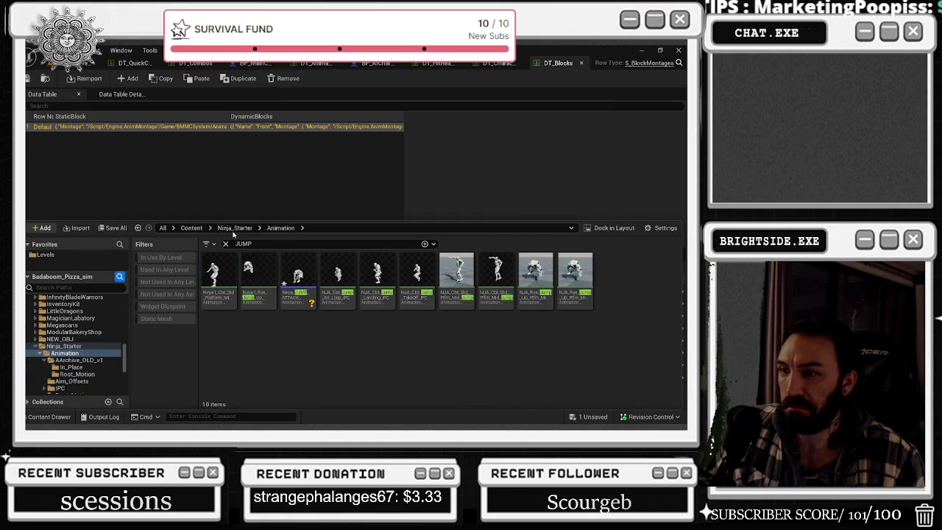
{"action": "left_click", "coordinate": [235, 228]}
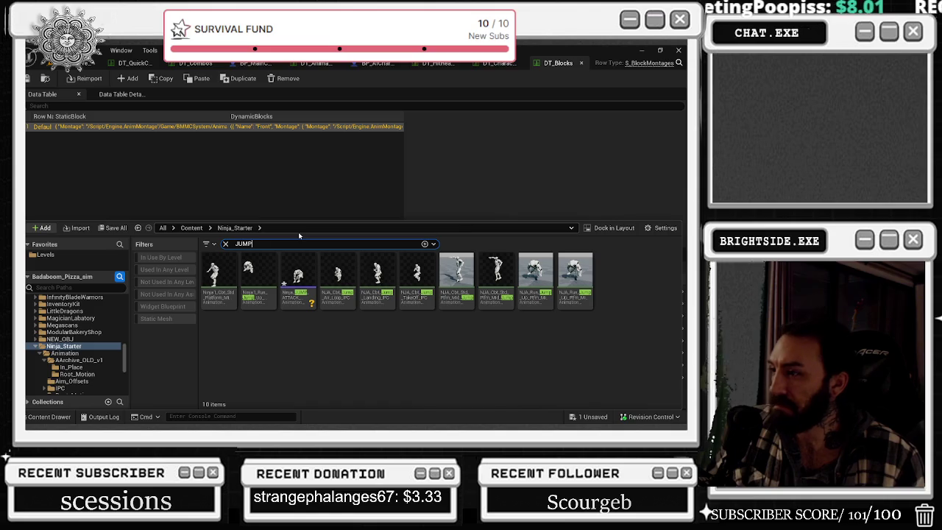
{"action": "mouse_move", "coordinate": [499, 277]}
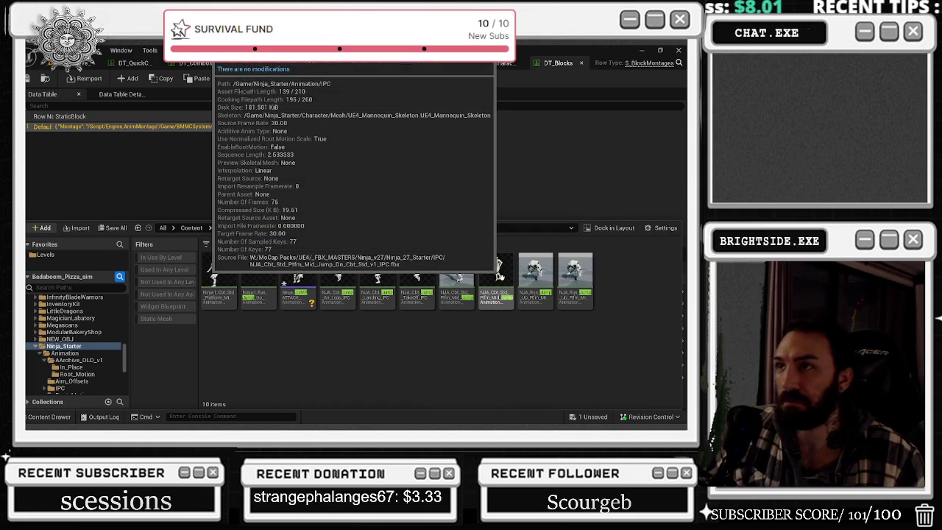
{"action": "double_click", "coordinate": [499, 277]}
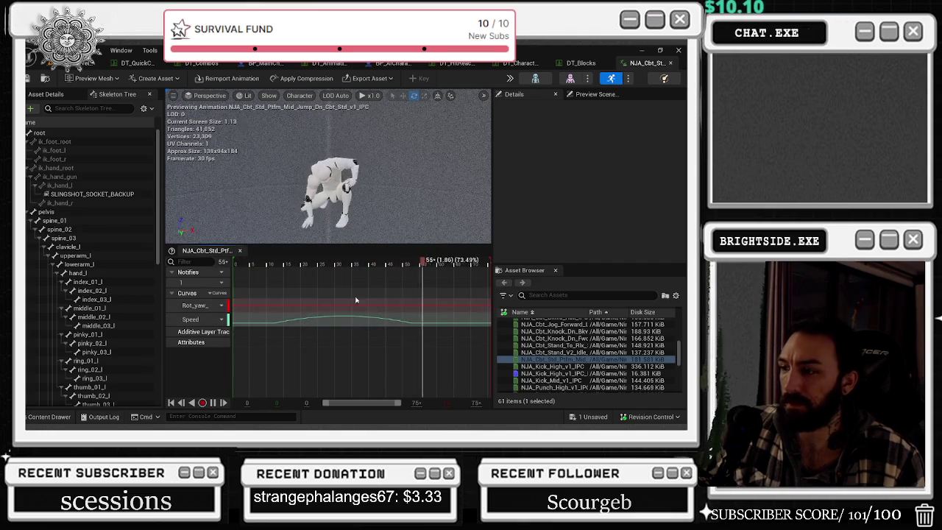
{"action": "mouse_move", "coordinate": [324, 262]}
{"action": "left_mouse_down"}
{"action": "mouse_move", "coordinate": [346, 262]}
{"action": "mouse_move", "coordinate": [300, 263]}
{"action": "mouse_move", "coordinate": [327, 271]}
{"action": "left_mouse_up"}
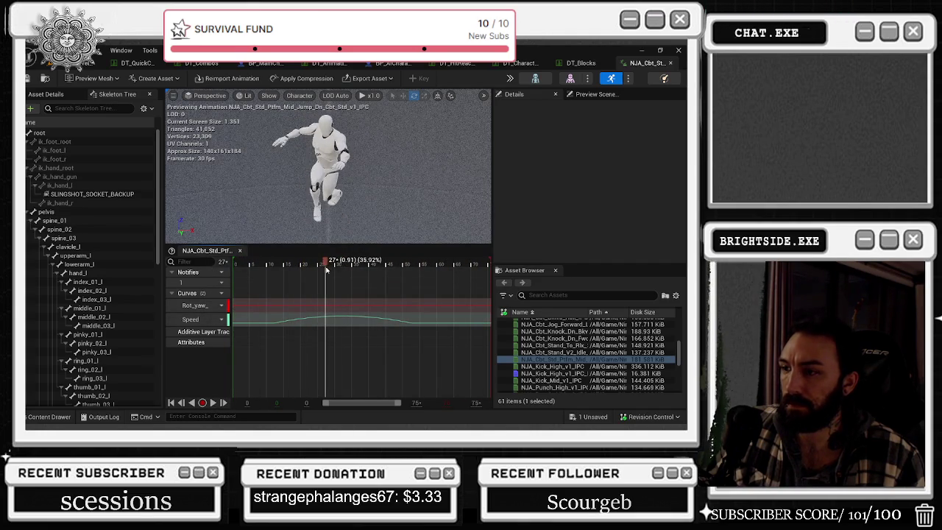
Look over the 10 JUMP-matching Ninja_Starter assets in the Content Drawer.
{"action": "left_click", "coordinate": [49, 417]}
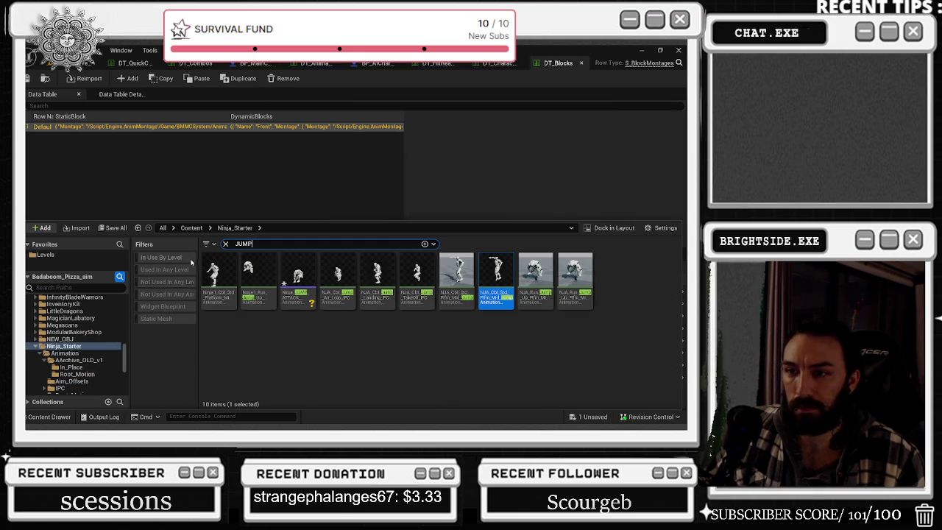
{"action": "left_click", "coordinate": [226, 244]}
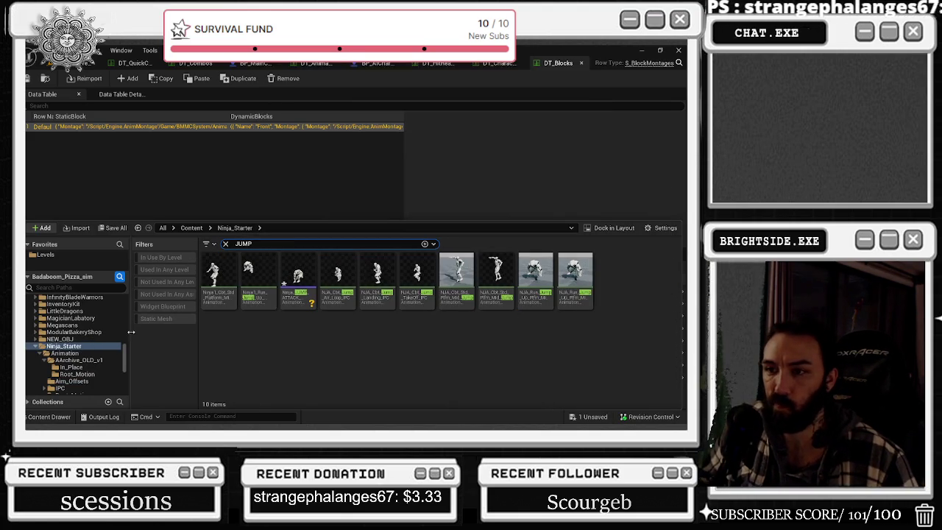
{"action": "scroll", "coordinate": [77, 314], "scroll_direction": "up", "scroll_amount": 5}
{"action": "scroll", "coordinate": [77, 315], "scroll_direction": "up", "scroll_amount": 3}
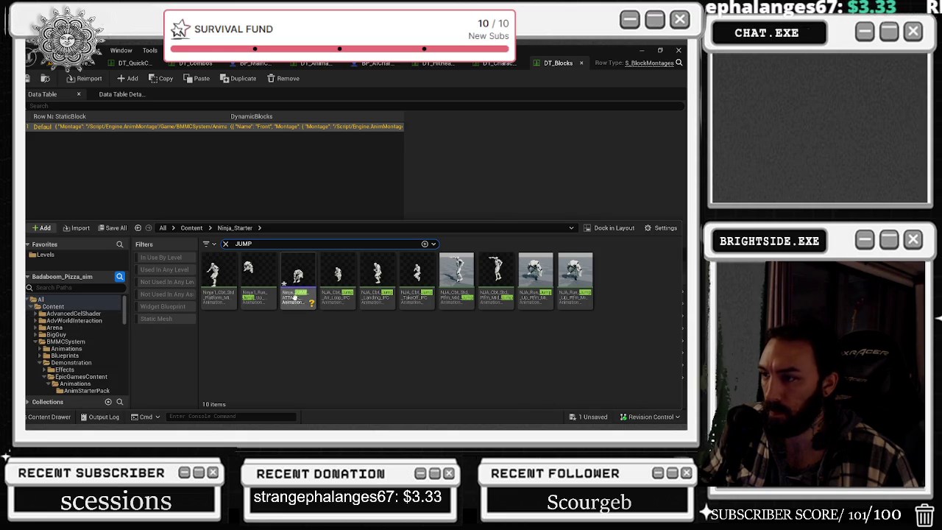
{"action": "mouse_move", "coordinate": [526, 298]}
{"action": "mouse_move", "coordinate": [456, 265]}
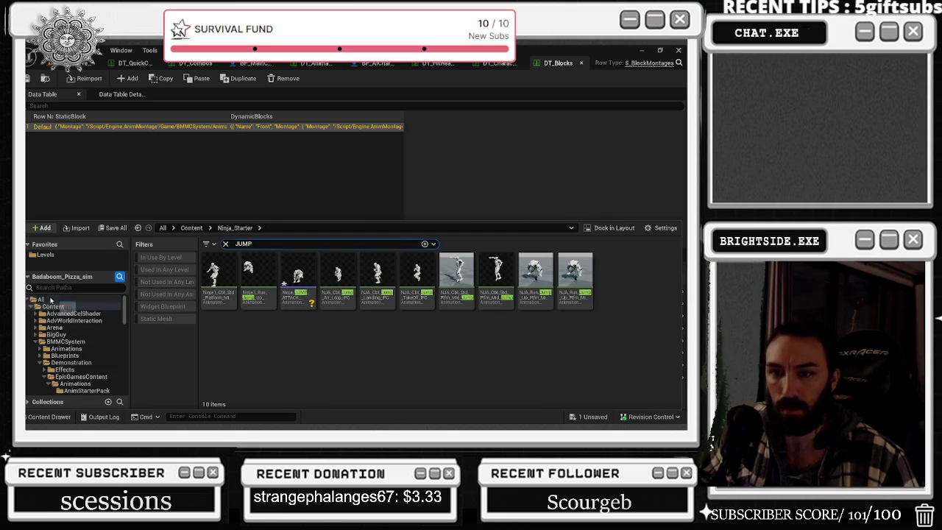
Search all content for jump animations and preview Jump_Apex, then close it.
{"action": "left_click", "coordinate": [50, 299]}
{"action": "scroll", "coordinate": [604, 350], "scroll_direction": "down", "scroll_amount": 3}
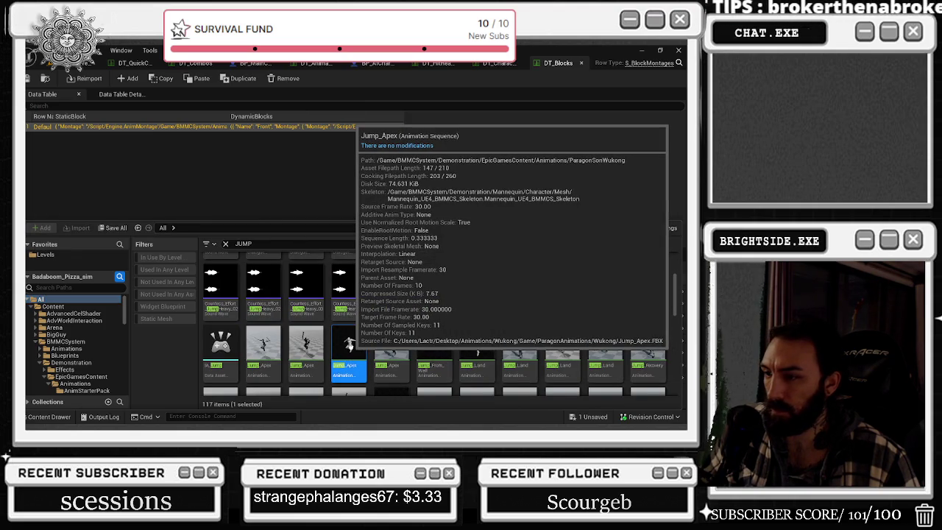
{"action": "double_click", "coordinate": [350, 342]}
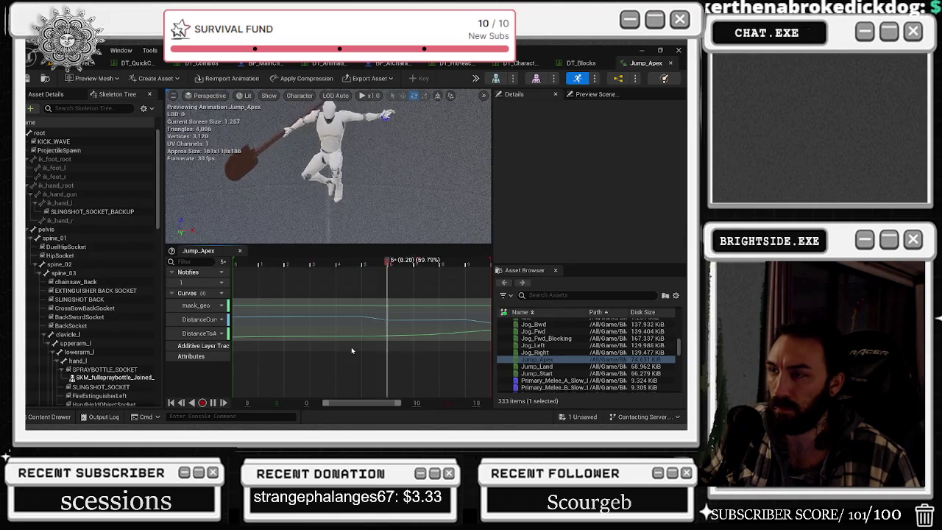
{"action": "left_click", "coordinate": [670, 62]}
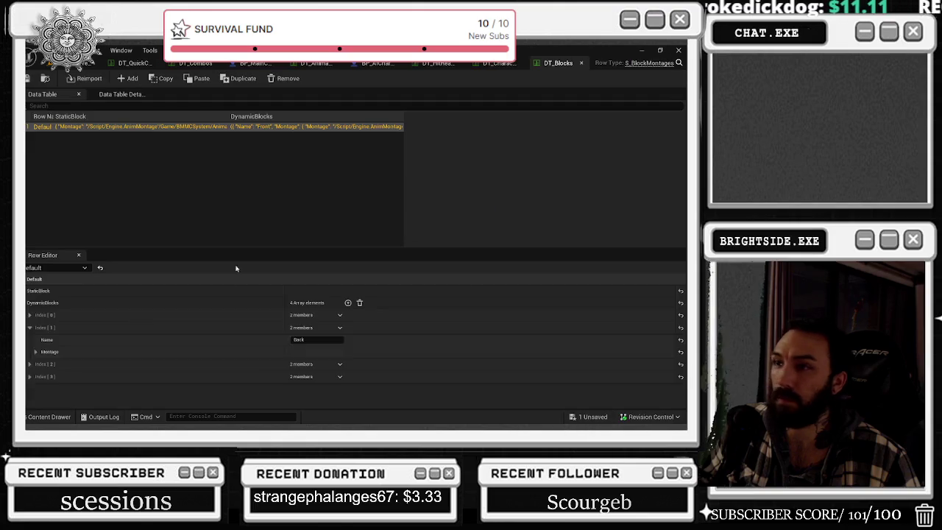
Scroll through the JUMP assets and preview ThirdPerson_Jump, then close its tab.
{"action": "left_click", "coordinate": [35, 416]}
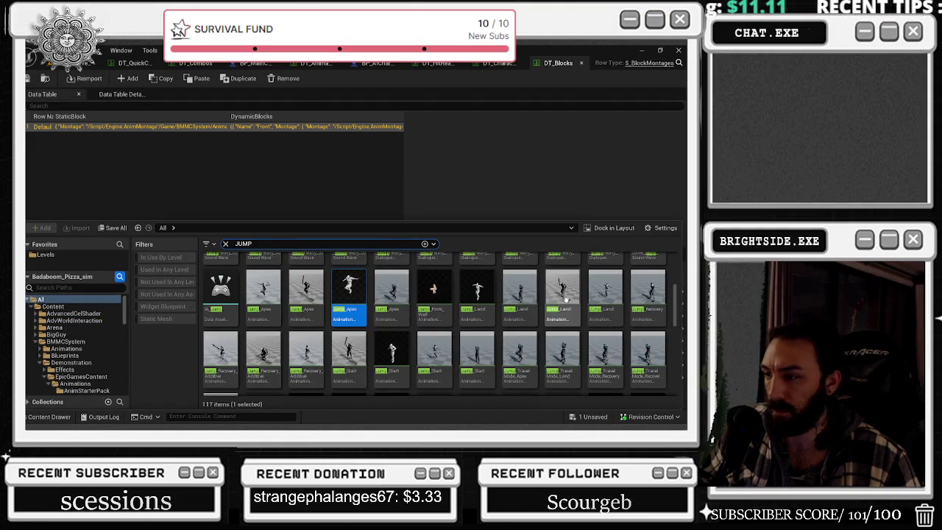
{"action": "scroll", "coordinate": [519, 294], "scroll_direction": "down", "scroll_amount": 5}
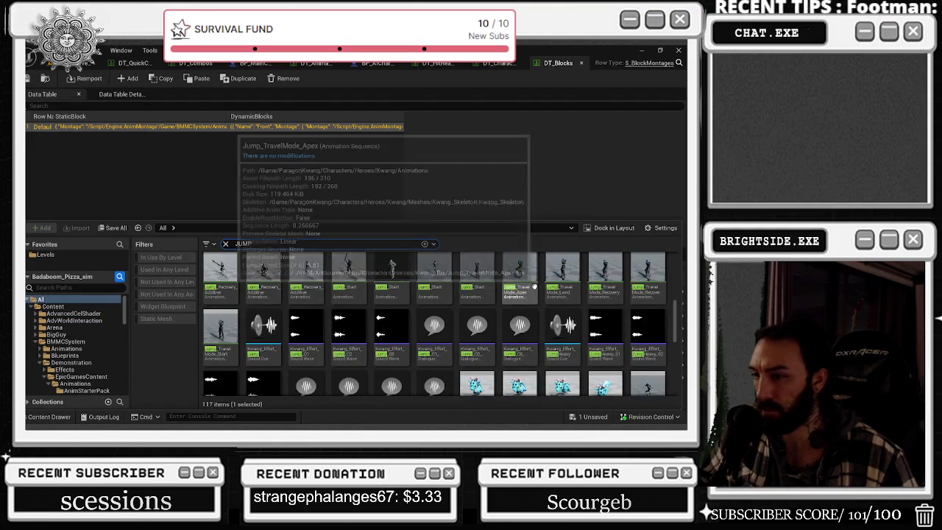
{"action": "mouse_move", "coordinate": [487, 302]}
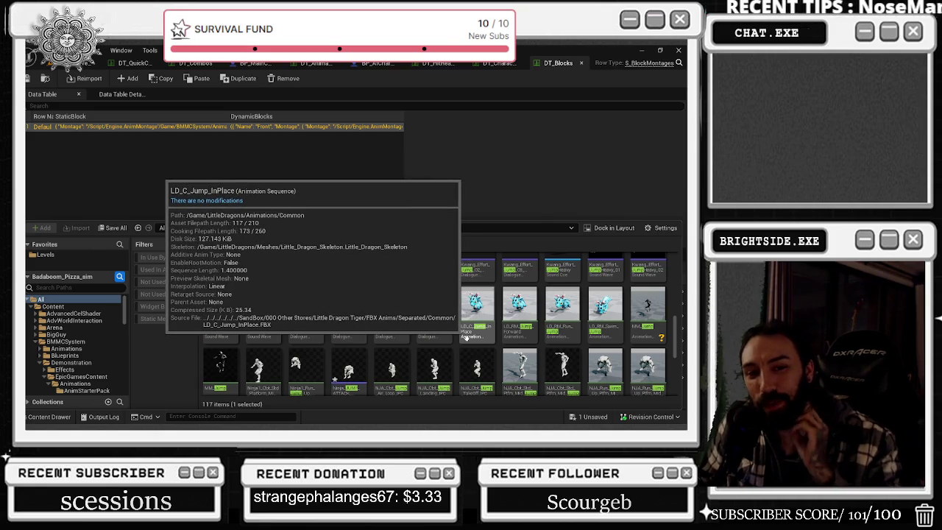
{"action": "scroll", "coordinate": [574, 346], "scroll_direction": "down", "scroll_amount": 2}
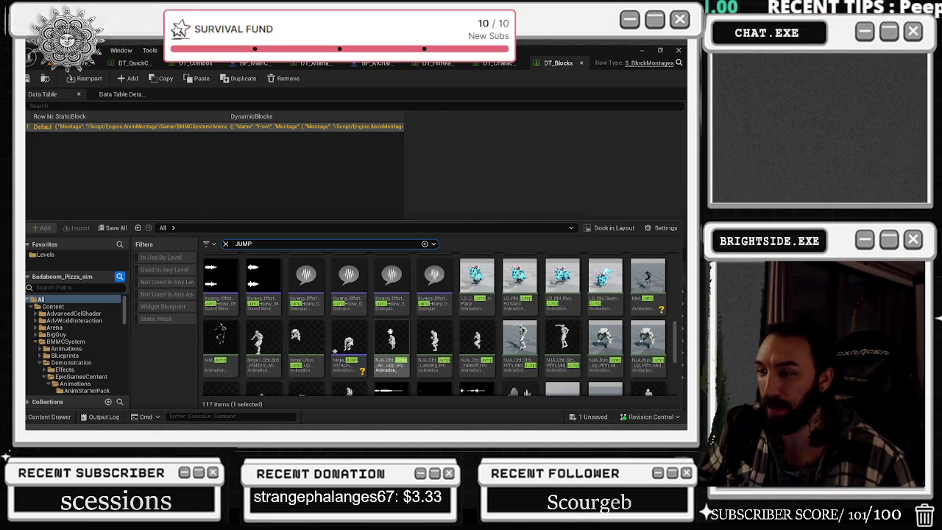
{"action": "scroll", "coordinate": [402, 321], "scroll_direction": "down", "scroll_amount": 1}
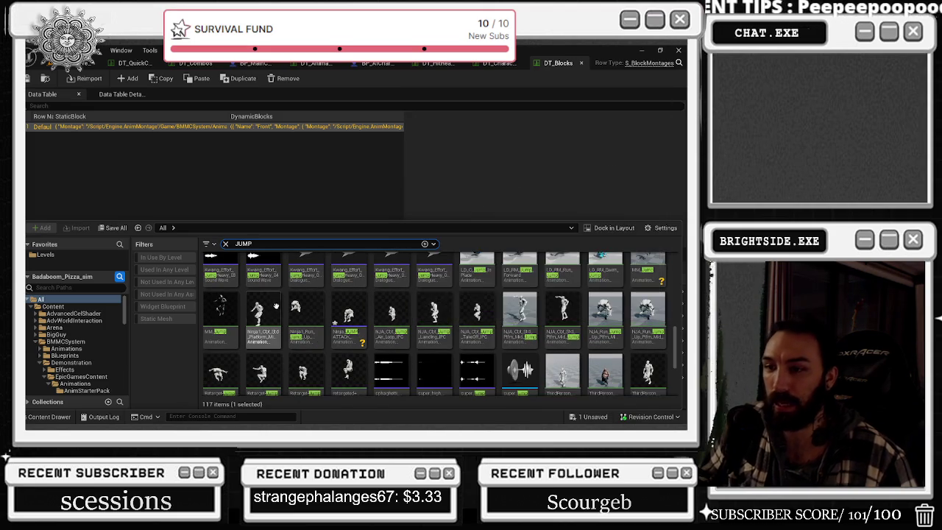
{"action": "scroll", "coordinate": [270, 302], "scroll_direction": "down", "scroll_amount": 1}
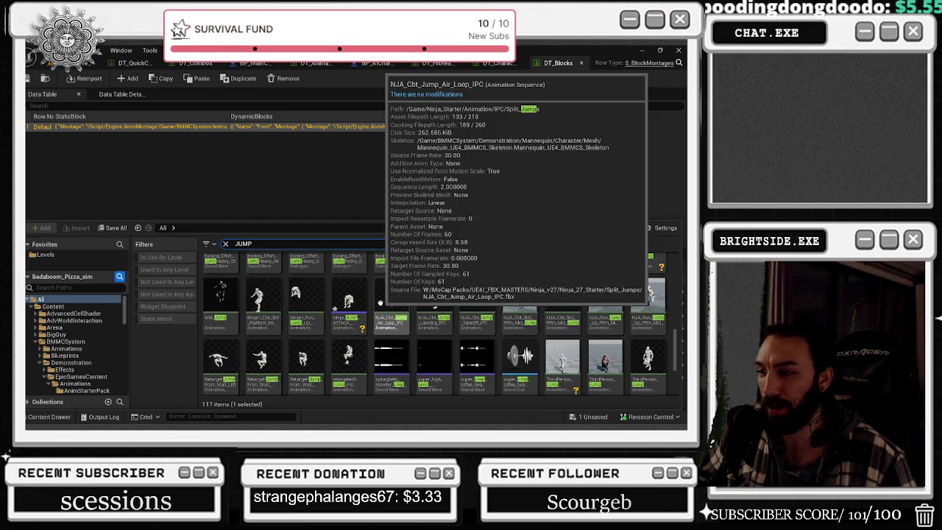
{"action": "scroll", "coordinate": [380, 302], "scroll_direction": "down", "scroll_amount": 1}
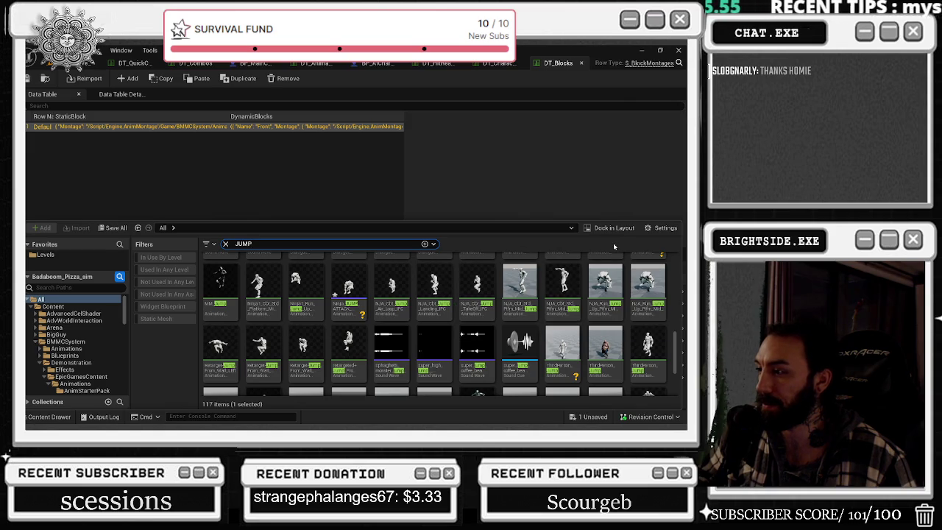
{"action": "double_click", "coordinate": [637, 343]}
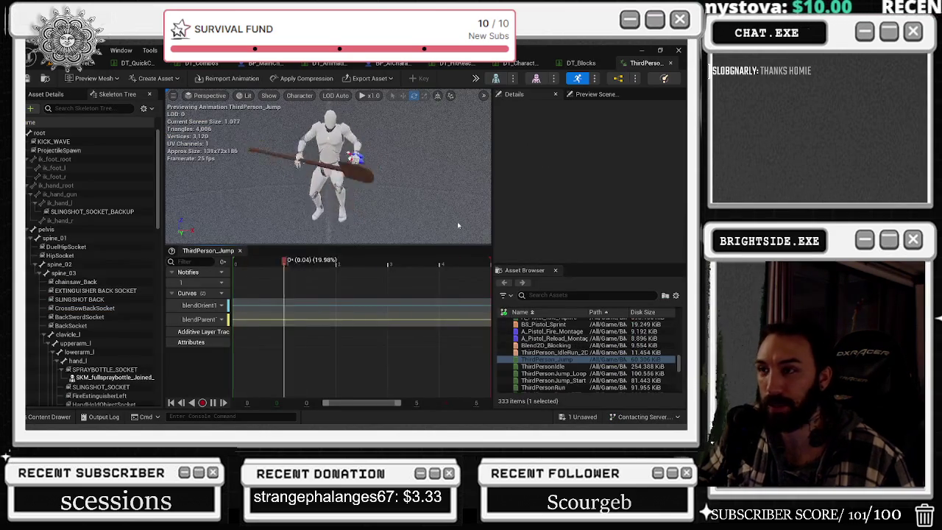
{"action": "left_click", "coordinate": [670, 63]}
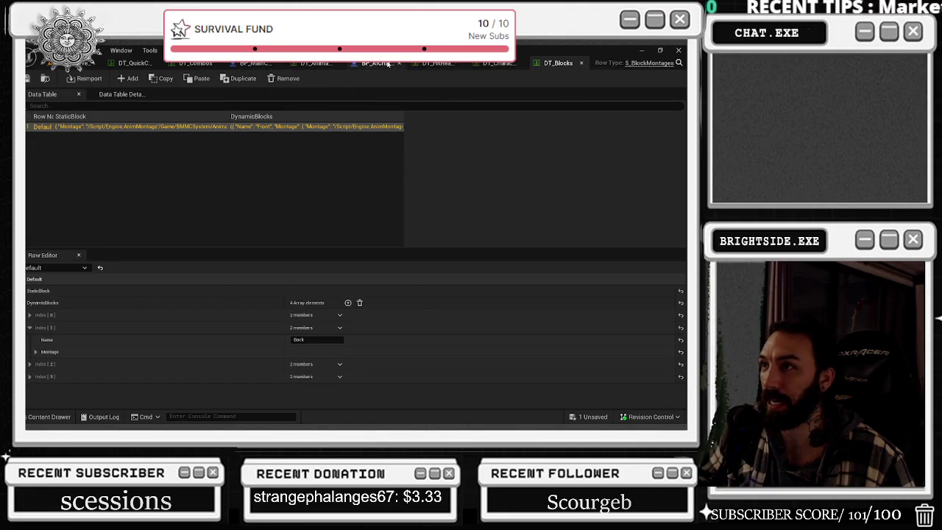
Check the DT_HitReactions table and close the BP_AICharacter boss blueprint.
{"action": "left_click", "coordinate": [498, 63]}
{"action": "left_click", "coordinate": [443, 63]}
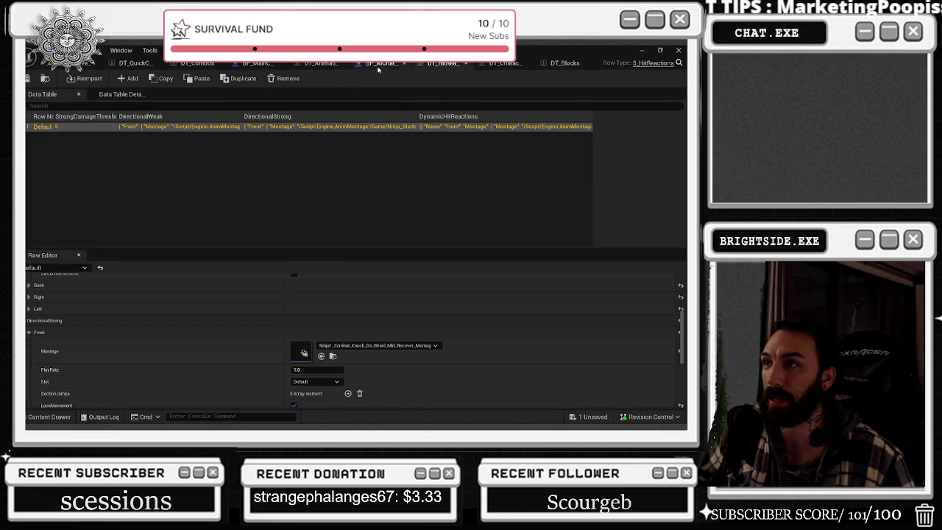
{"action": "left_click", "coordinate": [383, 63]}
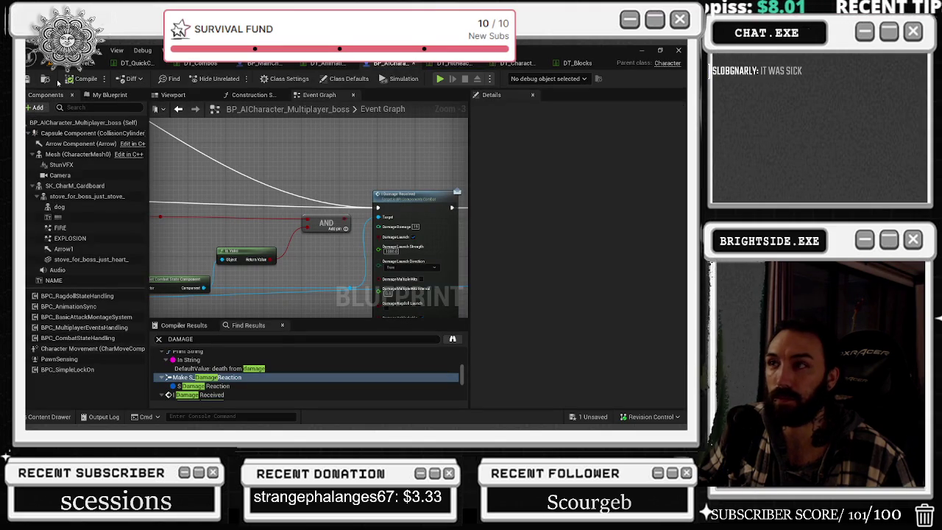
{"action": "left_click", "coordinate": [412, 64]}
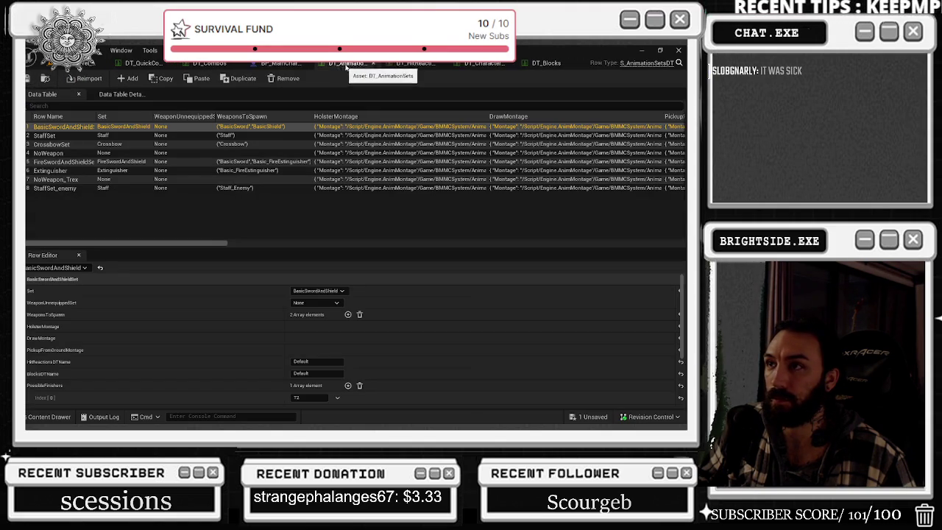
Preview ThirdPersonJump_Loop from the 117-asset JUMP search results.
{"action": "key", "text": "ctrl+space"}
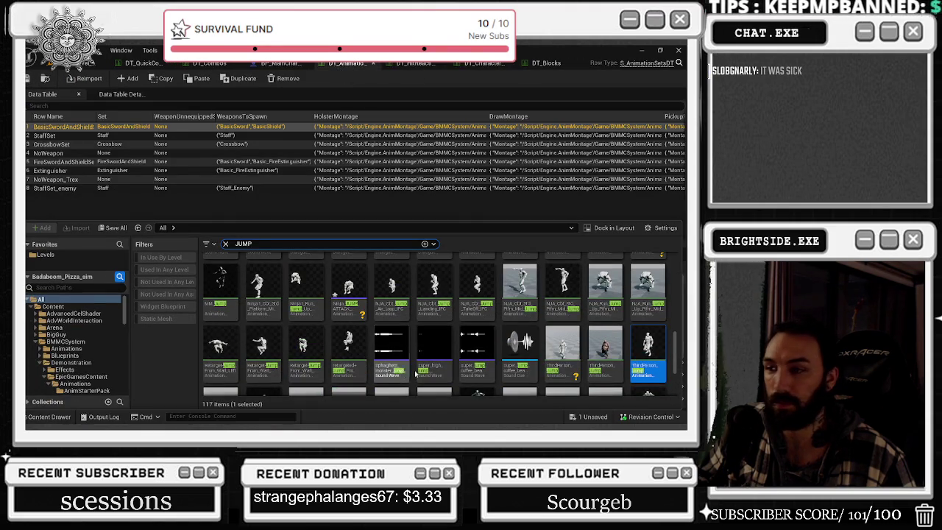
{"action": "scroll", "coordinate": [416, 368], "scroll_direction": "down", "scroll_amount": 1}
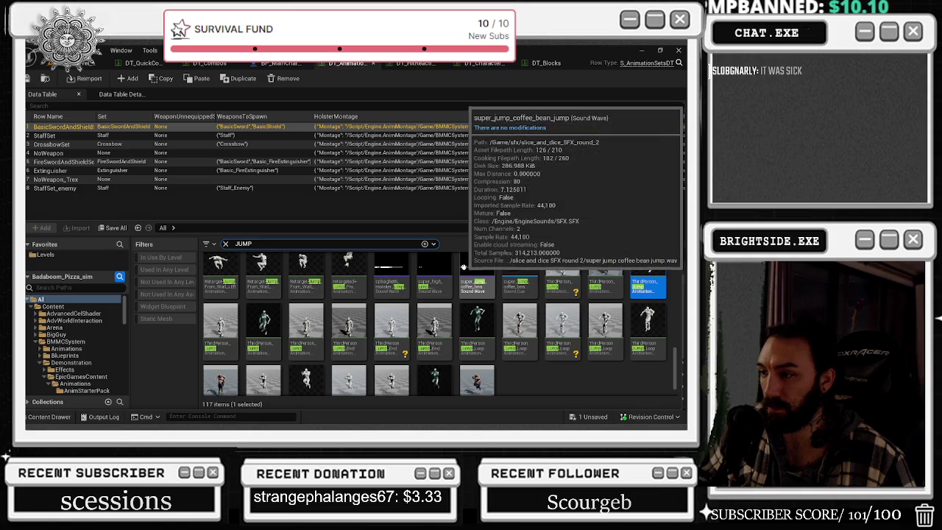
{"action": "scroll", "coordinate": [468, 324], "scroll_direction": "down", "scroll_amount": 1}
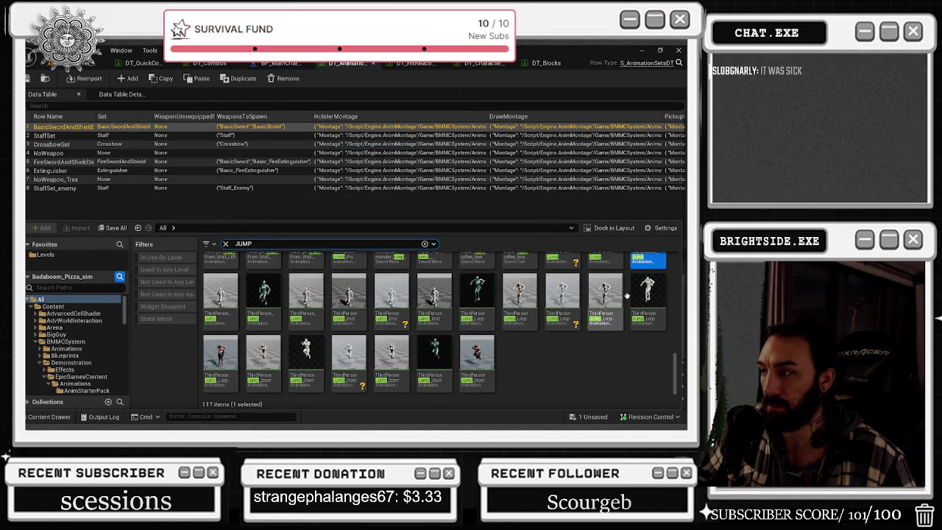
{"action": "double_click", "coordinate": [661, 294]}
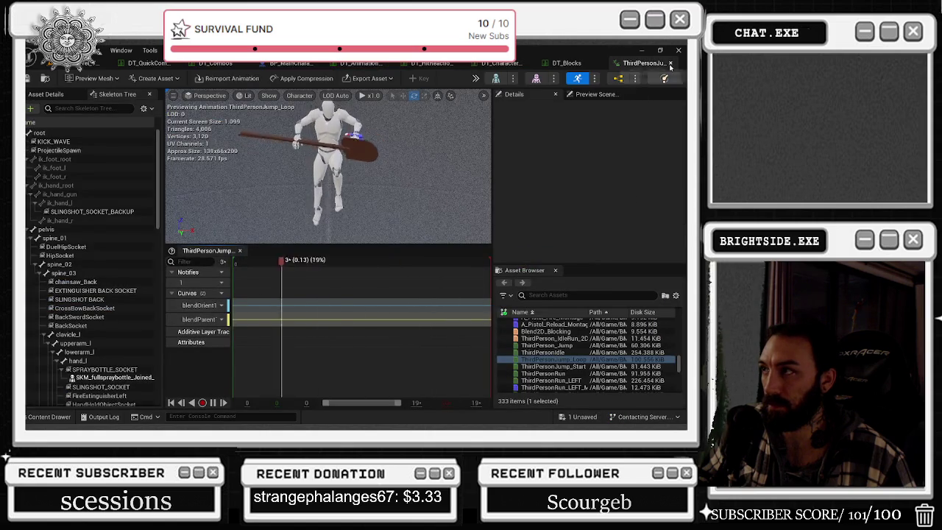
Replay the ThirdPersonJump_Loop preview and close it.
{"action": "left_click", "coordinate": [671, 62]}
{"action": "left_click", "coordinate": [48, 416]}
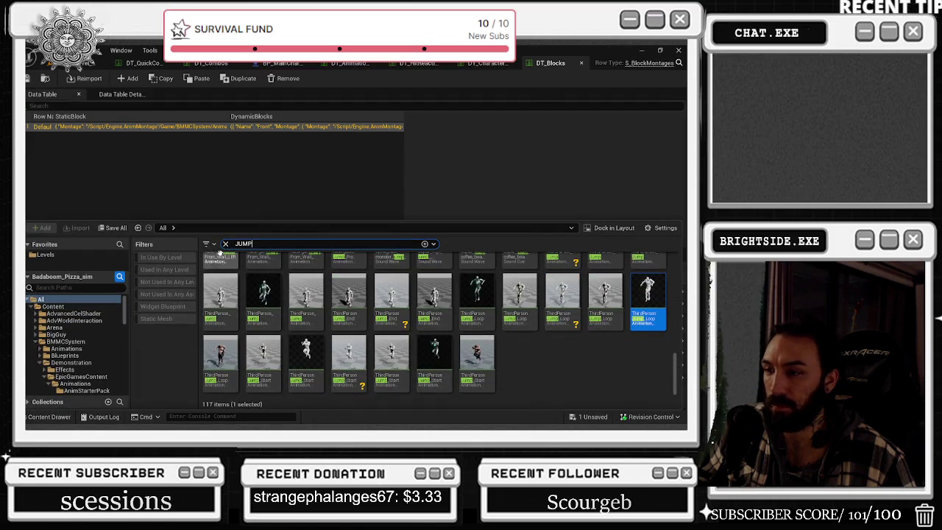
{"action": "double_click", "coordinate": [492, 294]}
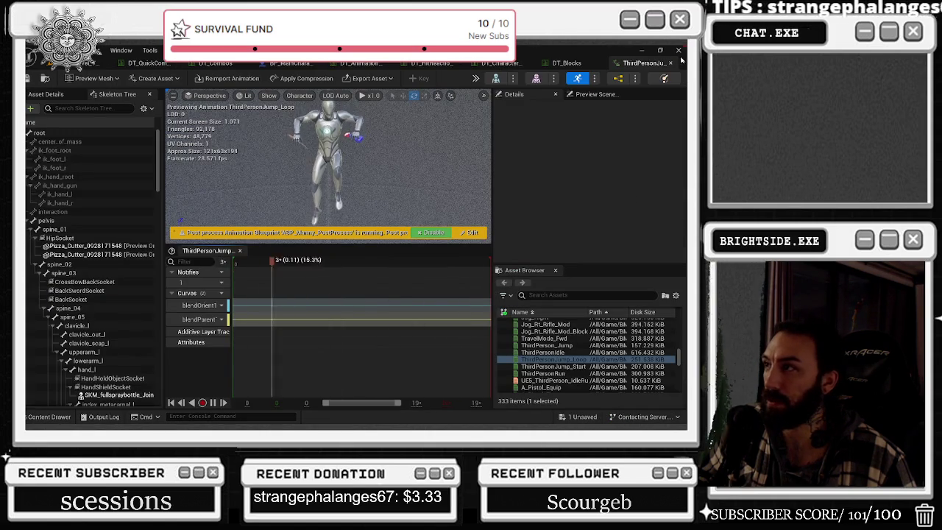
{"action": "left_click", "coordinate": [670, 62]}
Preview ThirdPersonJump_Start, close it, and dismiss the drawer back to DT_Blocks.
{"action": "left_click", "coordinate": [48, 417]}
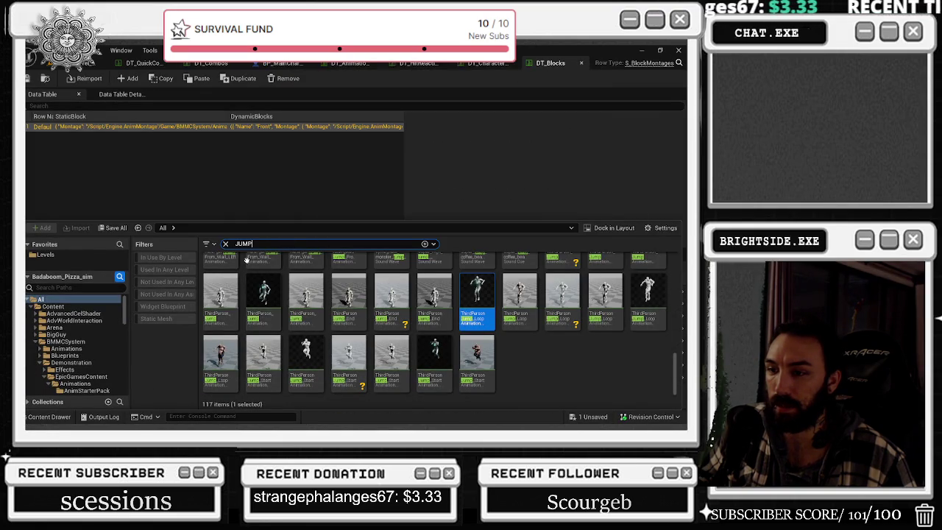
{"action": "double_click", "coordinate": [265, 351]}
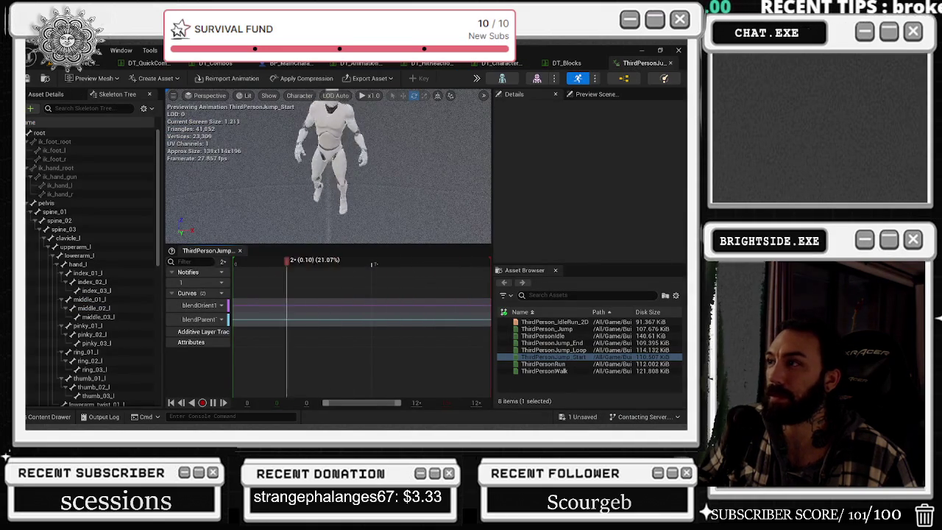
{"action": "left_click", "coordinate": [670, 63]}
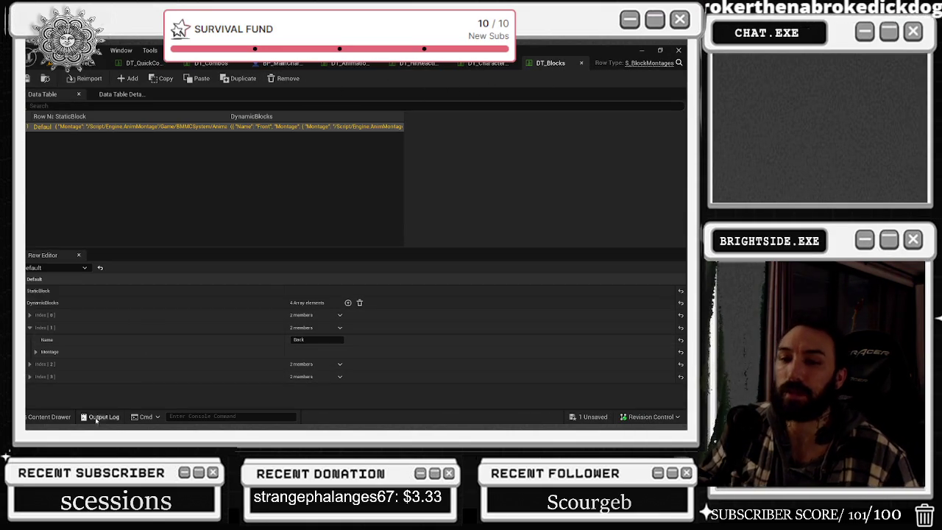
{"action": "left_click", "coordinate": [53, 417]}
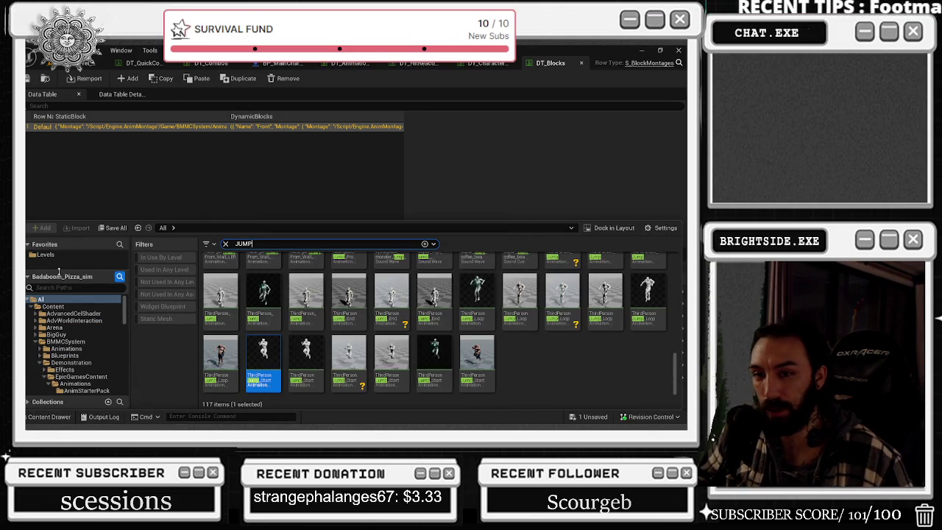
{"action": "key", "text": "ctrl+a"}
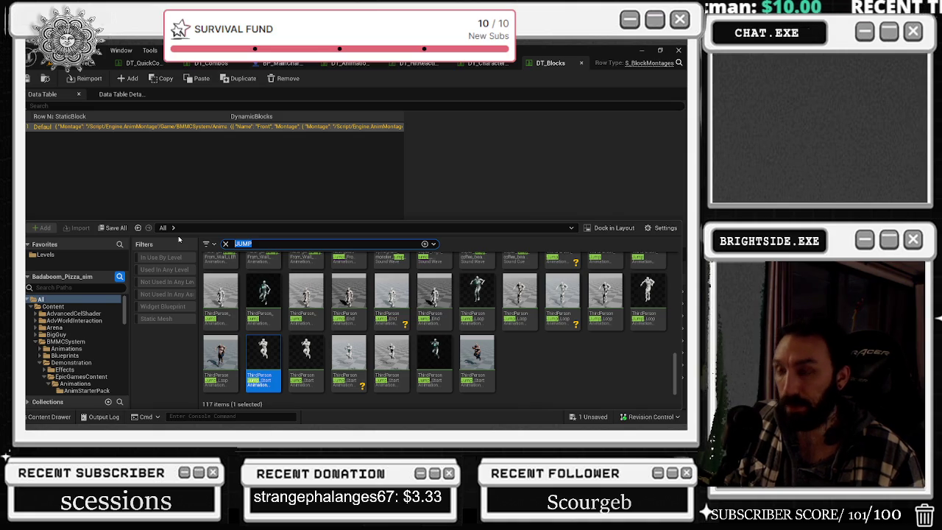
{"action": "left_click", "coordinate": [241, 149]}
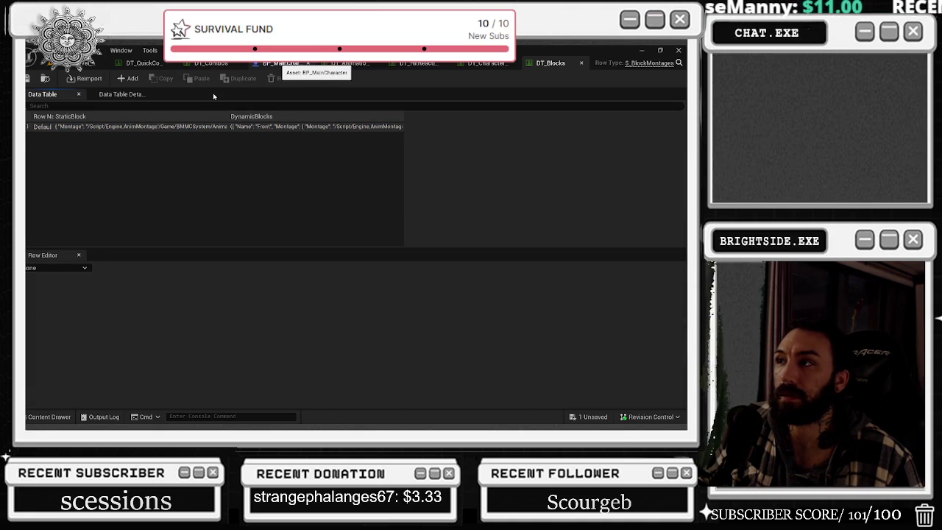
From DT_Combos, search the Content Drawer for JUMP ATT and open the Ninja_JUMP_ATTACK montage.
{"action": "left_click", "coordinate": [208, 67]}
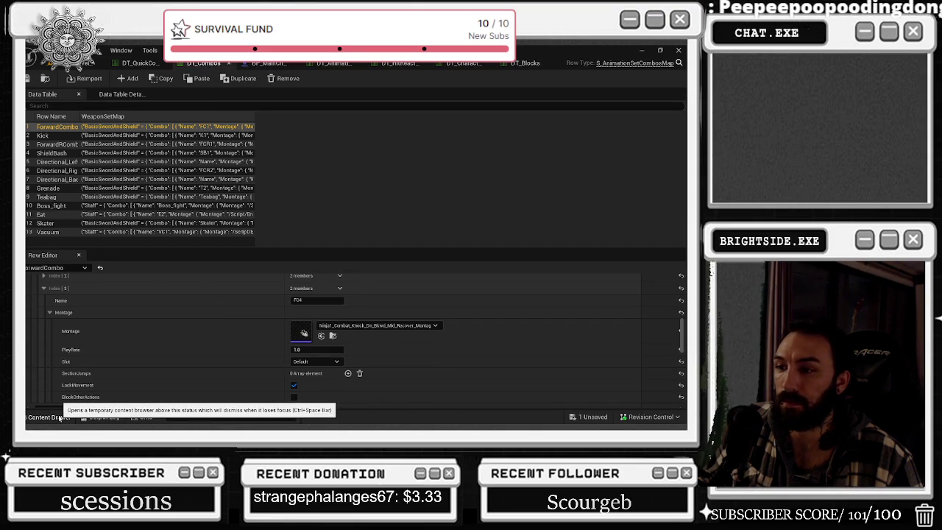
{"action": "left_click", "coordinate": [59, 418]}
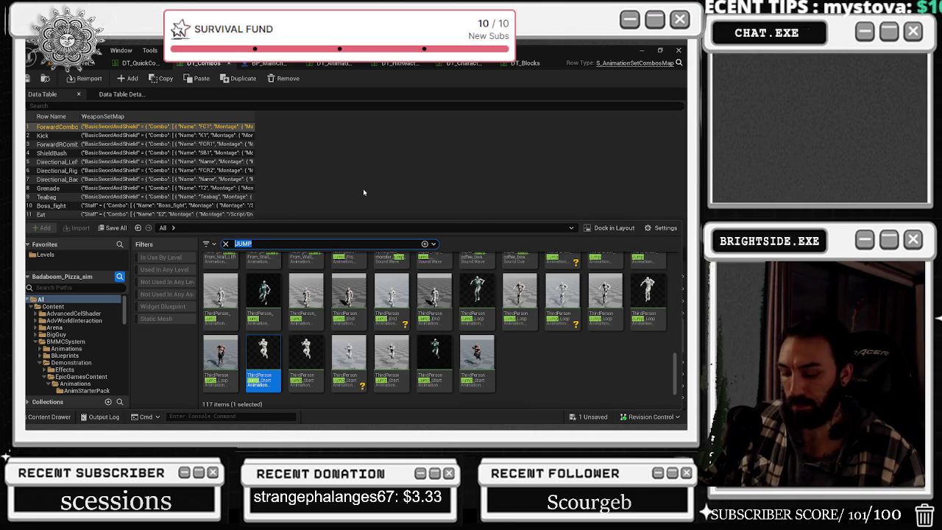
{"action": "type", "text": "JUMP ATT"}
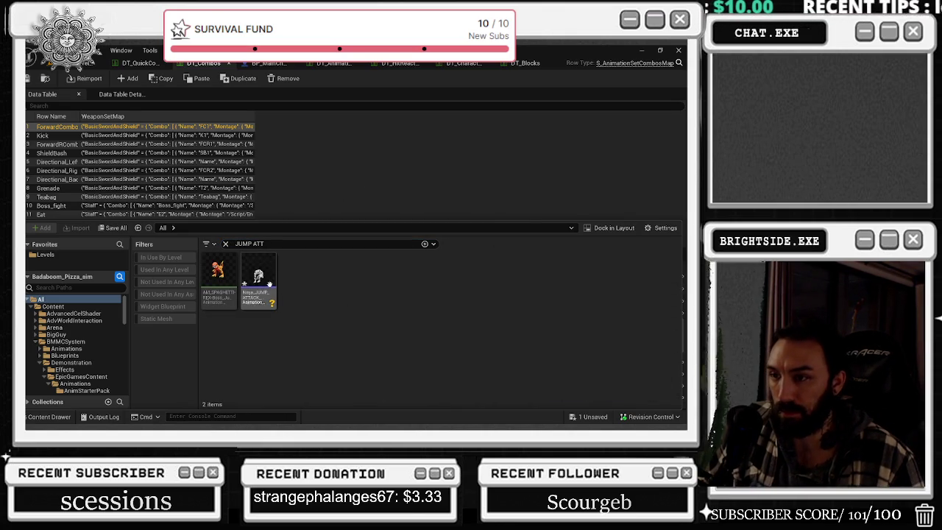
{"action": "double_click", "coordinate": [269, 284]}
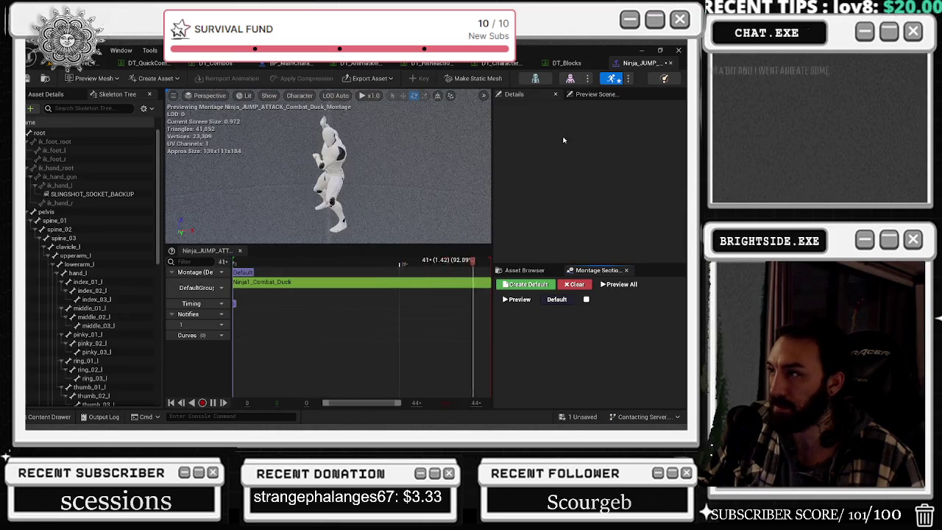
Filter the montage editor's asset list by JUMP and select the jump attack montage.
{"action": "left_click", "coordinate": [542, 271]}
{"action": "type", "text": "THIR"}
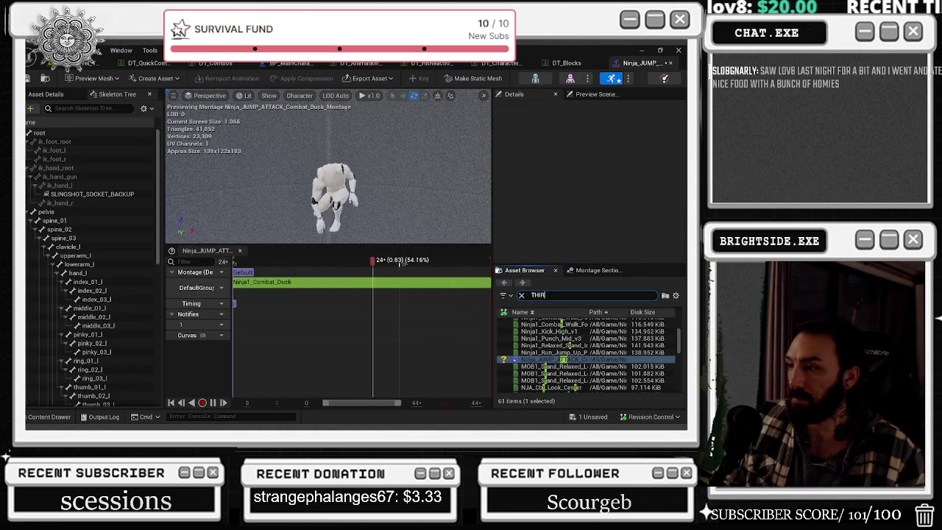
{"action": "type", "text": "JU"}
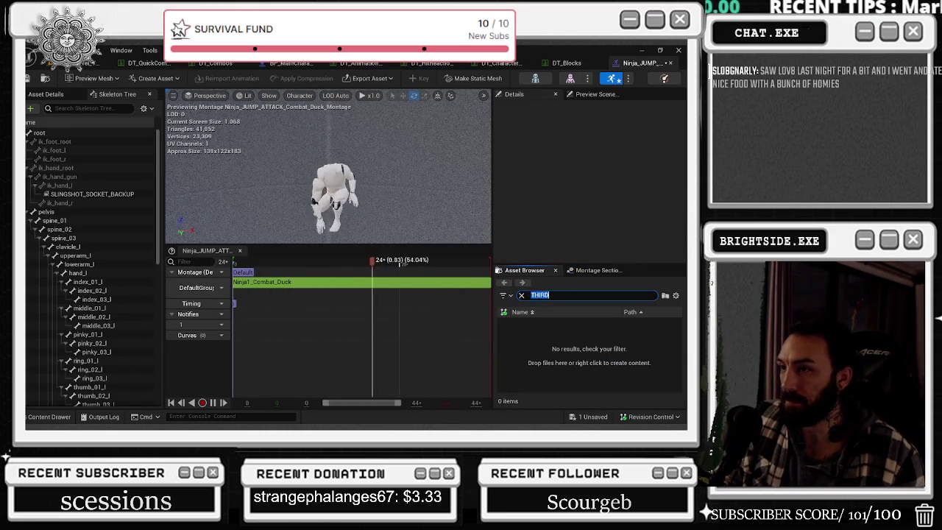
{"action": "type", "text": "MP"}
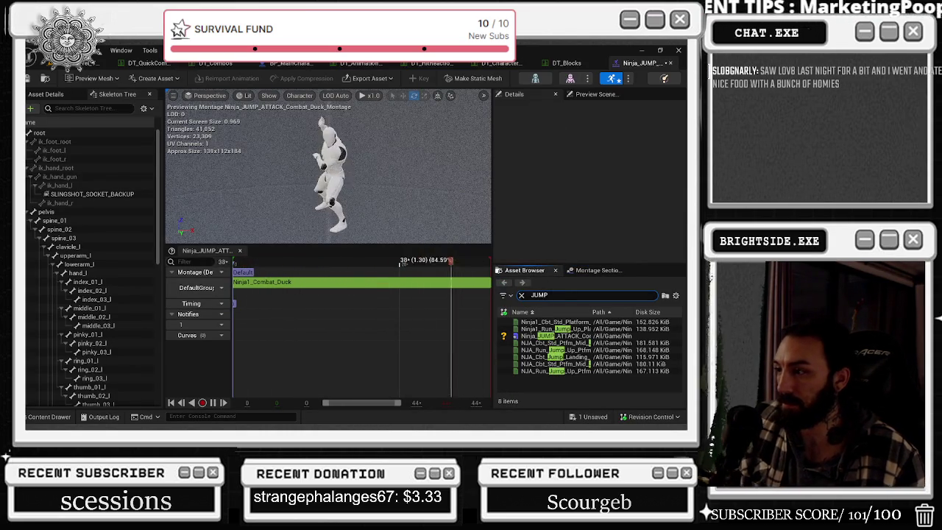
{"action": "left_click", "coordinate": [576, 336]}
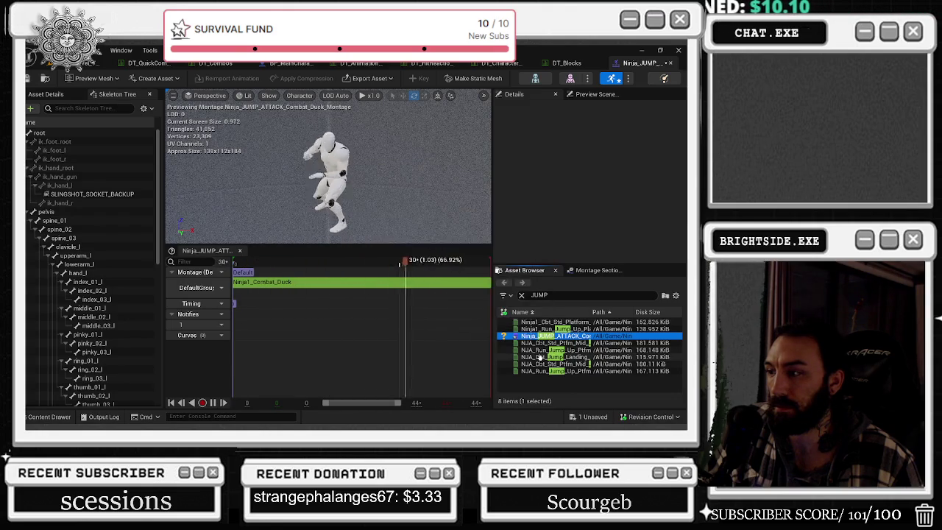
Inspect the Ninja1_Combat_Duck segment and the Default section on the montage track.
{"action": "left_click", "coordinate": [295, 283]}
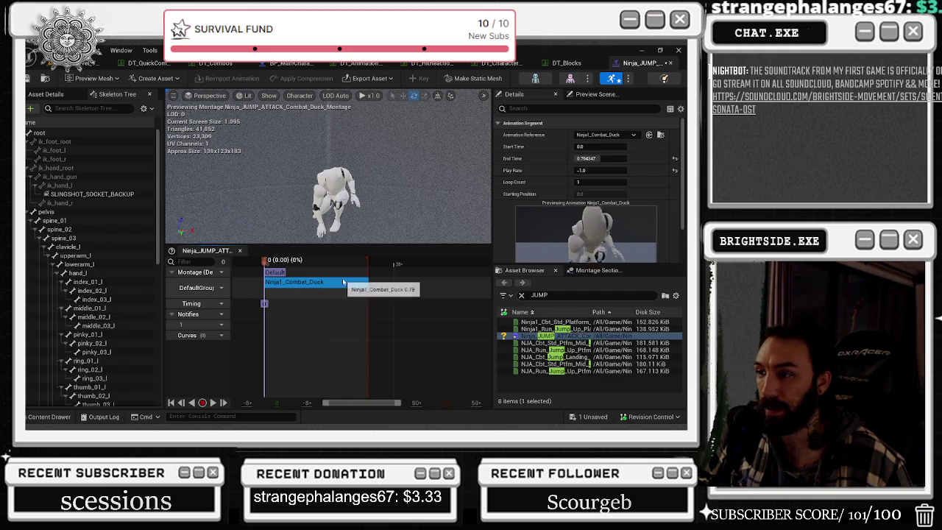
{"action": "left_click", "coordinate": [288, 278]}
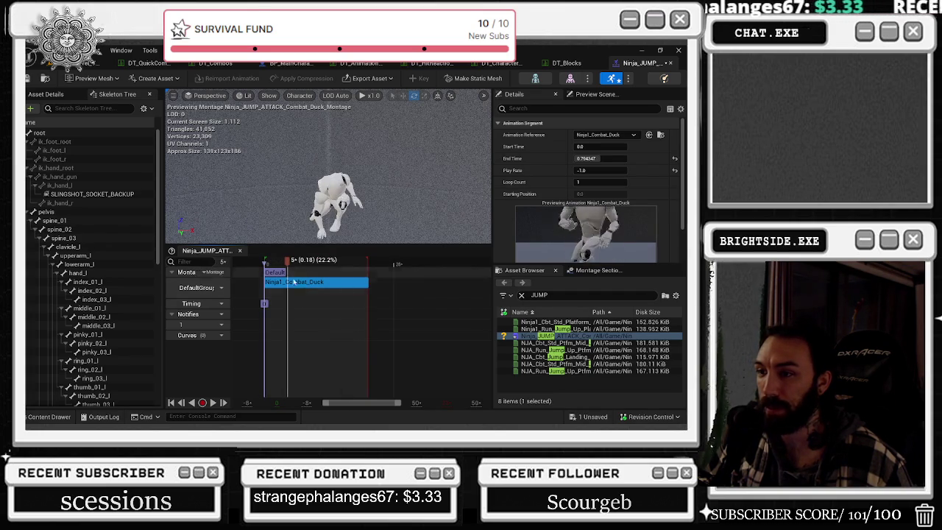
{"action": "right_click", "coordinate": [299, 284]}
{"action": "mouse_move", "coordinate": [342, 355]}
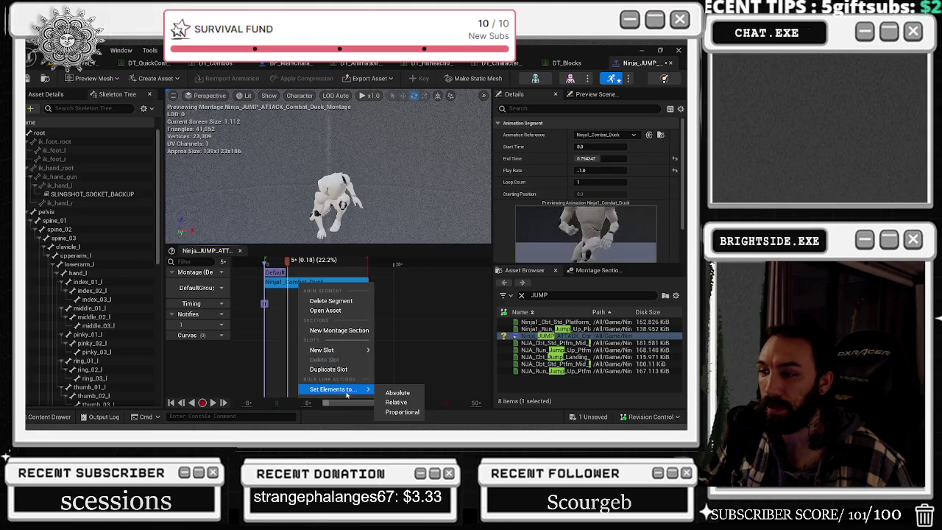
{"action": "left_click", "coordinate": [283, 277]}
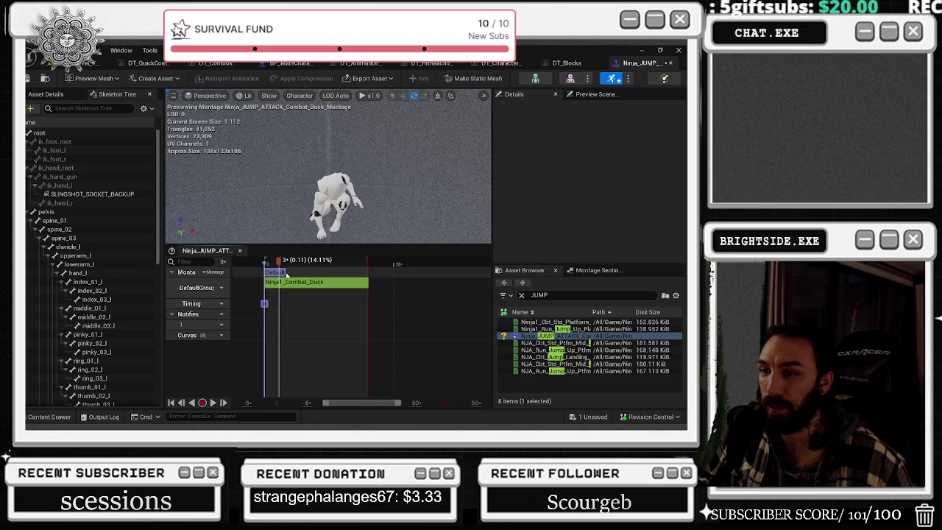
{"action": "left_click", "coordinate": [283, 273]}
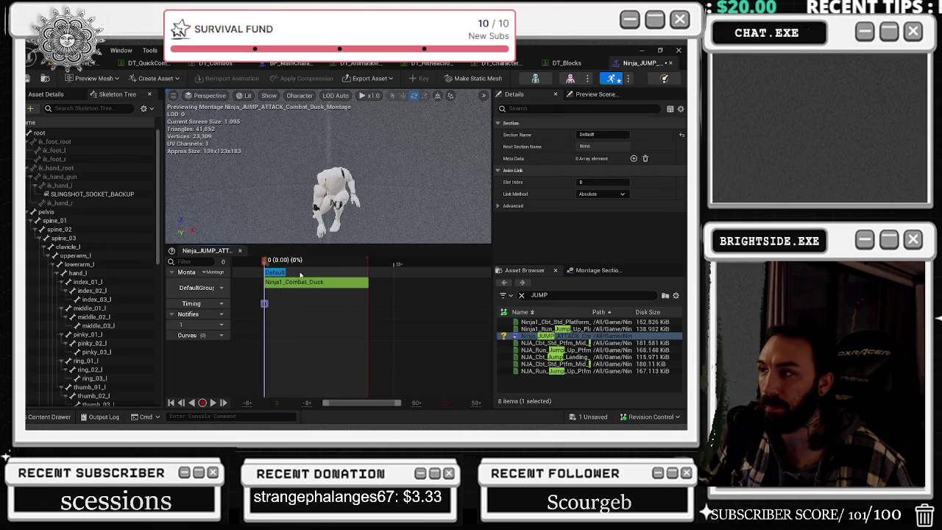
{"action": "left_click", "coordinate": [291, 283]}
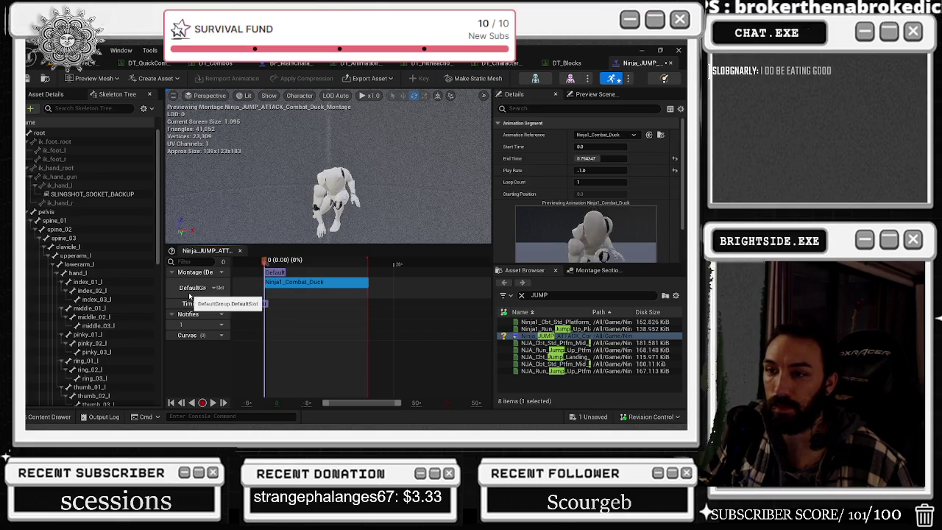
{"action": "left_click", "coordinate": [361, 277]}
Try dragging the jump attack montage onto the slot track, then re-filter the asset list.
{"action": "mouse_move", "coordinate": [555, 336]}
{"action": "left_mouse_down"}
{"action": "mouse_move", "coordinate": [343, 304]}
{"action": "mouse_move", "coordinate": [368, 290]}
{"action": "mouse_move", "coordinate": [510, 318]}
{"action": "mouse_move", "coordinate": [371, 283]}
{"action": "mouse_move", "coordinate": [381, 279]}
{"action": "left_mouse_up"}
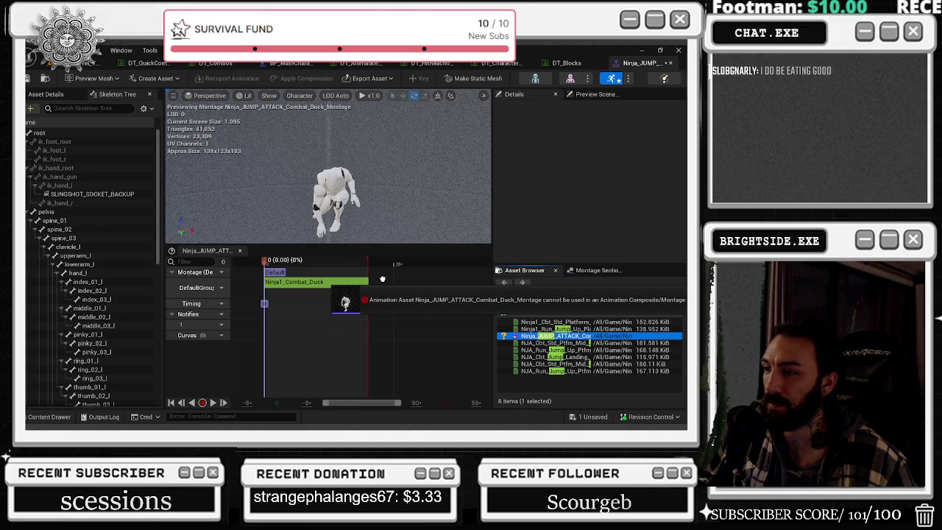
{"action": "left_click_drag", "start_coordinate": [383, 279], "coordinate": [383, 279]}
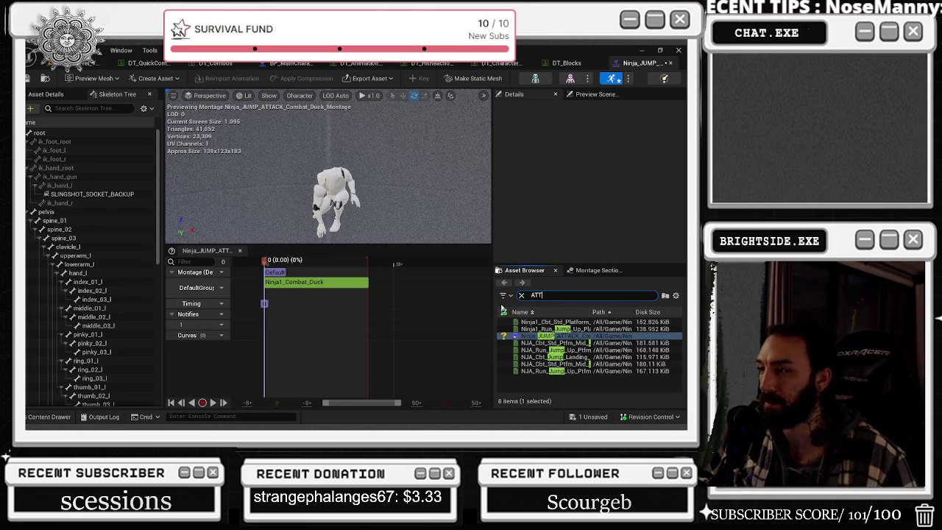
{"action": "type", "text": "A"}
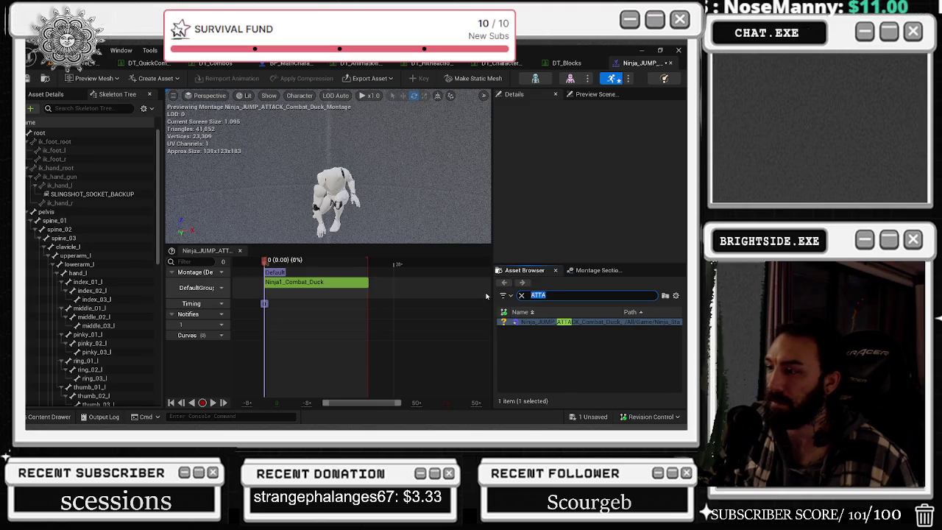
{"action": "left_click", "coordinate": [521, 295]}
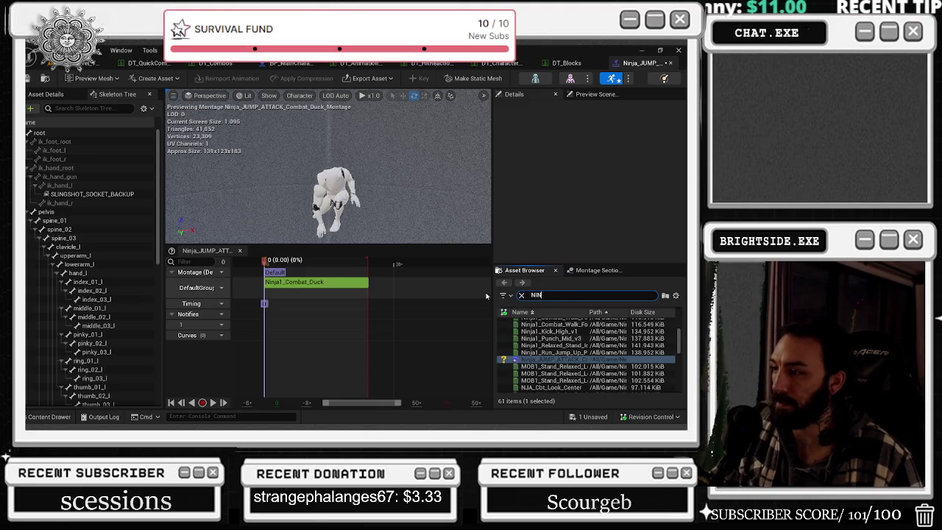
{"action": "type", "text": "JA"}
{"action": "left_click", "coordinate": [556, 373]}
{"action": "scroll", "coordinate": [559, 353], "scroll_direction": "down", "scroll_amount": 2}
{"action": "left_click", "coordinate": [555, 366]}
Search combat and add a second Ninja1_Combat_Duck segment to the montage.
{"action": "left_click", "coordinate": [303, 283]}
{"action": "type", "text": "combat"}
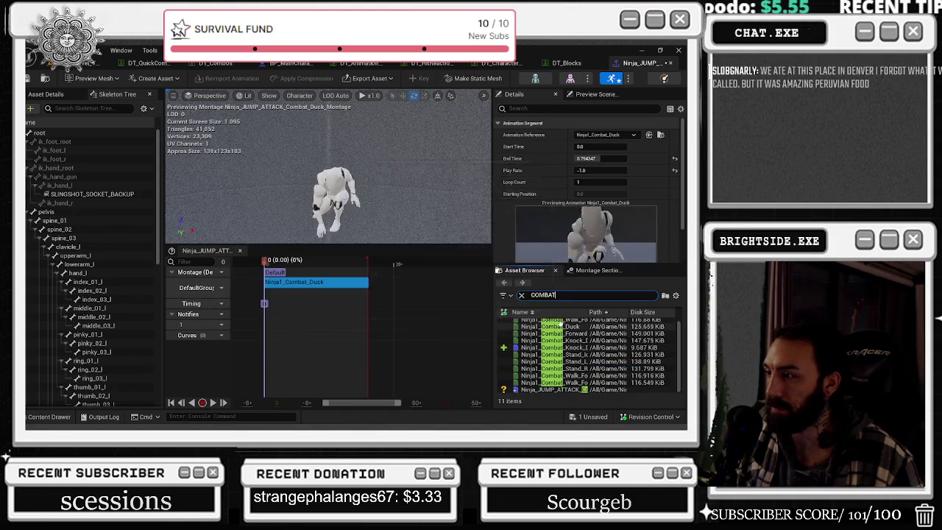
{"action": "left_click_drag", "start_coordinate": [561, 326], "coordinate": [307, 286]}
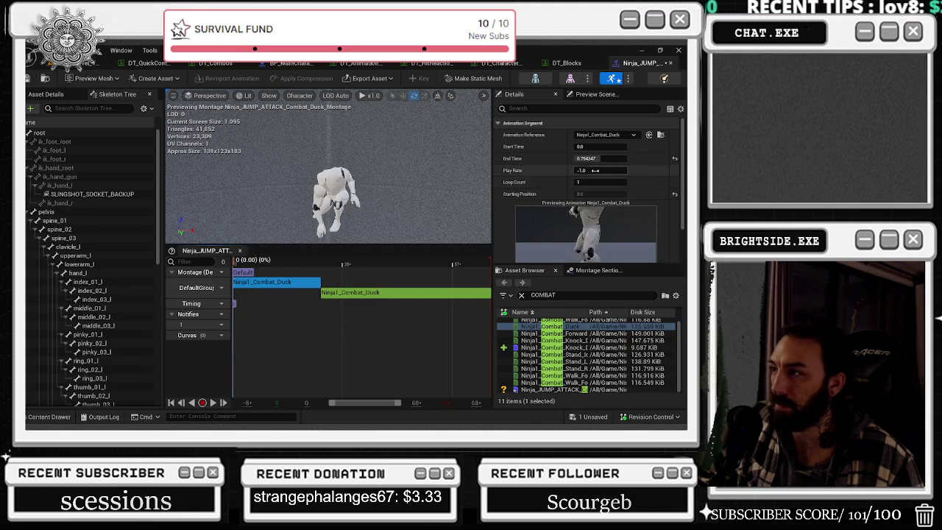
{"action": "left_click", "coordinate": [600, 170]}
{"action": "type", "text": "1"}
Set the second Ninja1_Combat_Duck segment's start time to 0.794347 and commit its play rate.
{"action": "key", "text": "Return"}
{"action": "mouse_move", "coordinate": [242, 261]}
{"action": "left_mouse_down"}
{"action": "mouse_move", "coordinate": [326, 274]}
{"action": "mouse_move", "coordinate": [314, 276]}
{"action": "left_mouse_up"}
{"action": "left_click", "coordinate": [331, 292]}
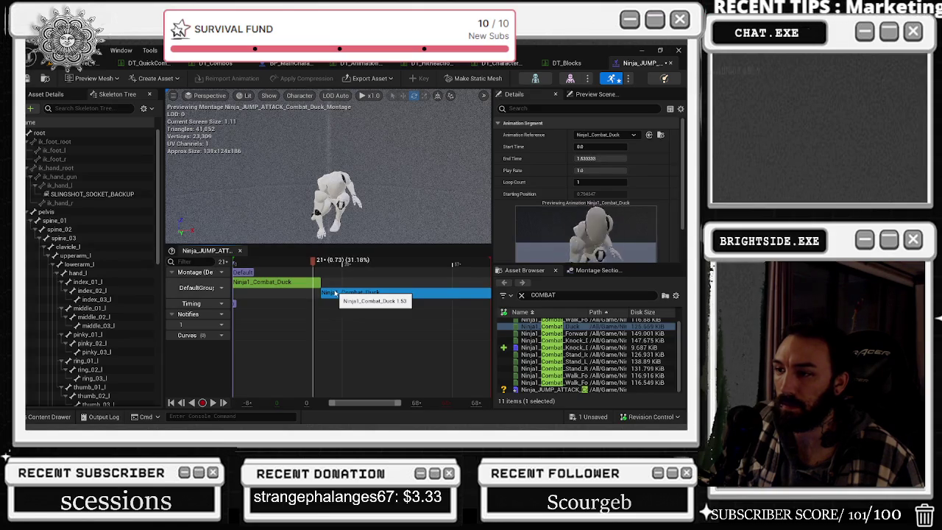
{"action": "left_click", "coordinate": [309, 284]}
{"action": "left_click", "coordinate": [600, 158]}
{"action": "left_click", "coordinate": [441, 292]}
{"action": "left_click", "coordinate": [599, 158]}
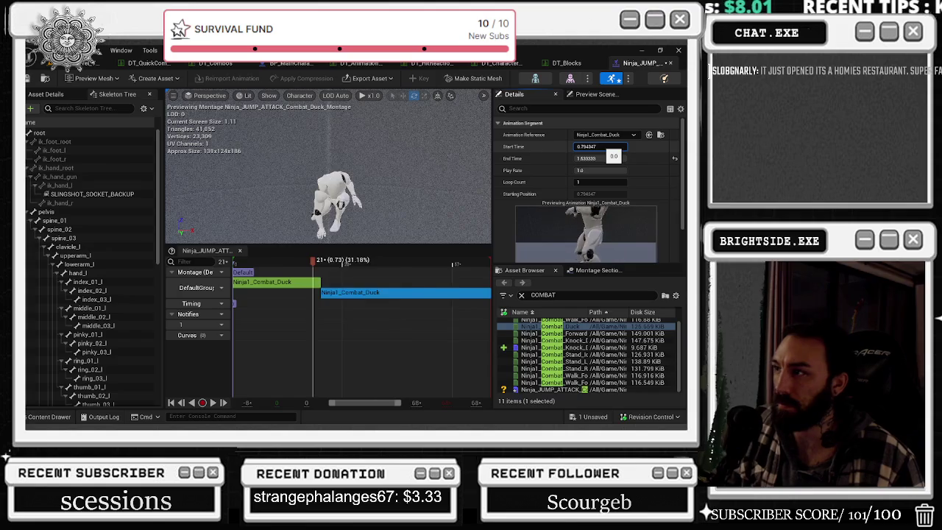
{"action": "key", "text": "Return"}
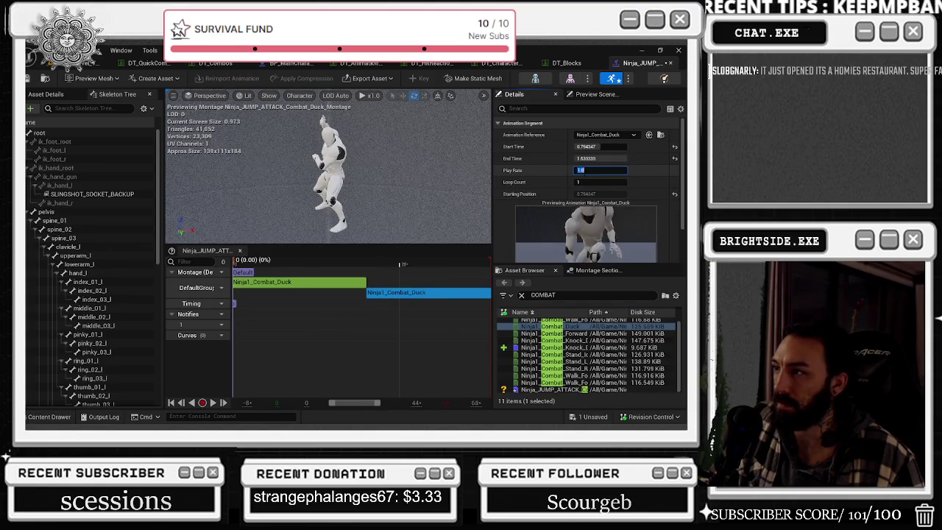
{"action": "type", "text": "-1"}
{"action": "key", "text": "Return"}
Scrub and play the montage preview to check the second segment's timing.
{"action": "mouse_move", "coordinate": [333, 260]}
{"action": "left_mouse_down"}
{"action": "mouse_move", "coordinate": [437, 263]}
{"action": "mouse_move", "coordinate": [340, 269]}
{"action": "left_mouse_up"}
{"action": "left_click_drag", "start_coordinate": [340, 283], "coordinate": [340, 284]}
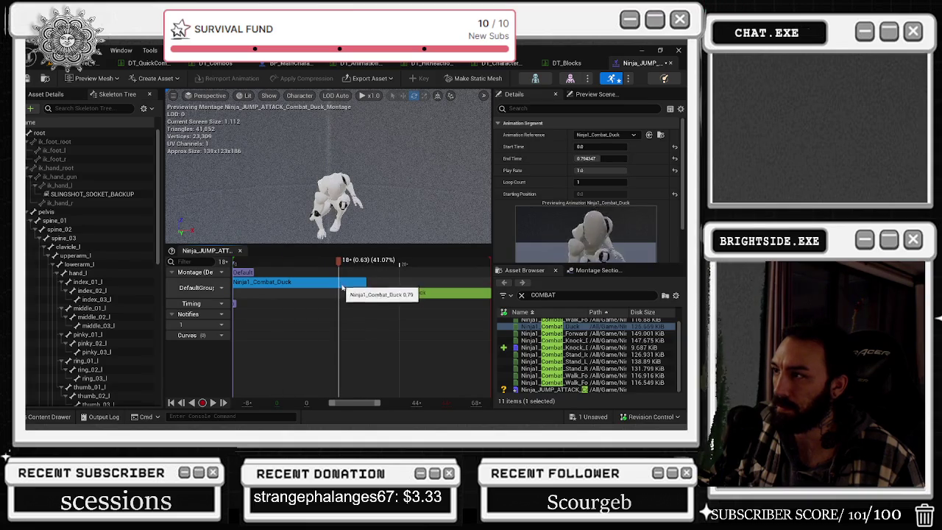
{"action": "left_click", "coordinate": [377, 296]}
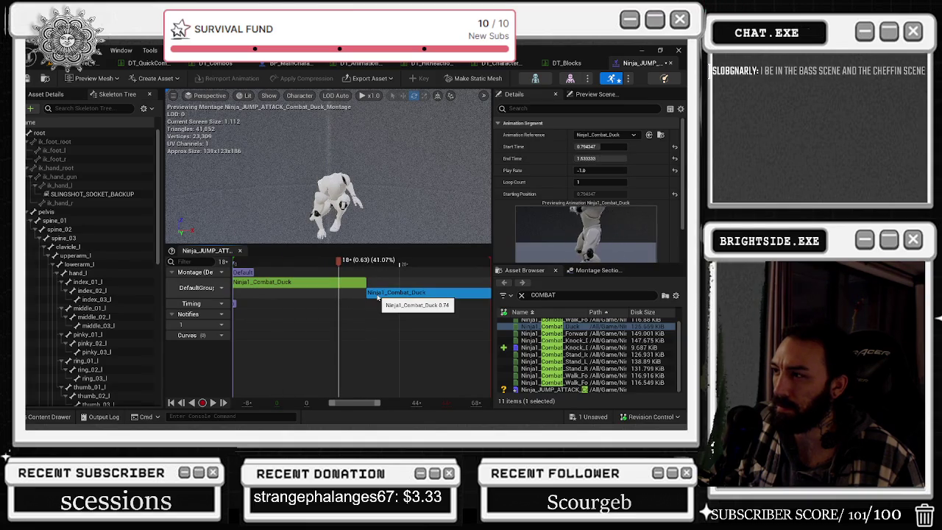
{"action": "mouse_move", "coordinate": [344, 262]}
{"action": "left_mouse_down"}
{"action": "mouse_move", "coordinate": [384, 267]}
{"action": "mouse_move", "coordinate": [246, 280]}
{"action": "mouse_move", "coordinate": [311, 278]}
{"action": "left_mouse_up"}
{"action": "key", "text": "ctrl+z"}
{"action": "key", "text": "space"}
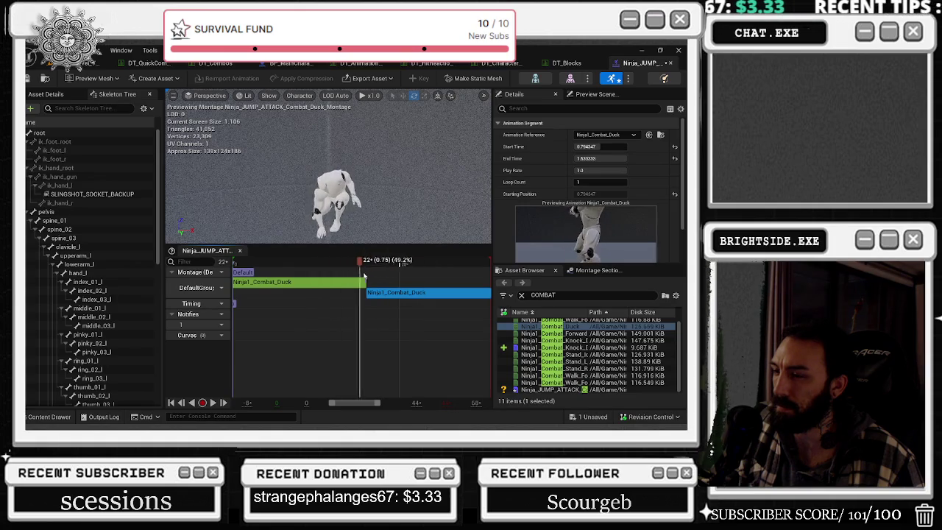
Set the second segment's play rate to 2.0, preview it, and filter assets by JUMP.
{"action": "left_click_drag", "start_coordinate": [352, 281], "coordinate": [361, 283]}
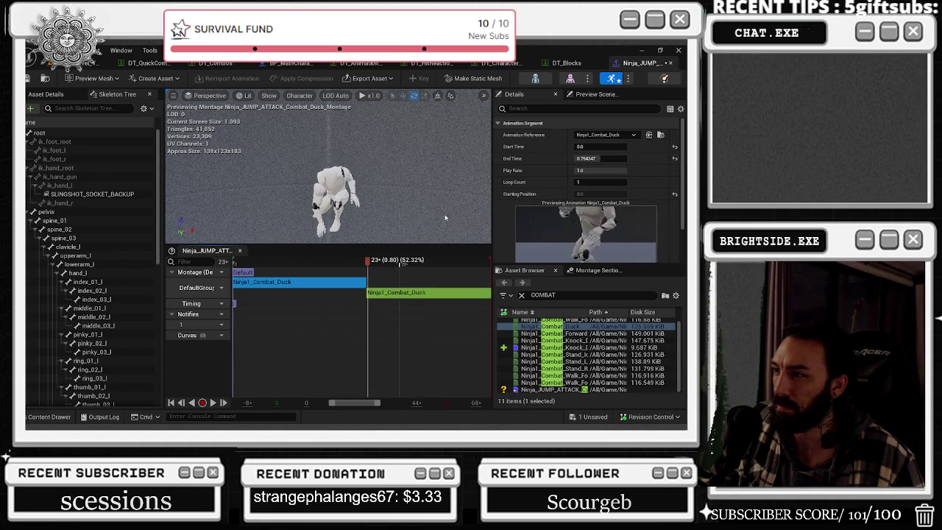
{"action": "left_click", "coordinate": [412, 280]}
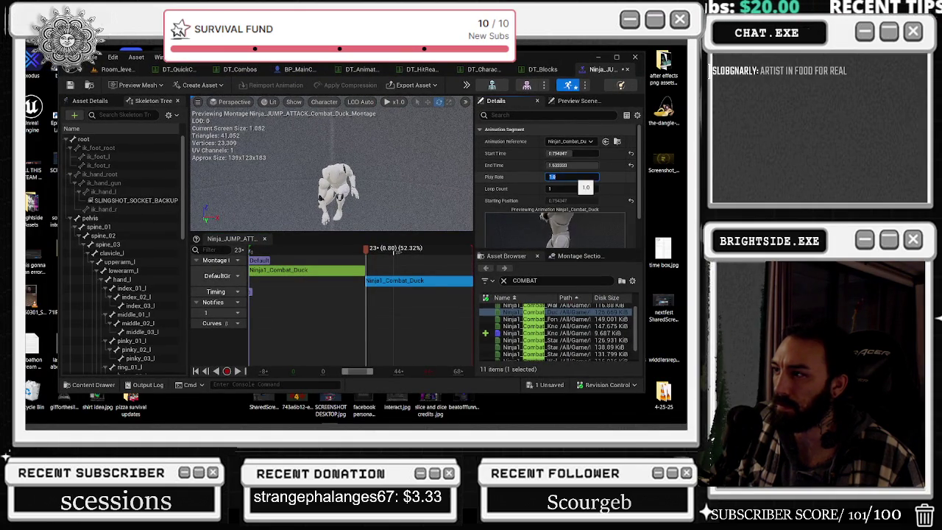
{"action": "type", "text": "2"}
{"action": "key", "text": "Return"}
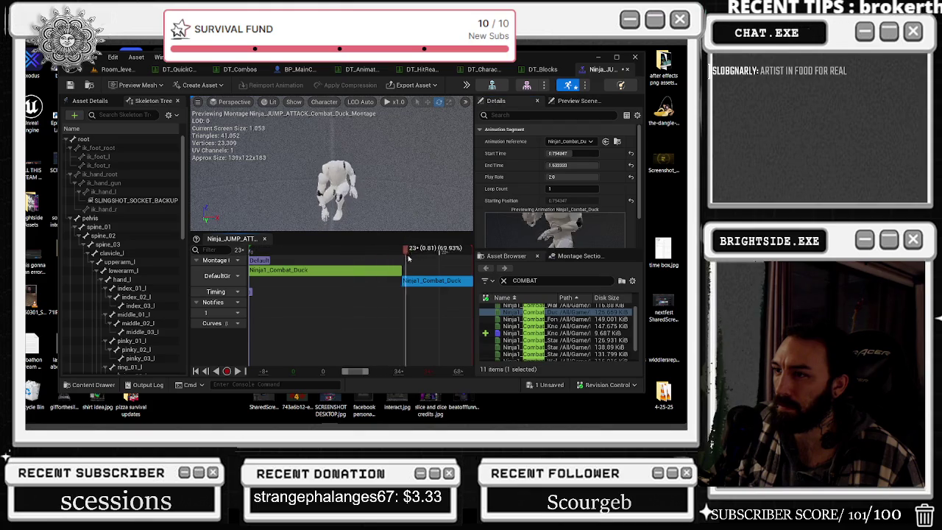
{"action": "scroll", "coordinate": [453, 266], "scroll_direction": "down", "scroll_amount": 2}
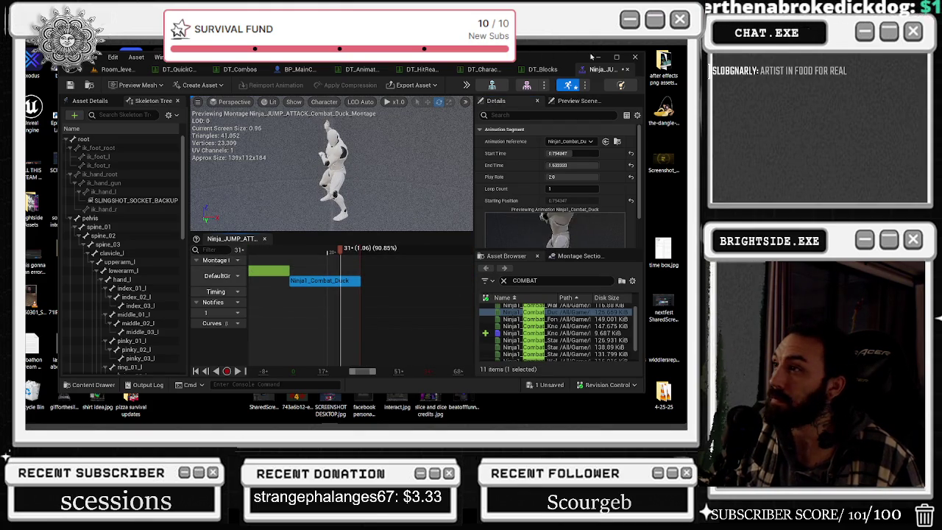
{"action": "left_click", "coordinate": [617, 57]}
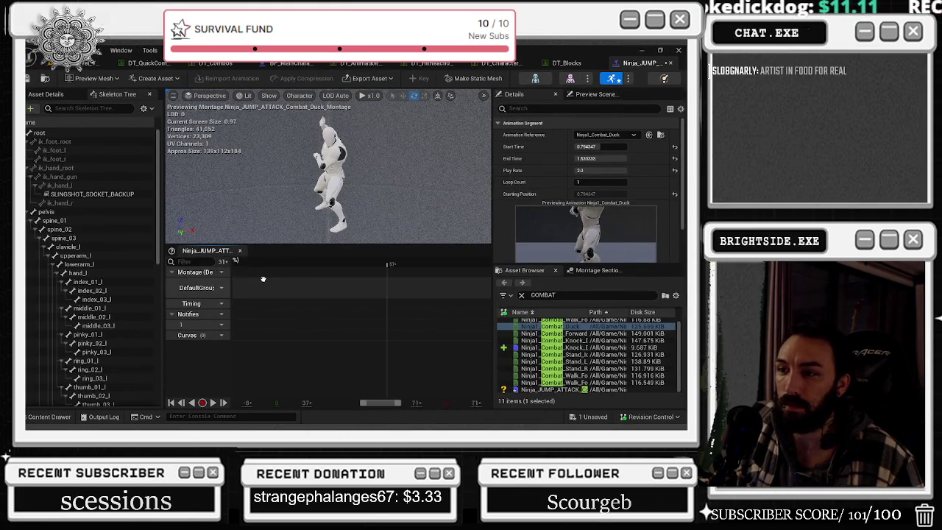
{"action": "scroll", "coordinate": [276, 283], "scroll_direction": "down", "scroll_amount": 3}
{"action": "key", "text": "space"}
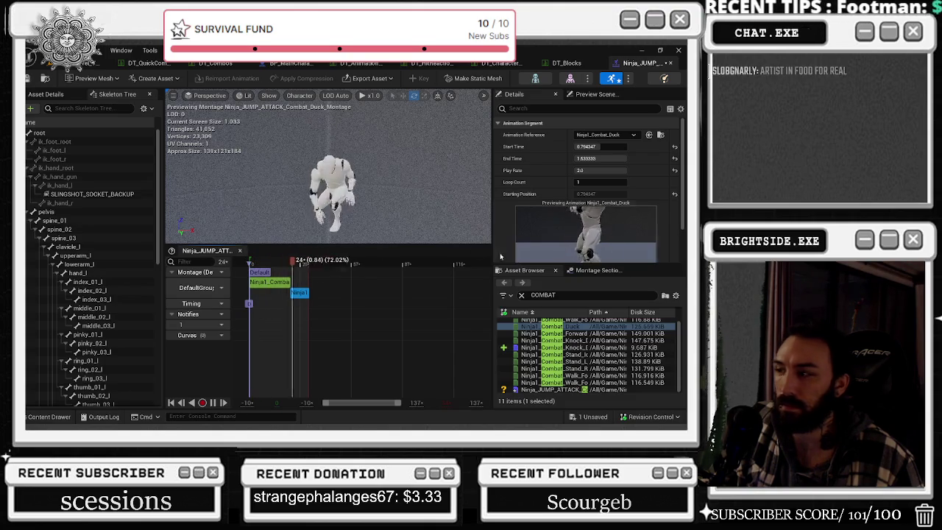
{"action": "left_click", "coordinate": [521, 294]}
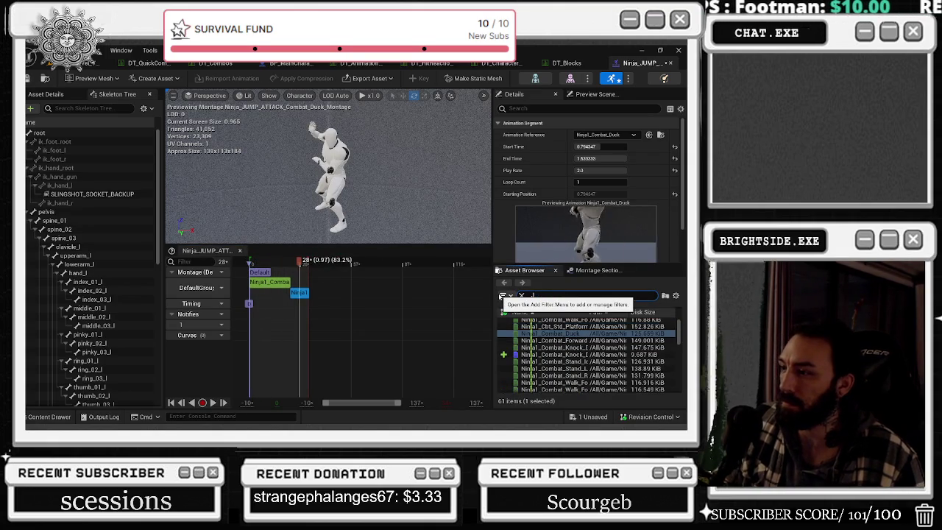
{"action": "type", "text": "JUMP"}
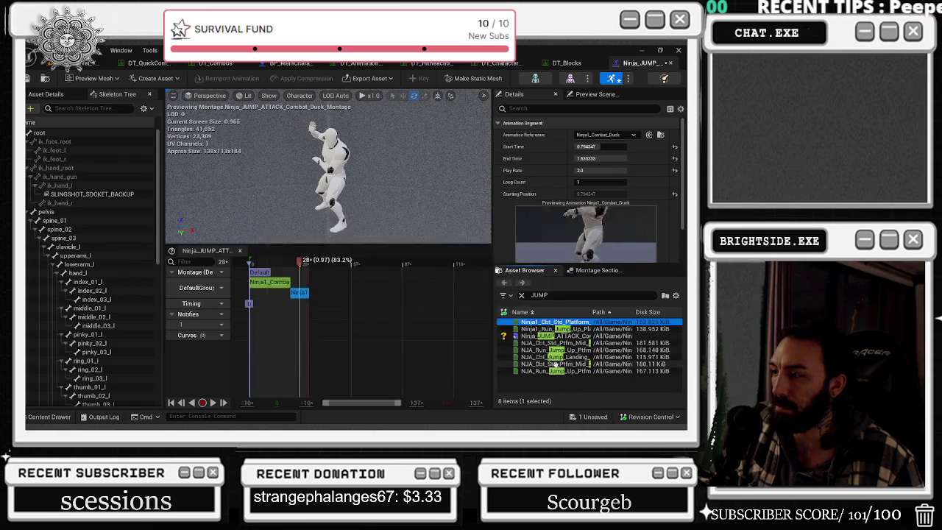
Add NJA_Run_Jump_Up_Ptfm_Mid_Cbt_Std_IPC after the Combat Duck clips and postpone the autosave.
{"action": "mouse_move", "coordinate": [559, 350]}
{"action": "left_mouse_down"}
{"action": "mouse_move", "coordinate": [401, 294]}
{"action": "mouse_move", "coordinate": [320, 293]}
{"action": "mouse_move", "coordinate": [392, 276]}
{"action": "mouse_move", "coordinate": [350, 278]}
{"action": "mouse_move", "coordinate": [363, 282]}
{"action": "left_mouse_up"}
{"action": "left_click", "coordinate": [363, 282]}
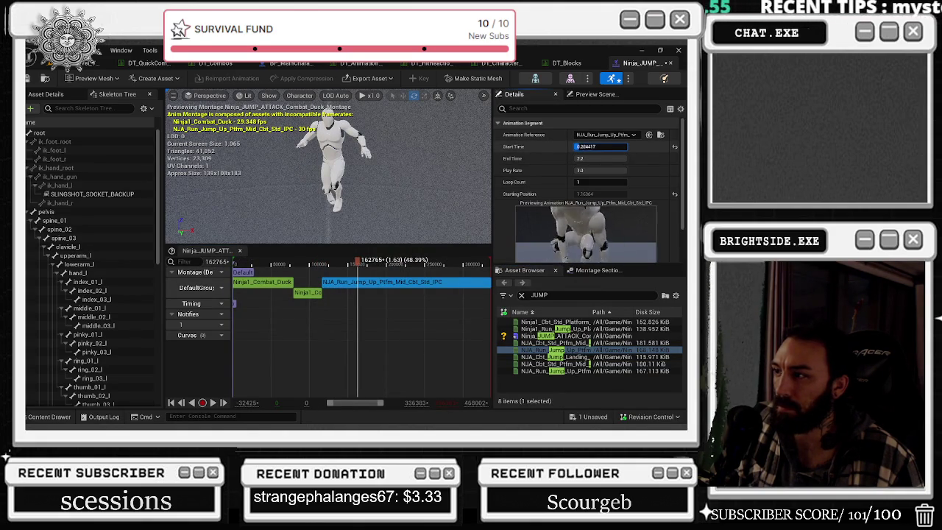
{"action": "key", "text": "Return"}
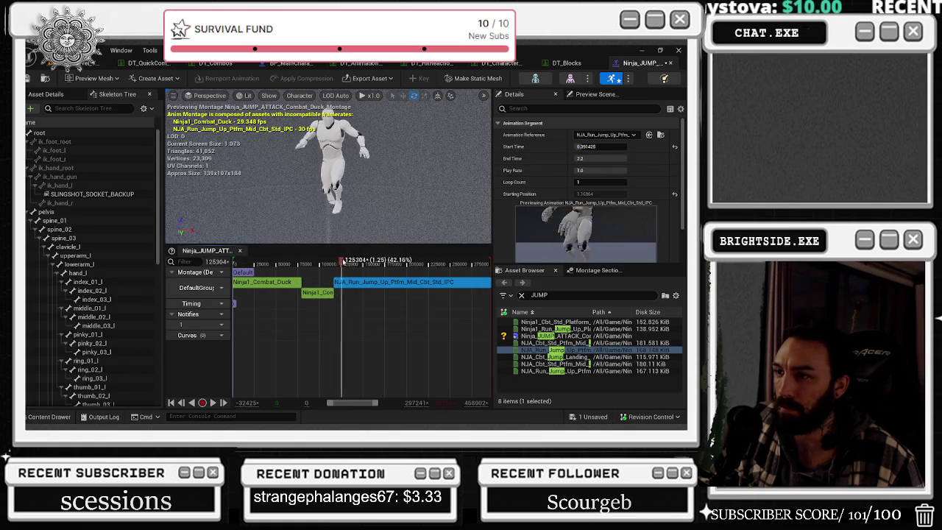
{"action": "key", "text": "super+Down"}
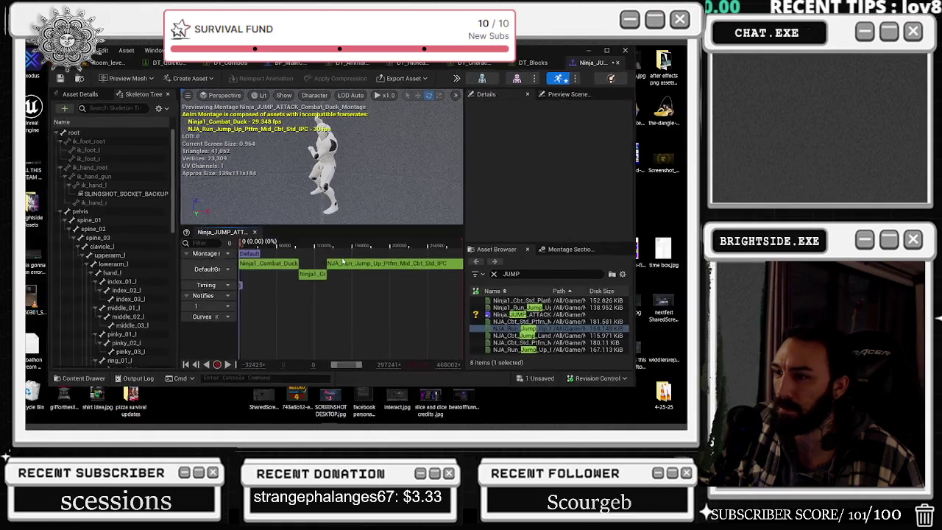
{"action": "left_click", "coordinate": [607, 51]}
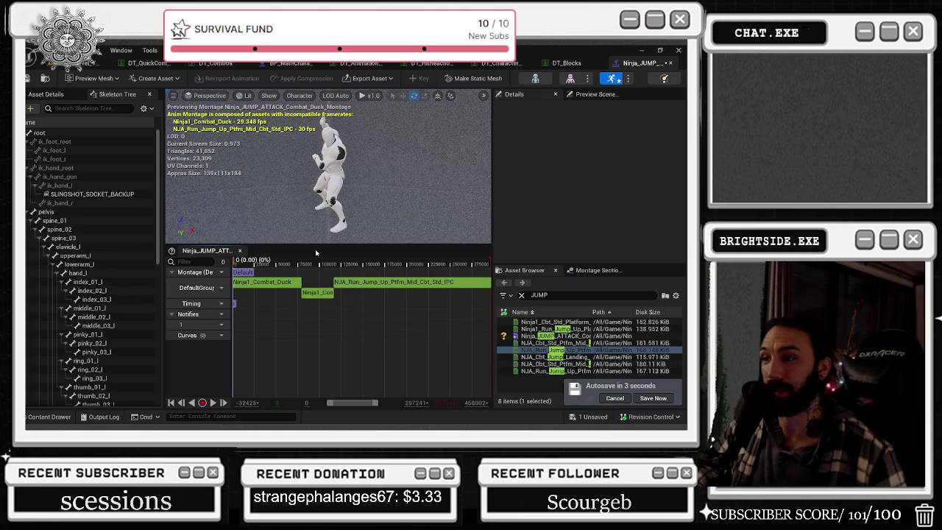
{"action": "left_click", "coordinate": [613, 400]}
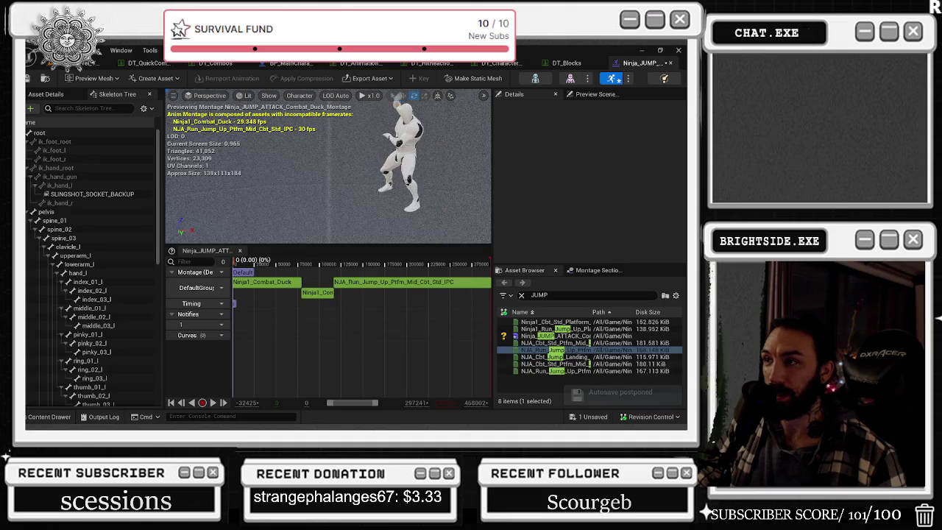
Set the run jump segment's Start Time to 0.0.
{"action": "mouse_move", "coordinate": [246, 262]}
{"action": "left_mouse_down"}
{"action": "mouse_move", "coordinate": [372, 262]}
{"action": "mouse_move", "coordinate": [267, 267]}
{"action": "left_mouse_up"}
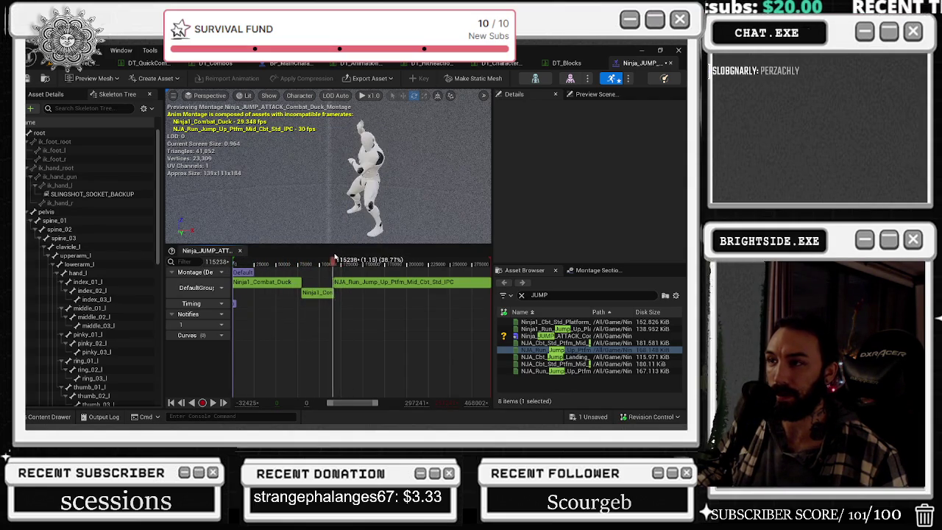
{"action": "left_click", "coordinate": [359, 282]}
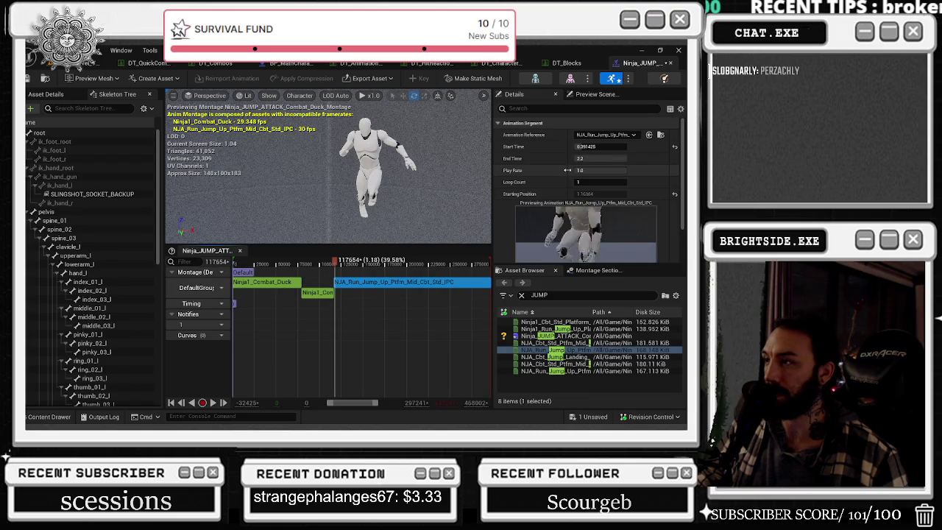
{"action": "scroll", "coordinate": [566, 170], "scroll_direction": "down", "scroll_amount": 2}
{"action": "scroll", "coordinate": [566, 170], "scroll_direction": "down", "scroll_amount": 3}
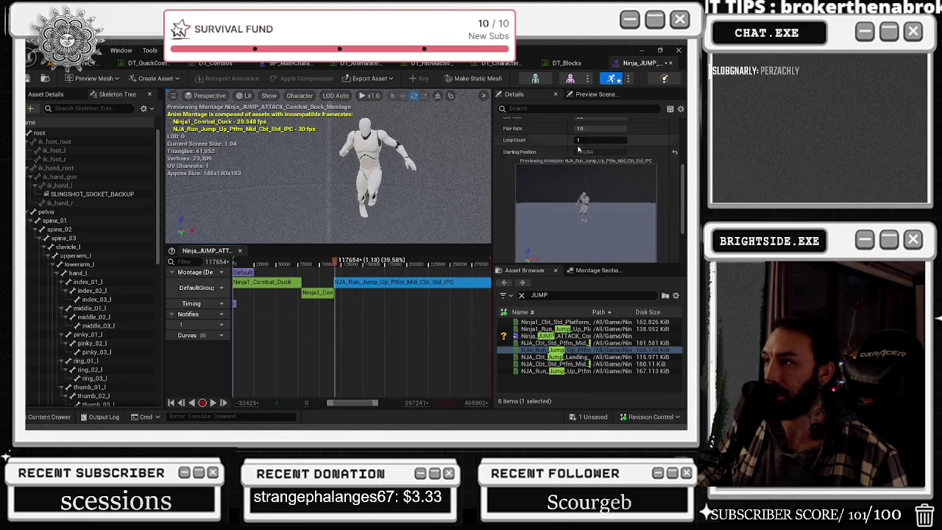
{"action": "scroll", "coordinate": [573, 159], "scroll_direction": "up", "scroll_amount": 2}
{"action": "type", "text": "0"}
{"action": "key", "text": "Return"}
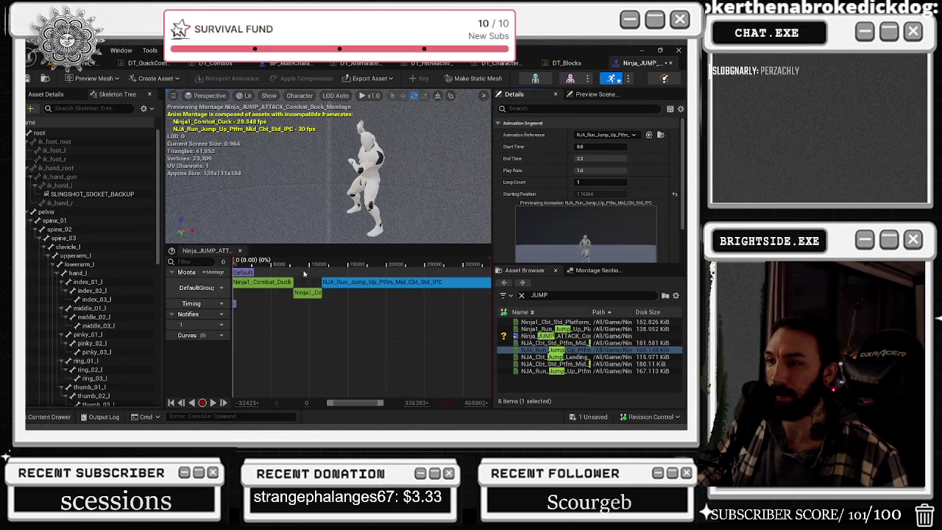
Add the NJA_Cbt_Jump_Landing_IPC animation to the end of the montage.
{"action": "right_click", "coordinate": [338, 286]}
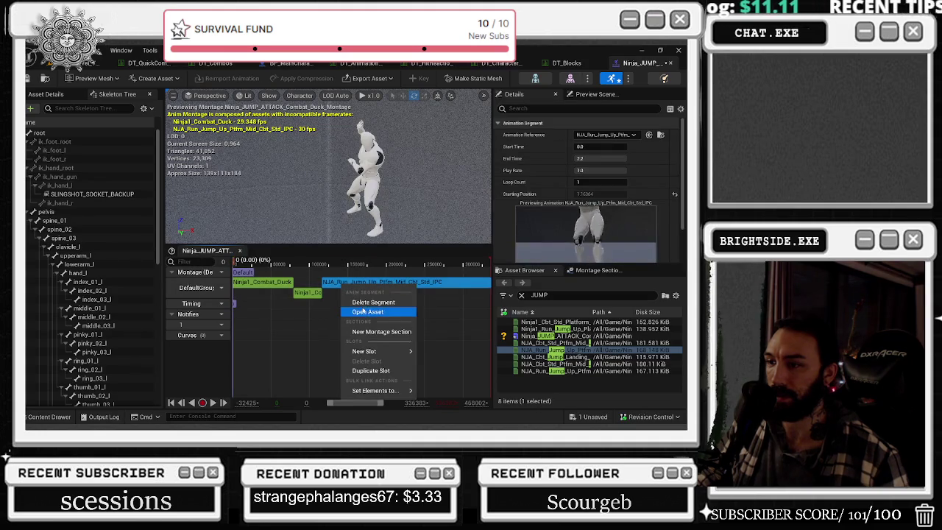
{"action": "left_click", "coordinate": [373, 302]}
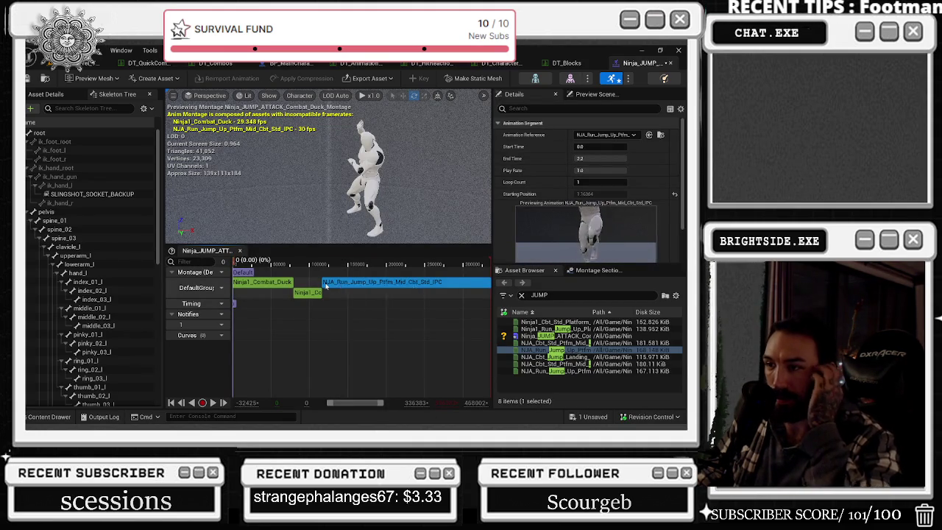
{"action": "key", "text": "ctrl+z"}
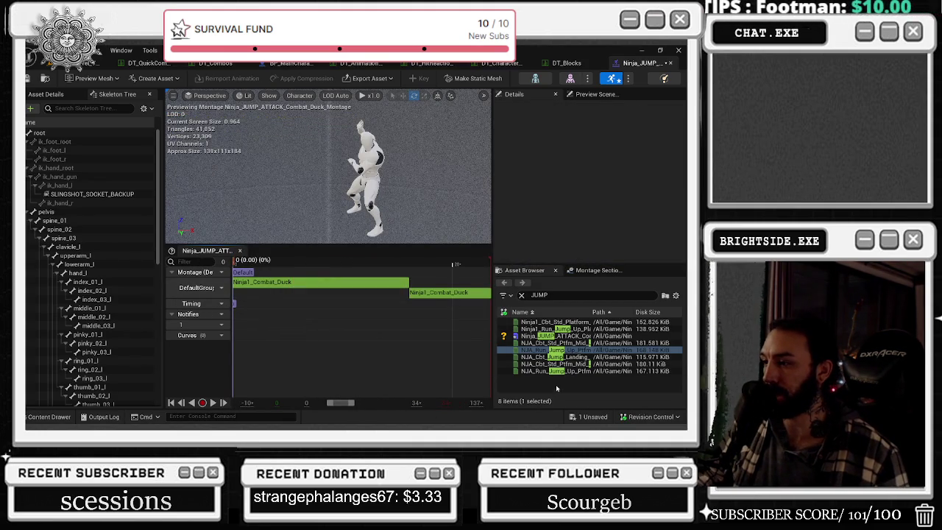
{"action": "left_click", "coordinate": [566, 357]}
{"action": "mouse_move", "coordinate": [567, 357]}
{"action": "left_mouse_down"}
{"action": "mouse_move", "coordinate": [456, 309]}
{"action": "mouse_move", "coordinate": [491, 288]}
{"action": "left_mouse_up"}
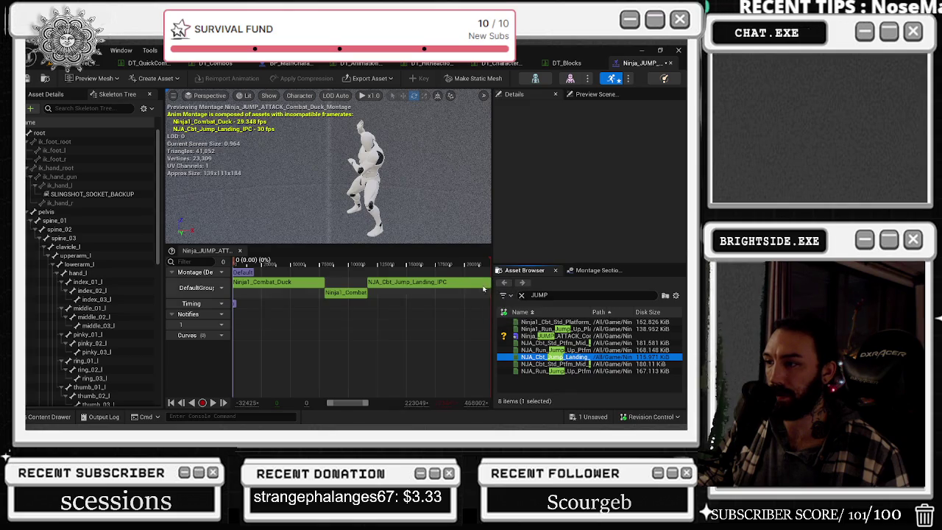
Set the jump landing segment's play rate to -1.0 and preview the montage.
{"action": "left_click", "coordinate": [391, 285]}
{"action": "right_click", "coordinate": [391, 286]}
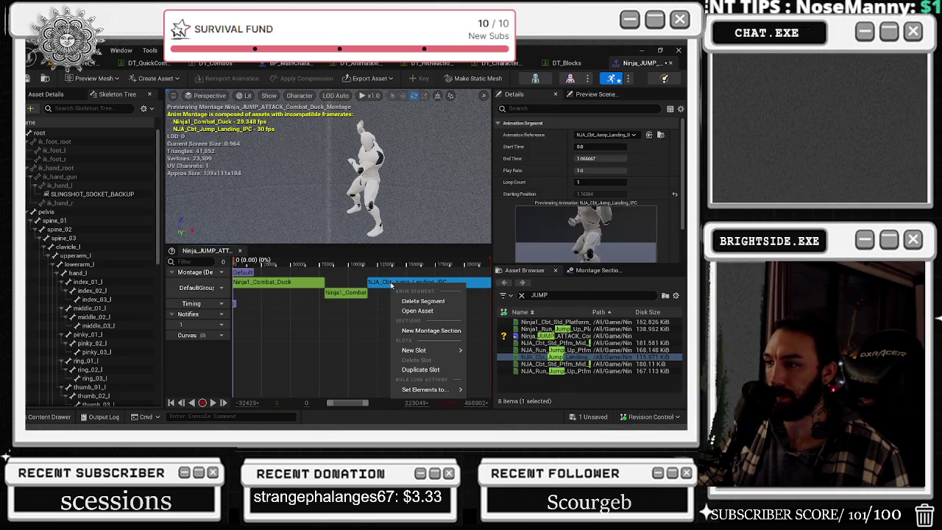
{"action": "left_click", "coordinate": [600, 170]}
{"action": "left_click", "coordinate": [599, 170]}
{"action": "type", "text": "-1.0"}
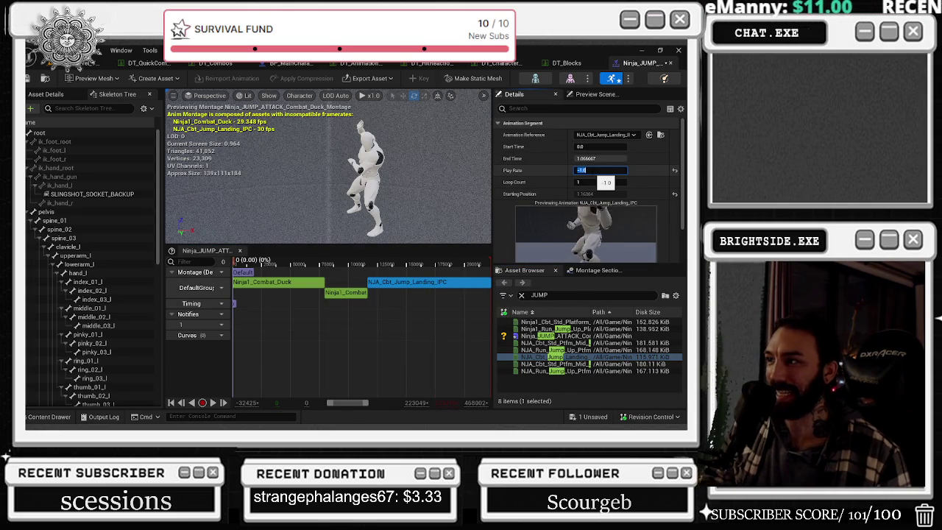
{"action": "left_click", "coordinate": [375, 261]}
{"action": "key", "text": "space"}
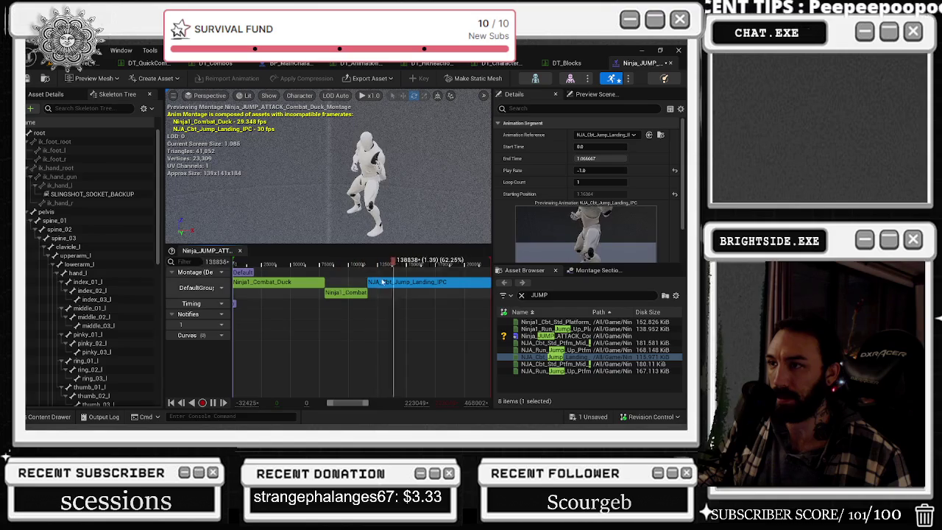
{"action": "left_click", "coordinate": [343, 264]}
{"action": "mouse_move", "coordinate": [344, 267]}
{"action": "left_mouse_down"}
{"action": "mouse_move", "coordinate": [395, 265]}
{"action": "mouse_move", "coordinate": [315, 265]}
{"action": "mouse_move", "coordinate": [348, 268]}
{"action": "left_mouse_up"}
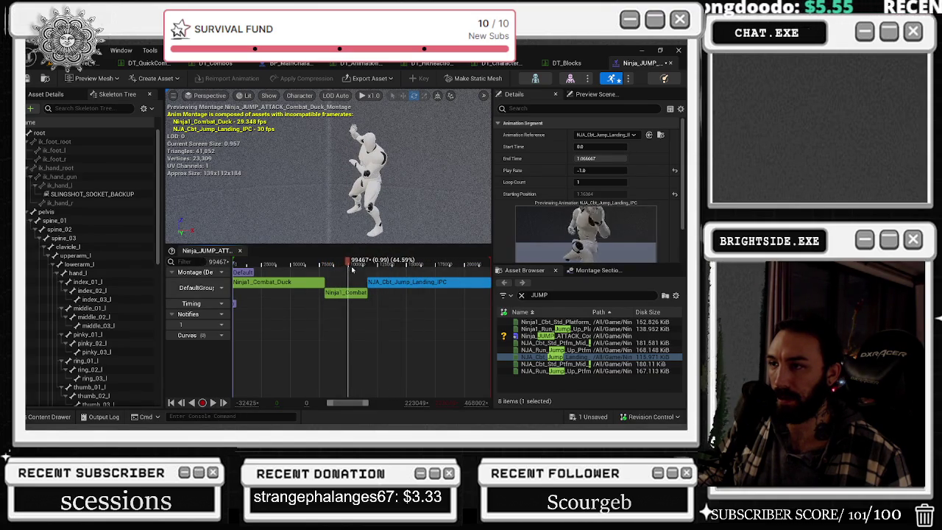
Shorten the Ninja1_Combat_Duck segment's end time and play the montage to check.
{"action": "left_click", "coordinate": [361, 284]}
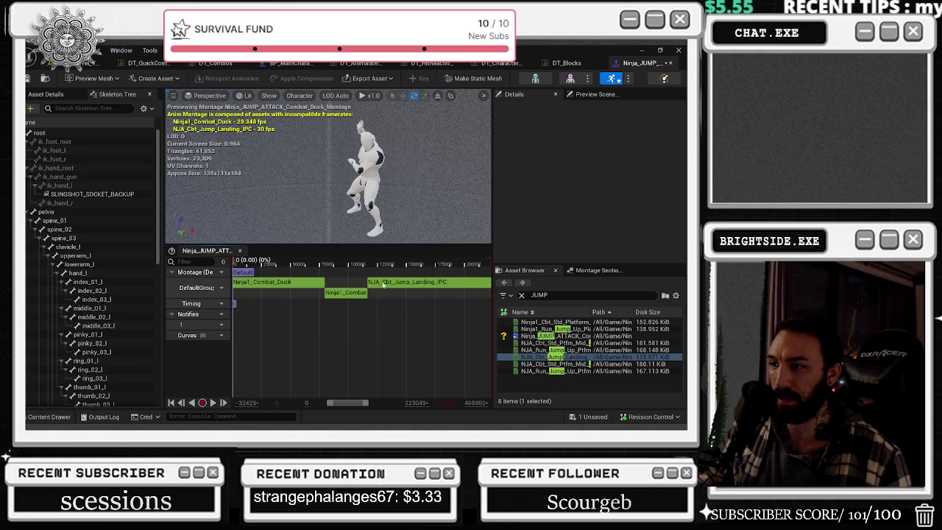
{"action": "left_click", "coordinate": [361, 293]}
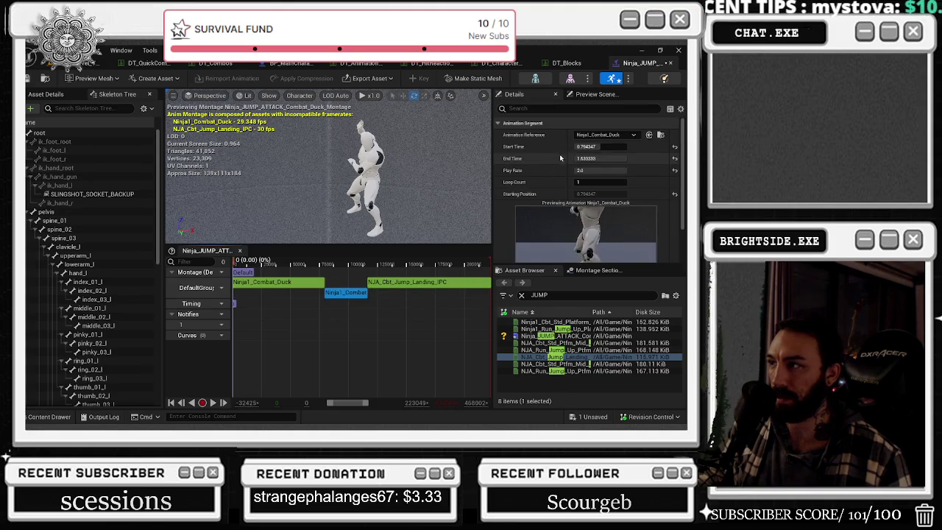
{"action": "mouse_move", "coordinate": [615, 158]}
{"action": "left_mouse_down"}
{"action": "mouse_move", "coordinate": [604, 160]}
{"action": "mouse_move", "coordinate": [621, 162]}
{"action": "left_mouse_up"}
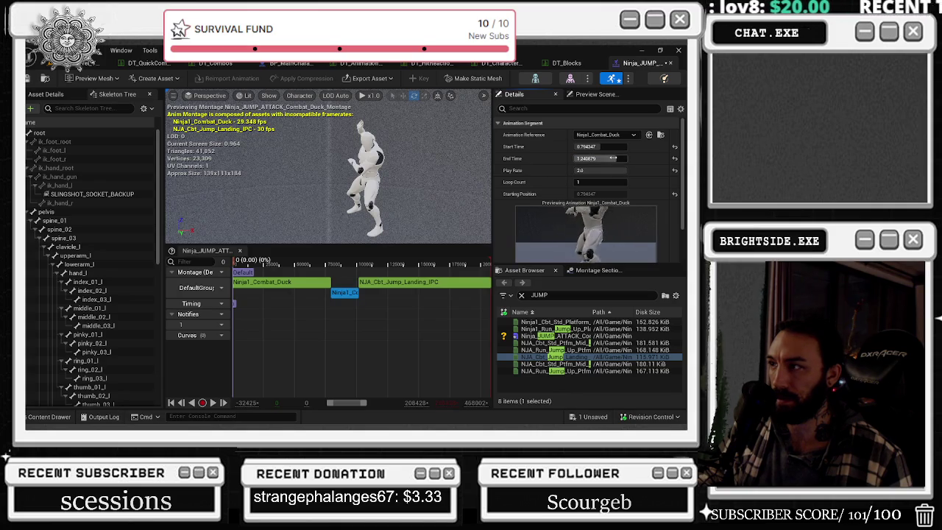
{"action": "key", "text": "space"}
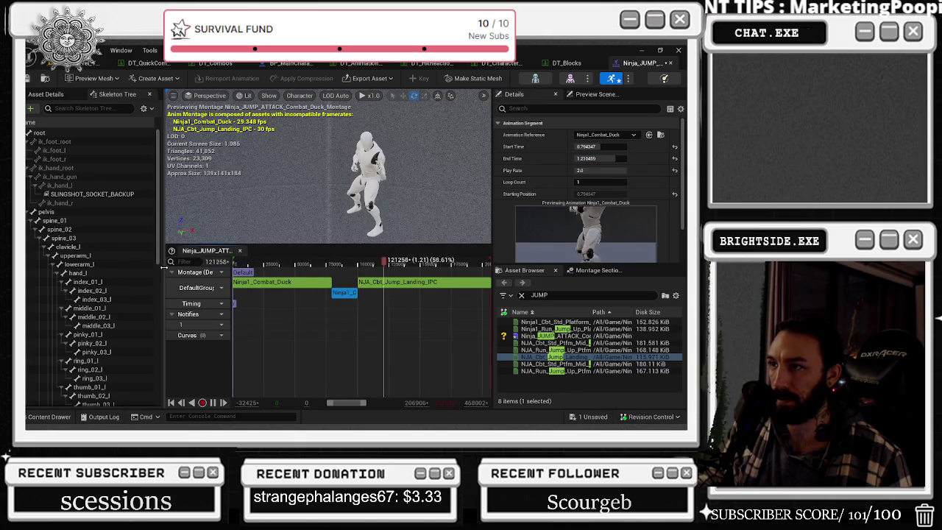
Give the landing segment a start time of about 0.72 and play rate -2.0.
{"action": "left_click", "coordinate": [414, 288]}
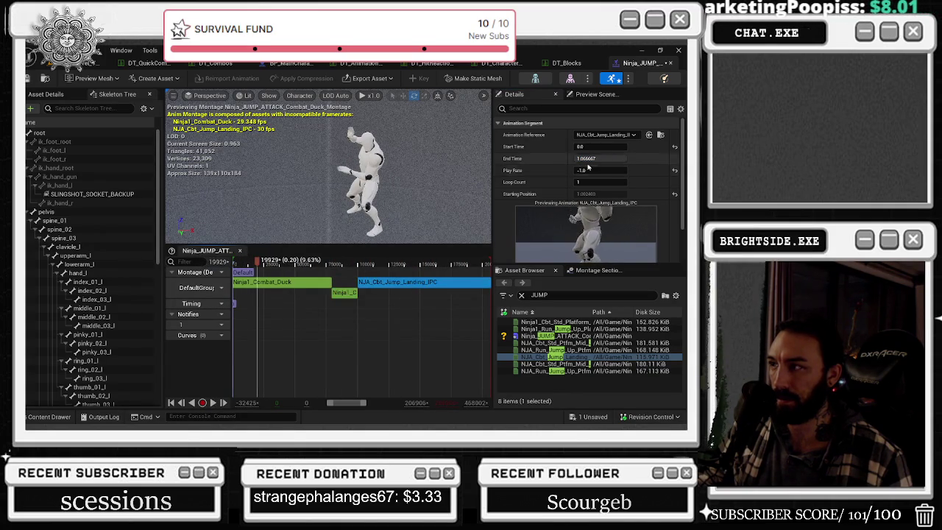
{"action": "type", "text": "0.382978"}
{"action": "key", "text": "Return"}
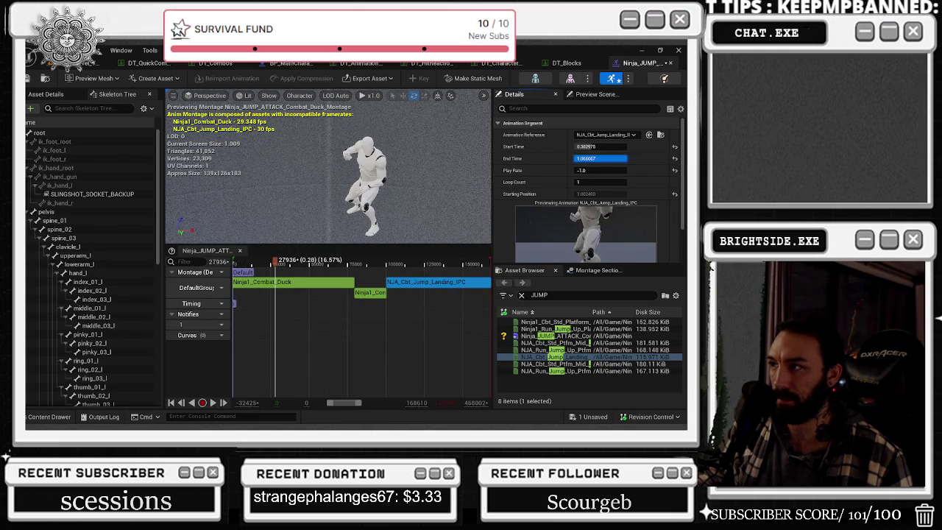
{"action": "left_click", "coordinate": [589, 146]}
{"action": "type", "text": "0.72362"}
{"action": "key", "text": "Return"}
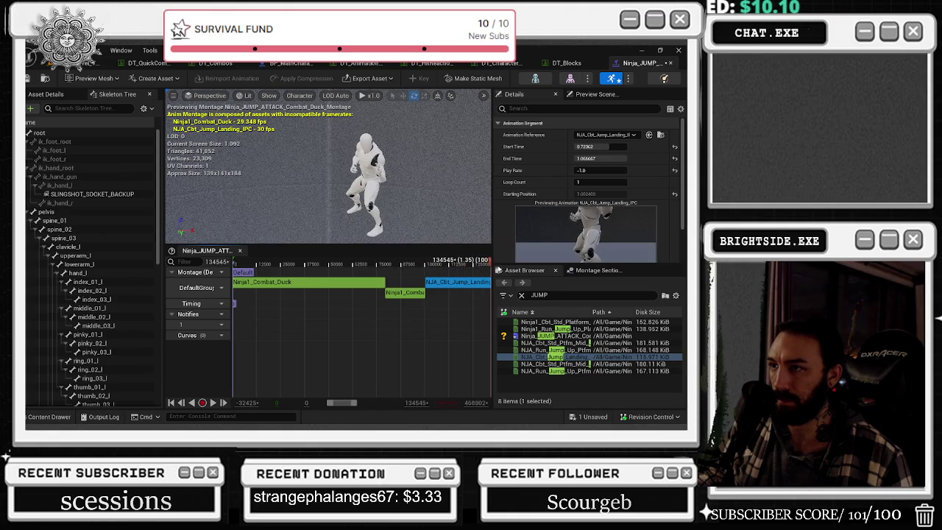
{"action": "left_click_drag", "start_coordinate": [567, 170], "coordinate": [581, 170]}
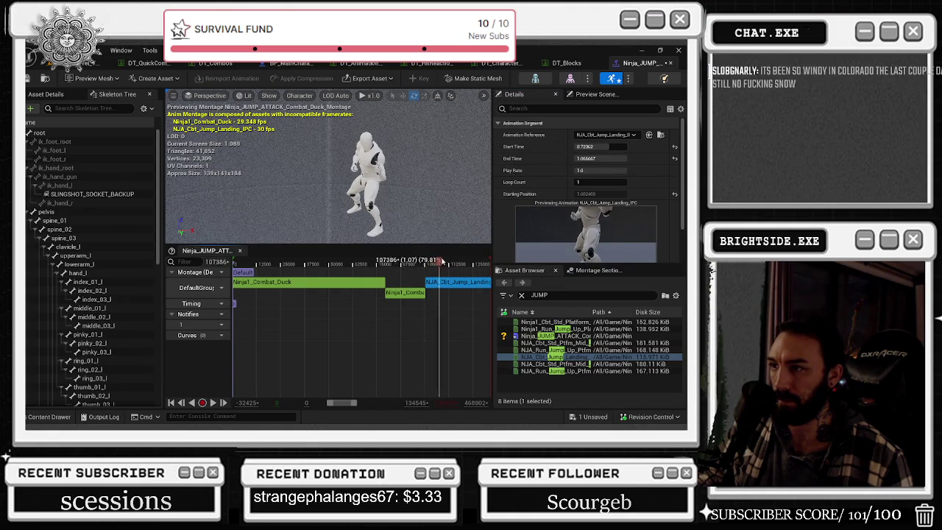
{"action": "left_click", "coordinate": [600, 170]}
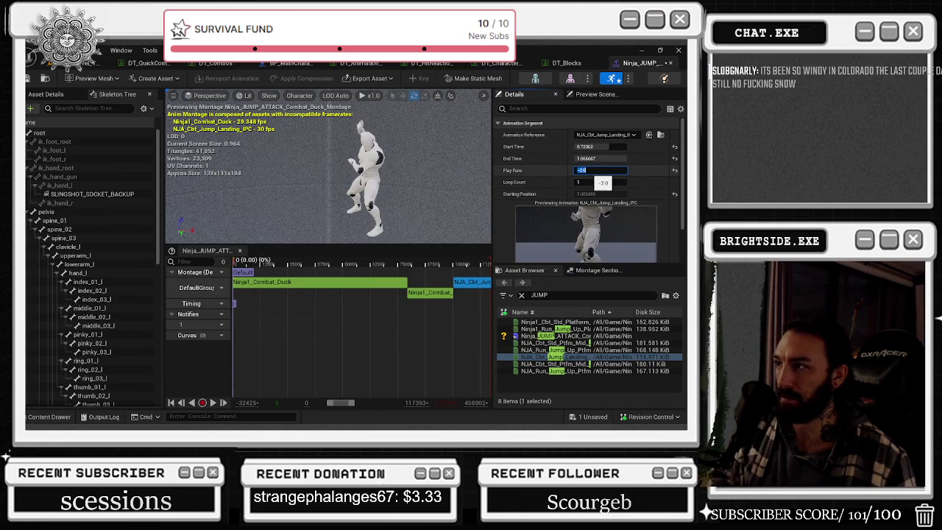
{"action": "key", "text": "Return"}
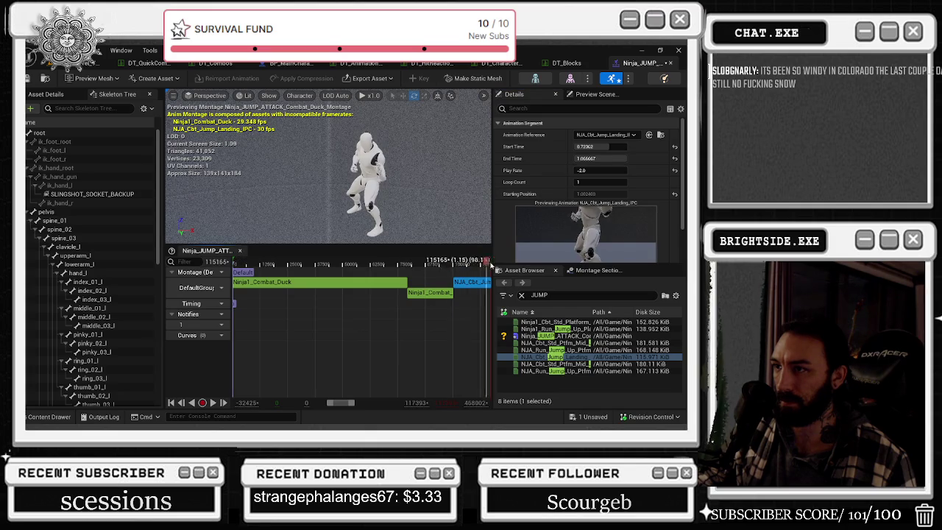
{"action": "left_click_drag", "start_coordinate": [599, 147], "coordinate": [605, 146]}
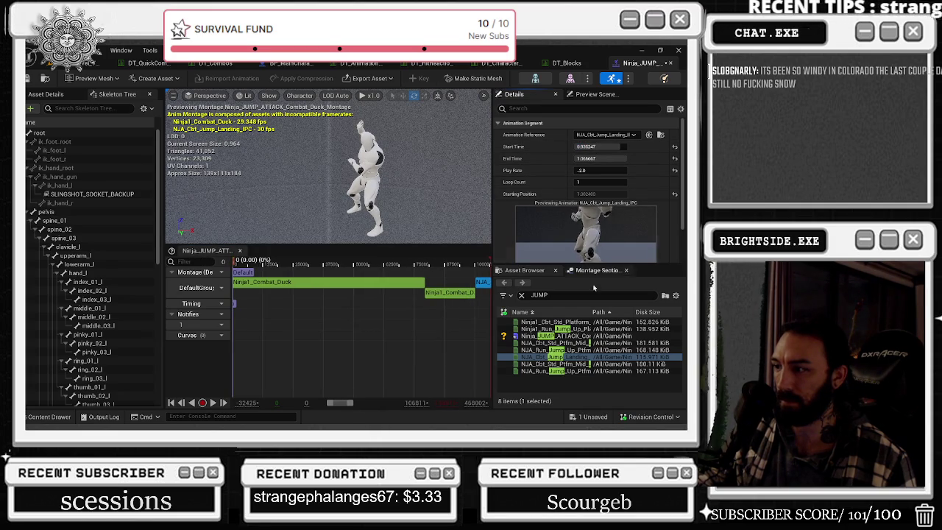
{"action": "mouse_move", "coordinate": [558, 356]}
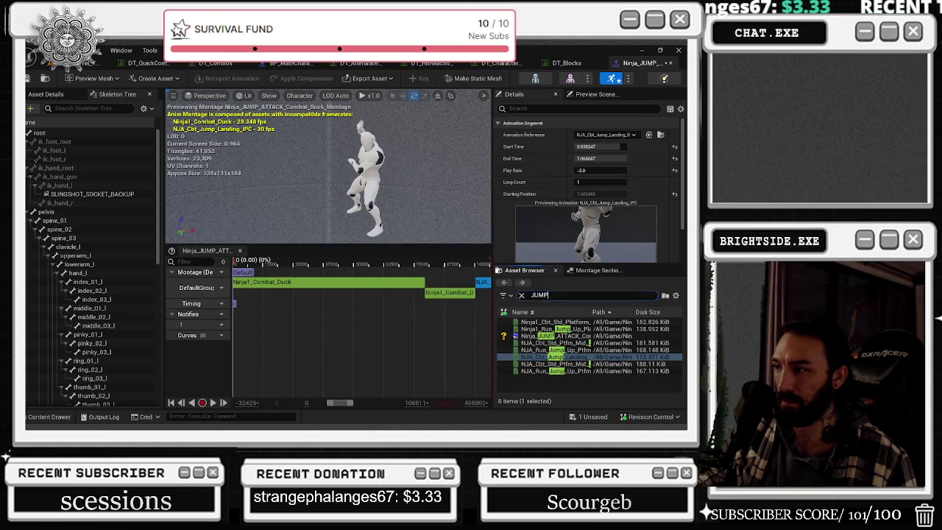
{"action": "left_click", "coordinate": [593, 295]}
Clear the asset search and play the montage preview from about 1.04 seconds.
{"action": "type", "text": "APEX"}
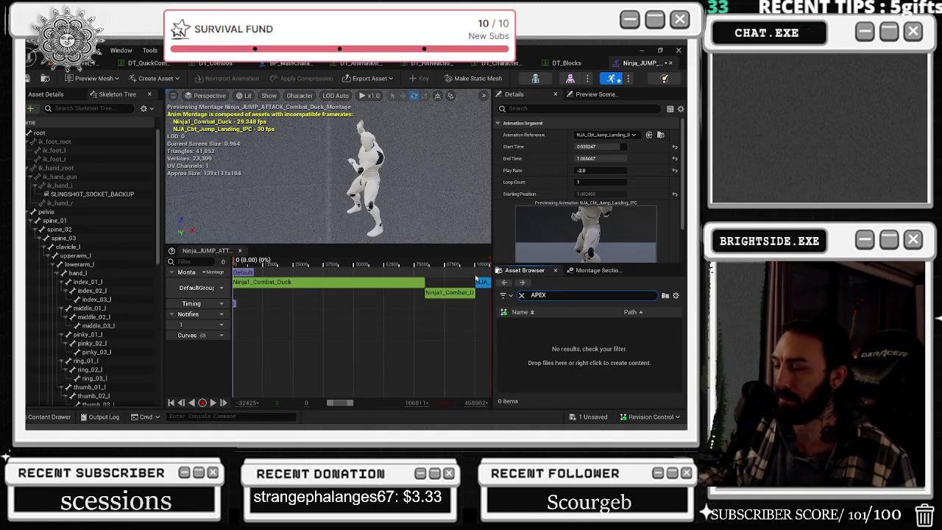
{"action": "key", "text": "BackSpace"}
{"action": "key", "text": "BackSpace"}
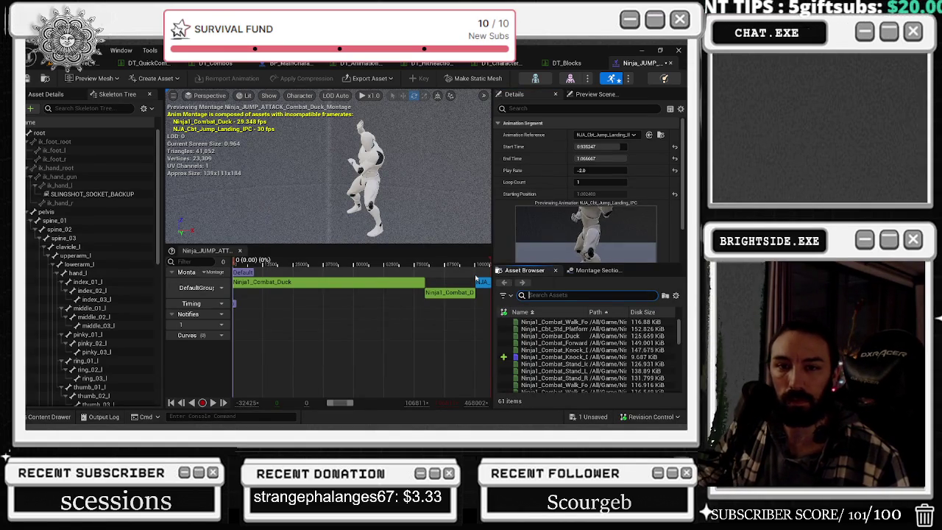
{"action": "left_click_drag", "start_coordinate": [323, 265], "coordinate": [488, 267]}
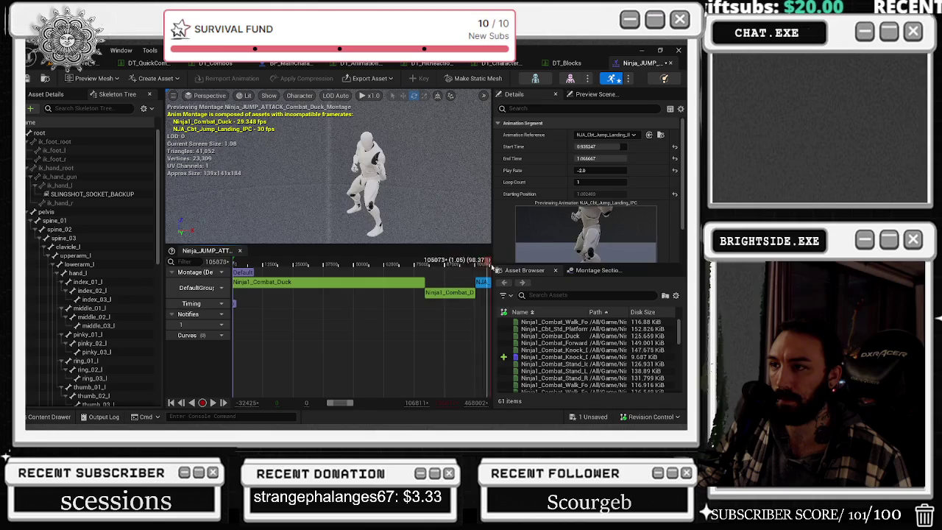
{"action": "key", "text": "space"}
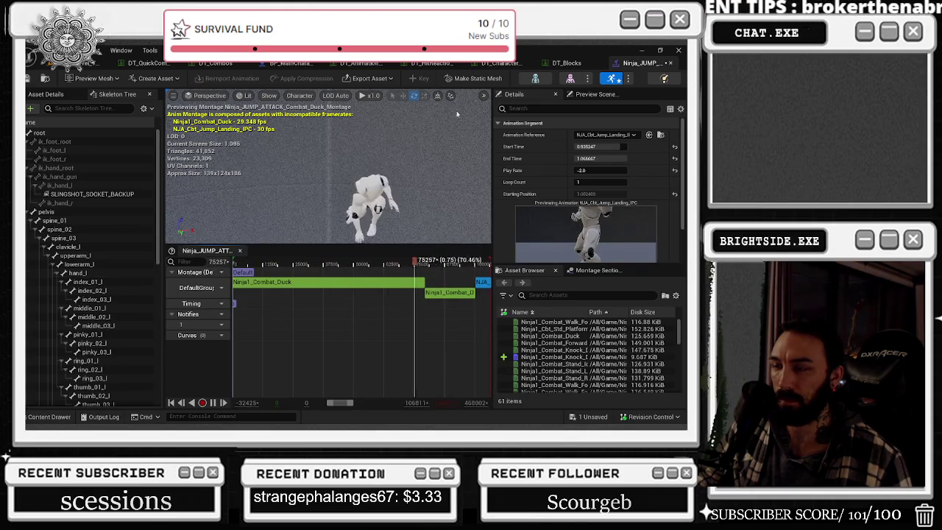
{"action": "key", "text": "space"}
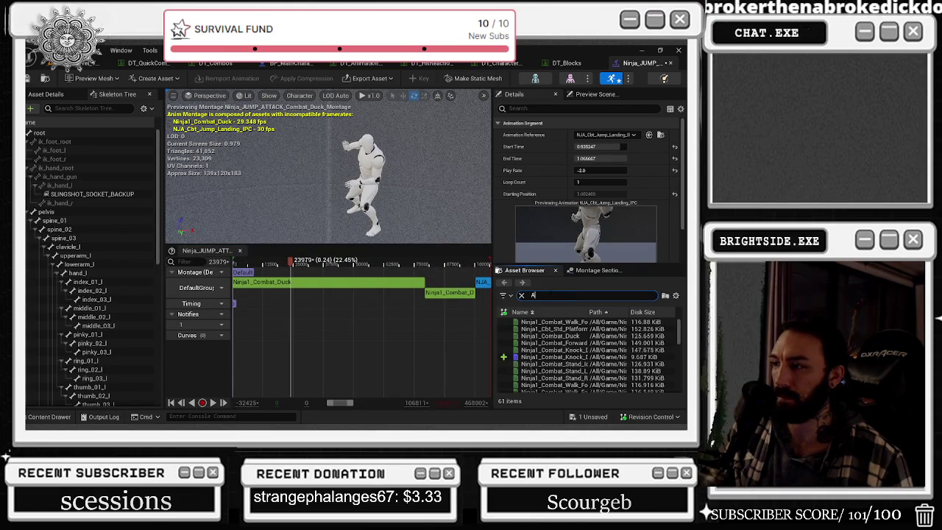
Browse all ninja animations to locate NJA_Punch_High_v1_IPC in the Asset Browser.
{"action": "type", "text": "ATTA"}
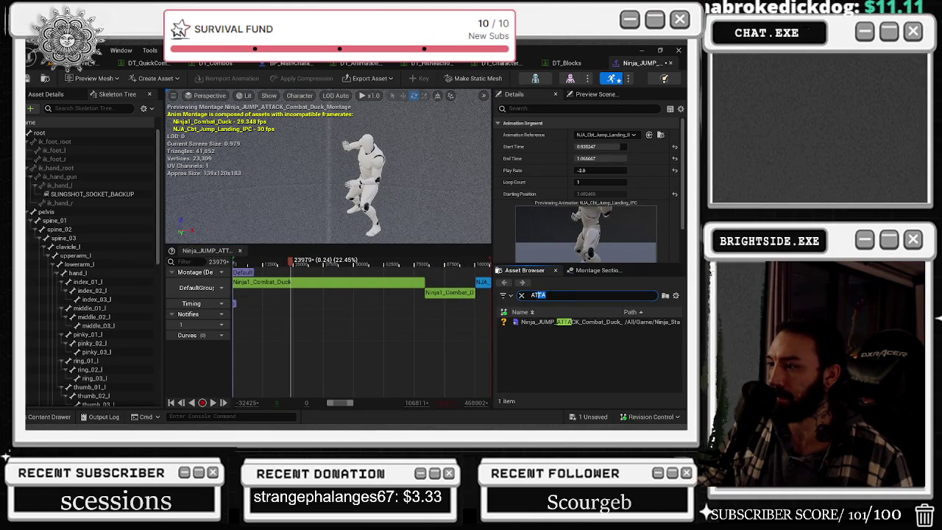
{"action": "key", "text": "BackSpace"}
{"action": "scroll", "coordinate": [562, 324], "scroll_direction": "down", "scroll_amount": 1}
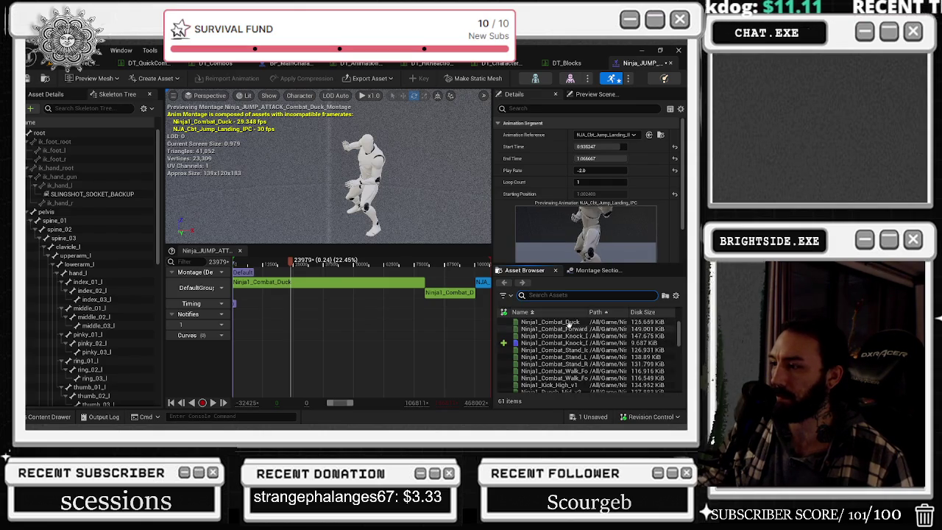
{"action": "scroll", "coordinate": [571, 352], "scroll_direction": "up", "scroll_amount": 3}
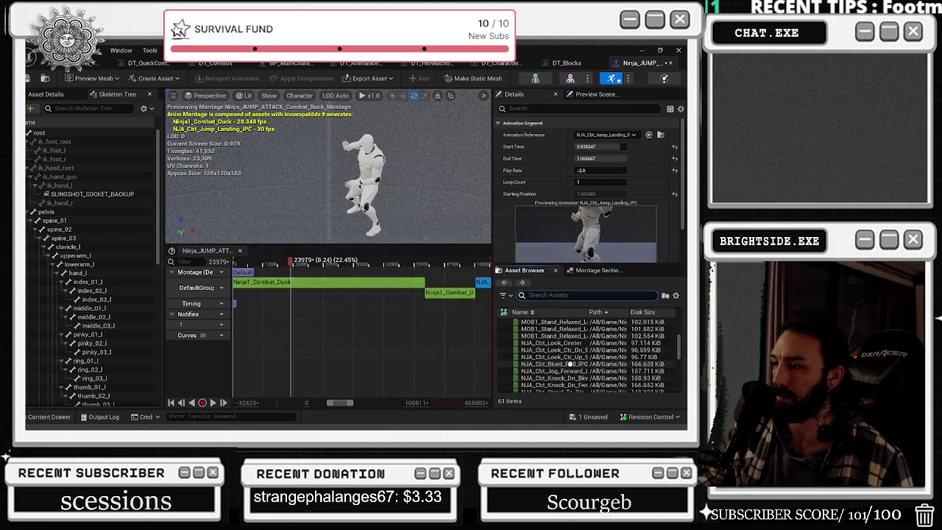
{"action": "left_click", "coordinate": [571, 363]}
{"action": "scroll", "coordinate": [572, 331], "scroll_direction": "down", "scroll_amount": 5}
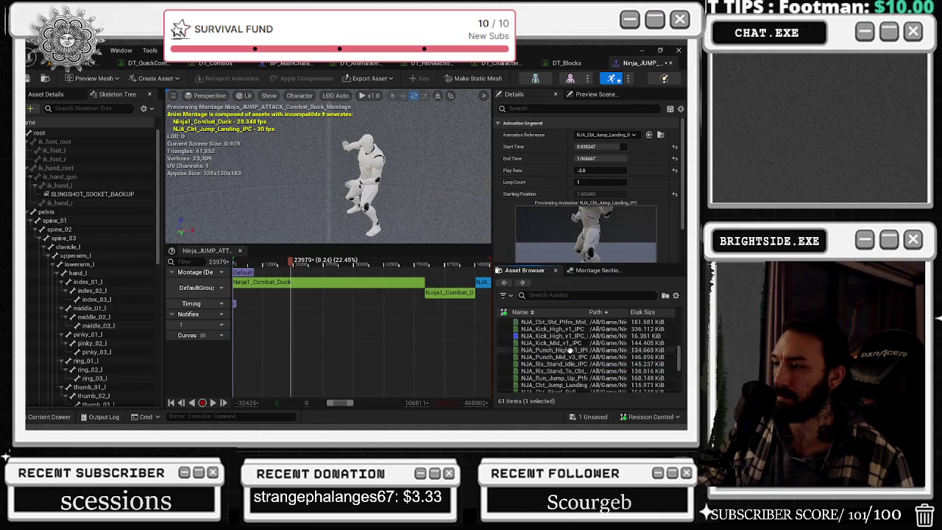
{"action": "mouse_move", "coordinate": [581, 357]}
{"action": "scroll", "coordinate": [578, 349], "scroll_direction": "up", "scroll_amount": 2}
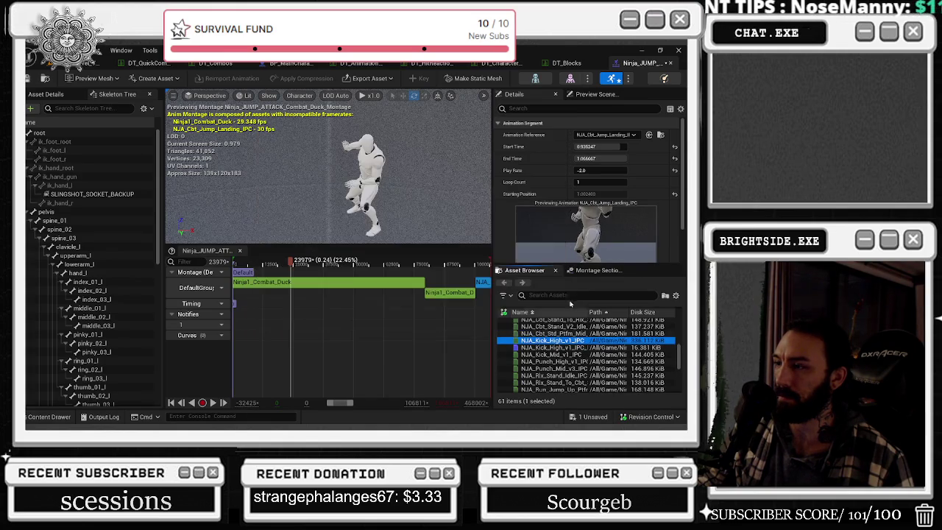
{"action": "right_click", "coordinate": [549, 361]}
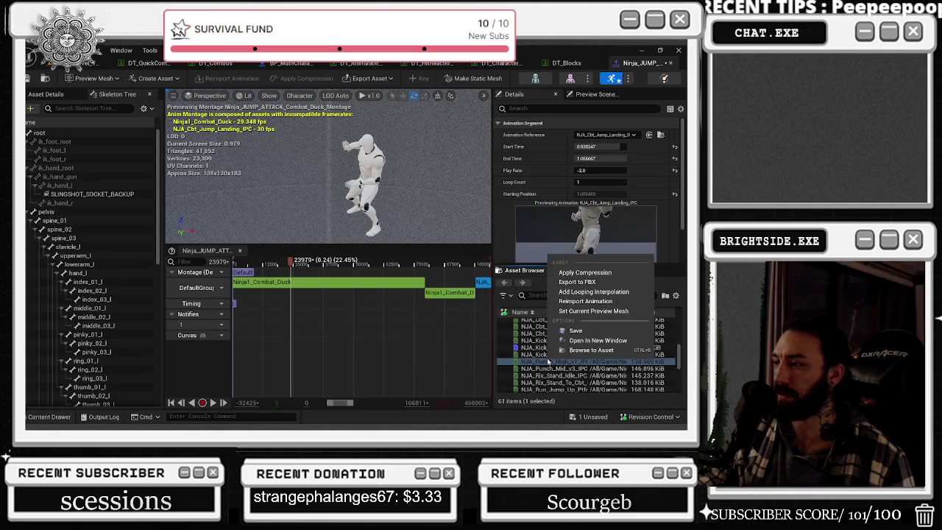
{"action": "left_click", "coordinate": [547, 361]}
{"action": "mouse_move", "coordinate": [545, 360]}
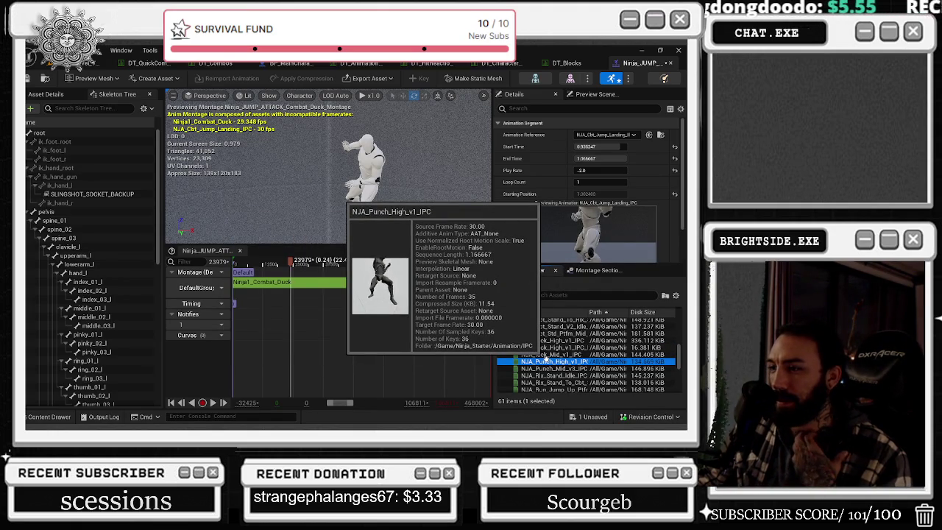
Add NJA_Punch_High_v1_IPC to the montage end and preview the result.
{"action": "left_click_drag", "start_coordinate": [545, 360], "coordinate": [481, 282]}
{"action": "left_click_drag", "start_coordinate": [347, 267], "coordinate": [361, 266]}
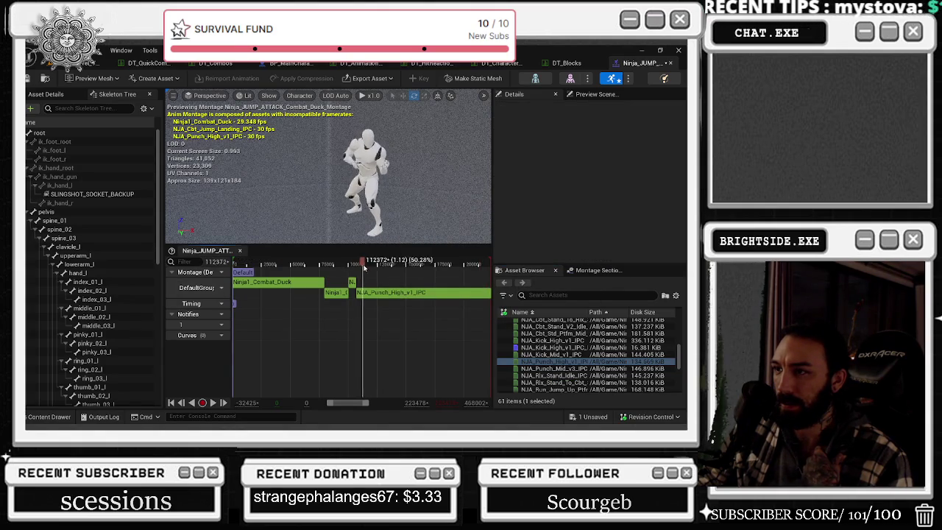
{"action": "key", "text": "space"}
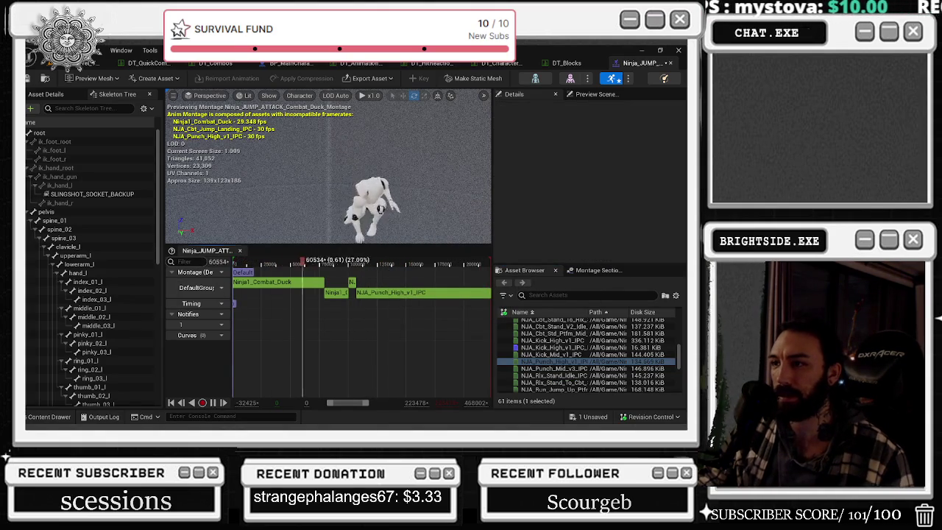
{"action": "left_click", "coordinate": [341, 295]}
{"action": "key", "text": "Delete"}
{"action": "key", "text": "ctrl+z"}
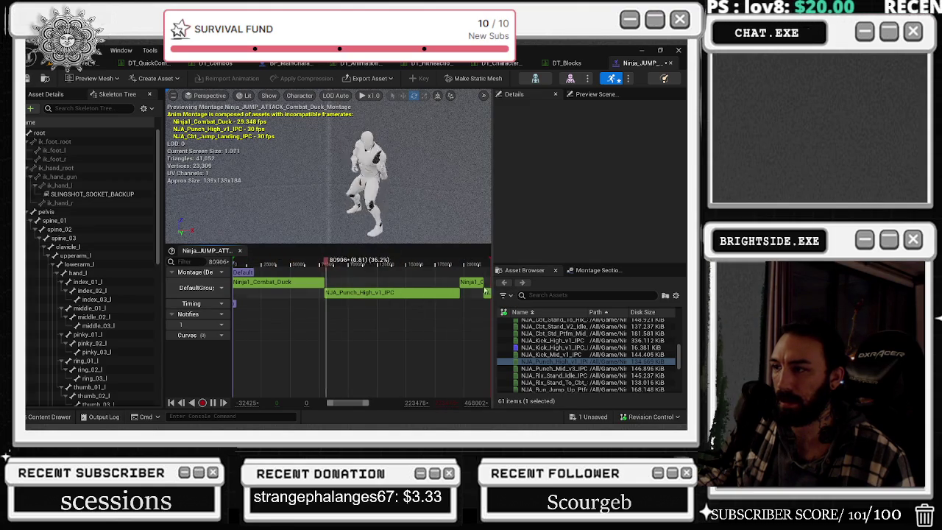
Delete the Jump_Landing segment and start a LOWPUNCH asset search.
{"action": "left_click", "coordinate": [479, 284]}
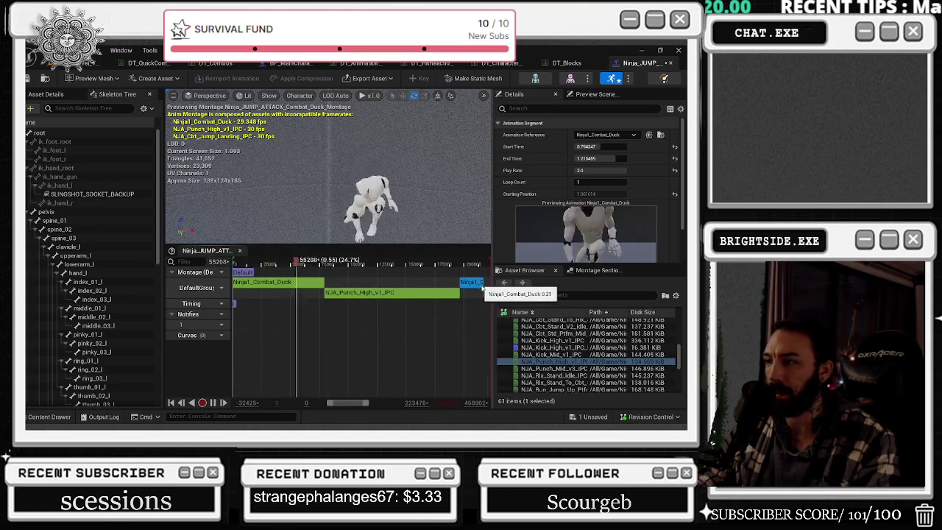
{"action": "left_click", "coordinate": [485, 293]}
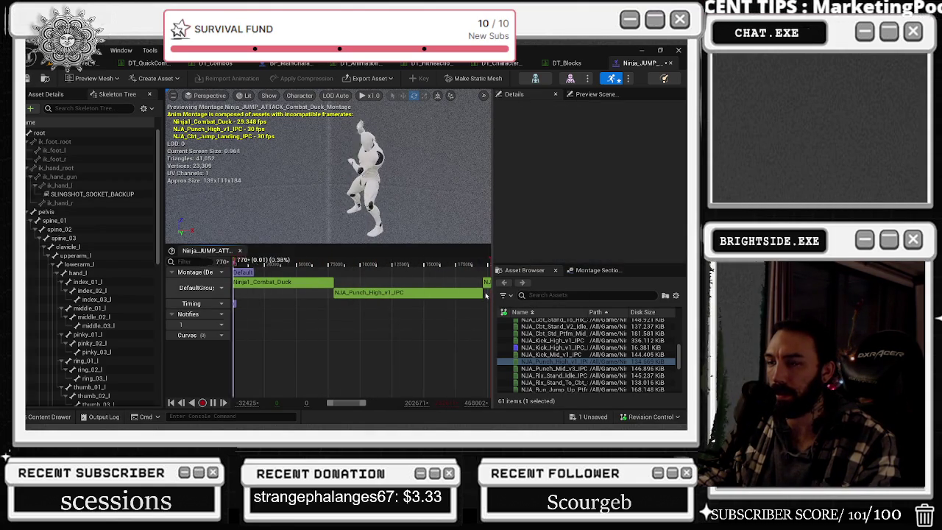
{"action": "left_click", "coordinate": [486, 282]}
{"action": "key", "text": "Delete"}
{"action": "left_click", "coordinate": [529, 294]}
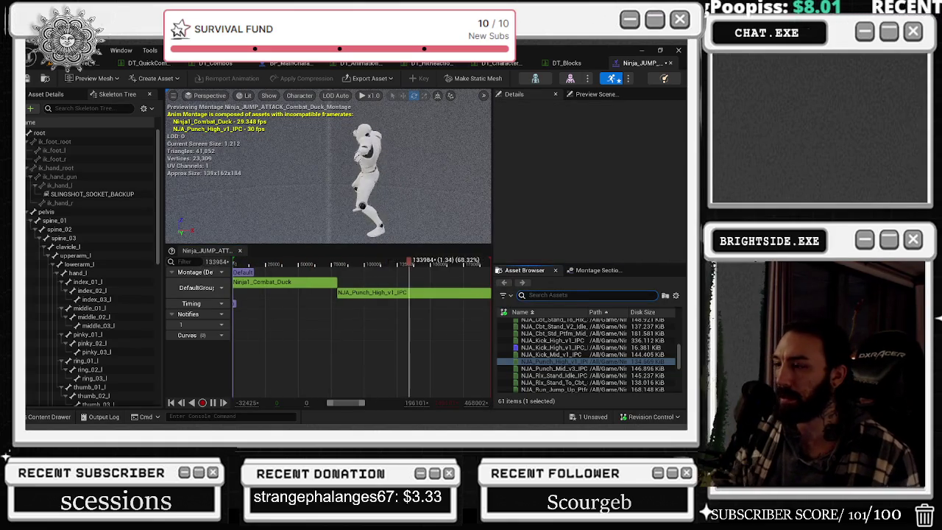
{"action": "type", "text": "LOW"}
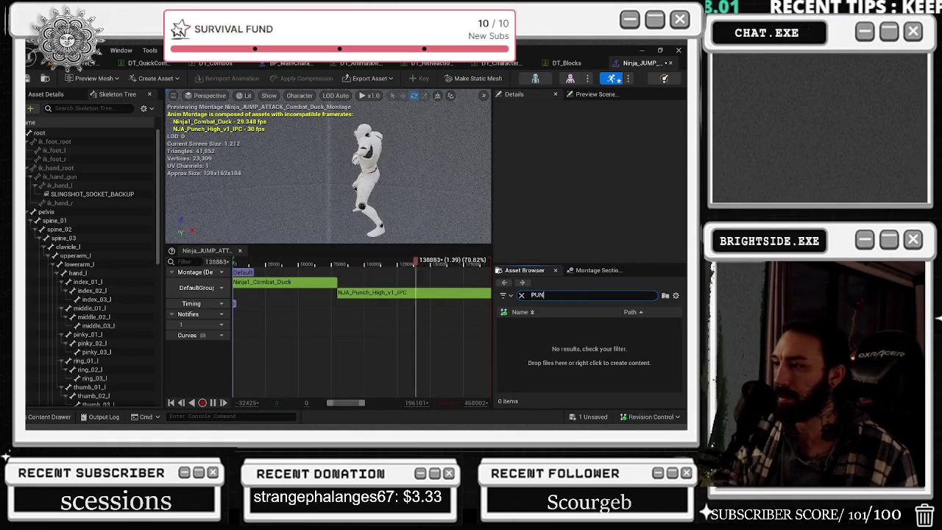
{"action": "type", "text": "PUNCH"}
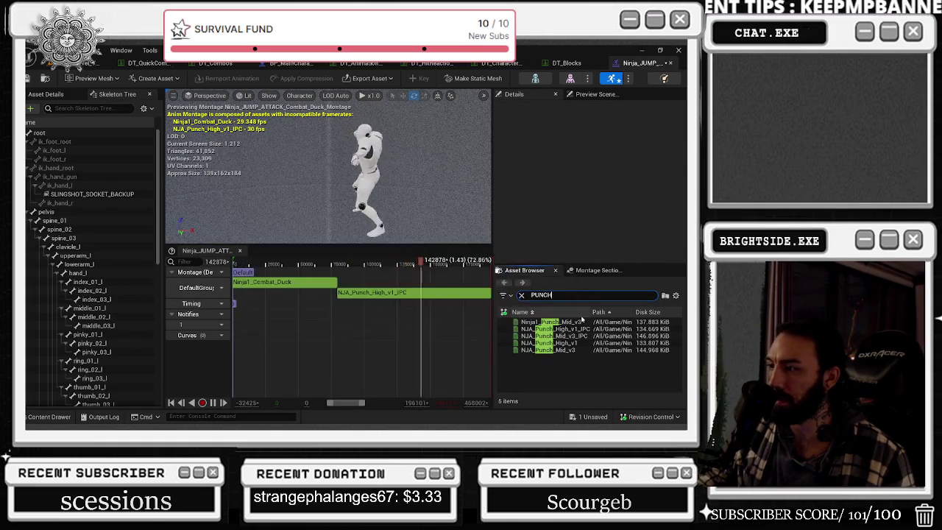
Add Ninja1_Punch_Mid_v3 to the track and move NJA_Punch_High_v1_IPC after it.
{"action": "mouse_move", "coordinate": [548, 323]}
{"action": "left_mouse_down"}
{"action": "mouse_move", "coordinate": [408, 282]}
{"action": "mouse_move", "coordinate": [353, 298]}
{"action": "mouse_move", "coordinate": [372, 313]}
{"action": "mouse_move", "coordinate": [312, 282]}
{"action": "left_mouse_up"}
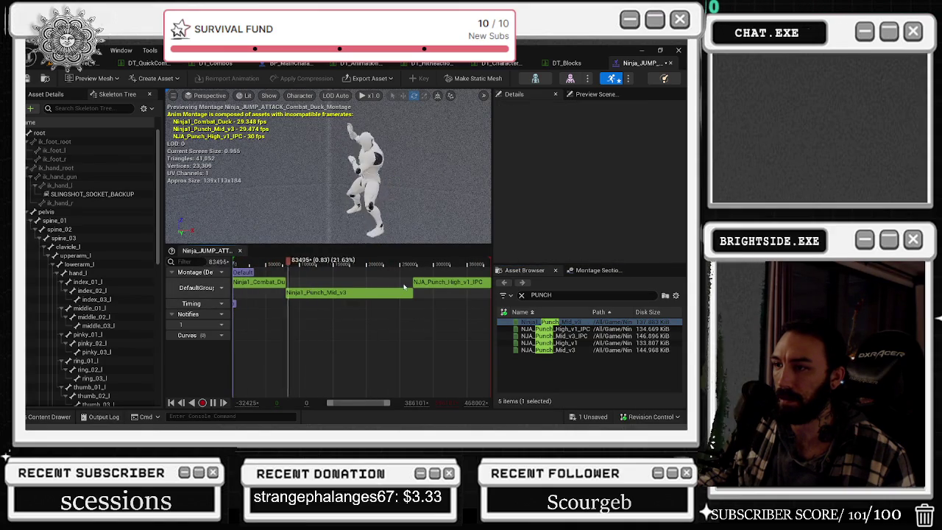
{"action": "mouse_move", "coordinate": [428, 281]}
{"action": "left_mouse_down"}
{"action": "mouse_move", "coordinate": [332, 280]}
{"action": "mouse_move", "coordinate": [358, 287]}
{"action": "mouse_move", "coordinate": [426, 276]}
{"action": "mouse_move", "coordinate": [429, 263]}
{"action": "left_mouse_up"}
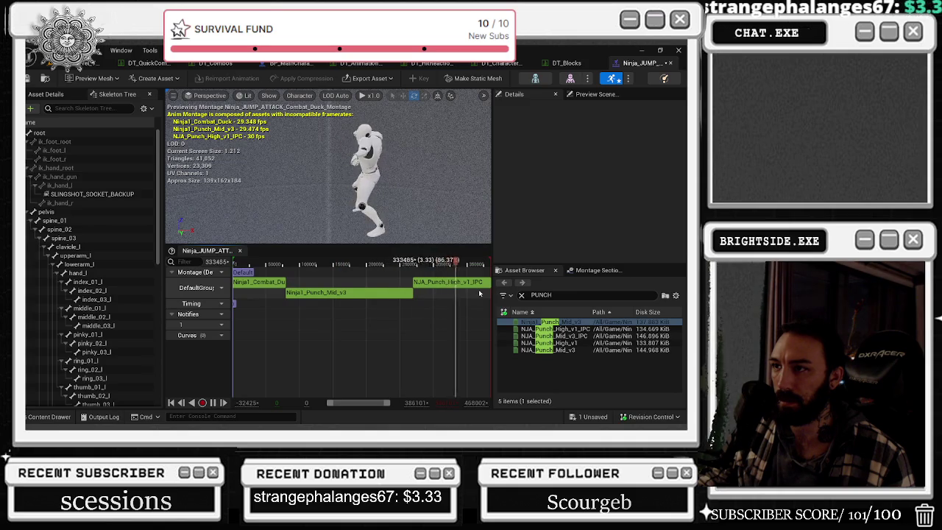
{"action": "left_click", "coordinate": [336, 293]}
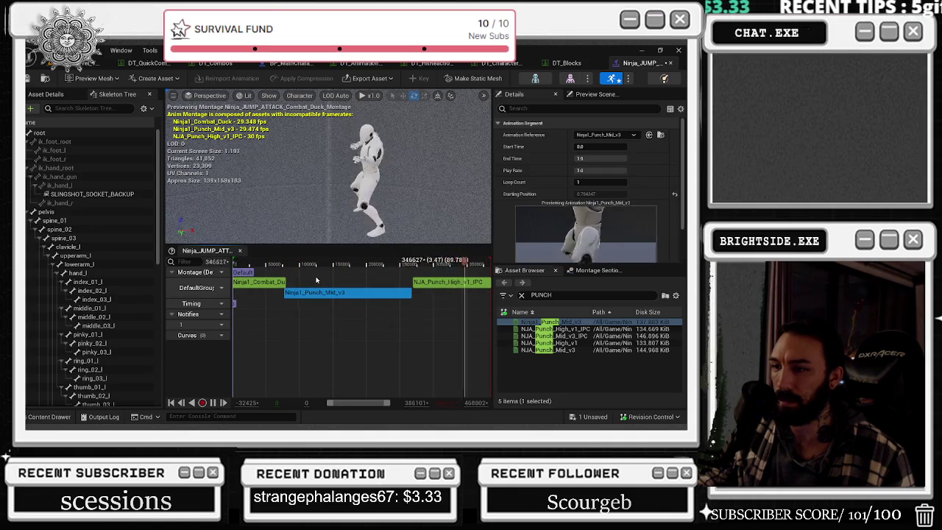
{"action": "left_click", "coordinate": [262, 283]}
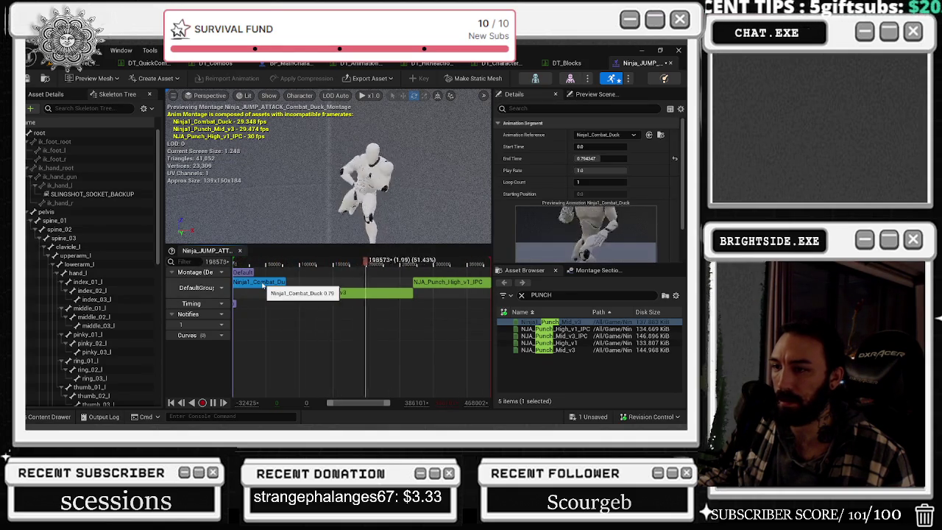
{"action": "right_click", "coordinate": [263, 288]}
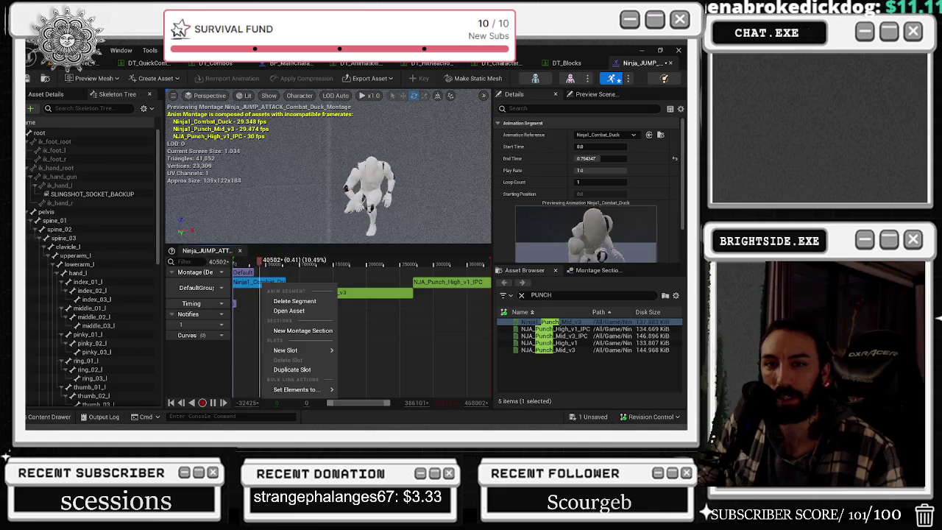
Delete the Ninja1_Combat_Duck segment from the start of the montage.
{"action": "key", "text": "Escape"}
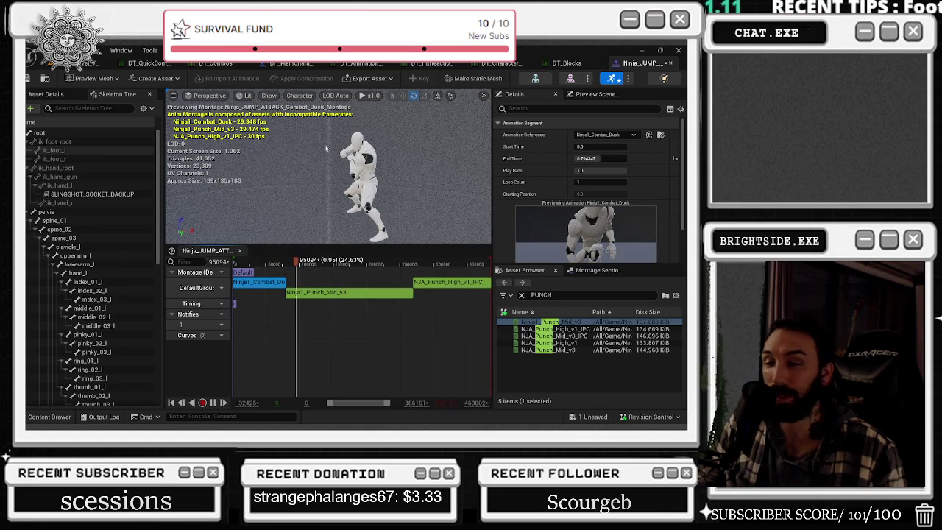
{"action": "left_click", "coordinate": [271, 262]}
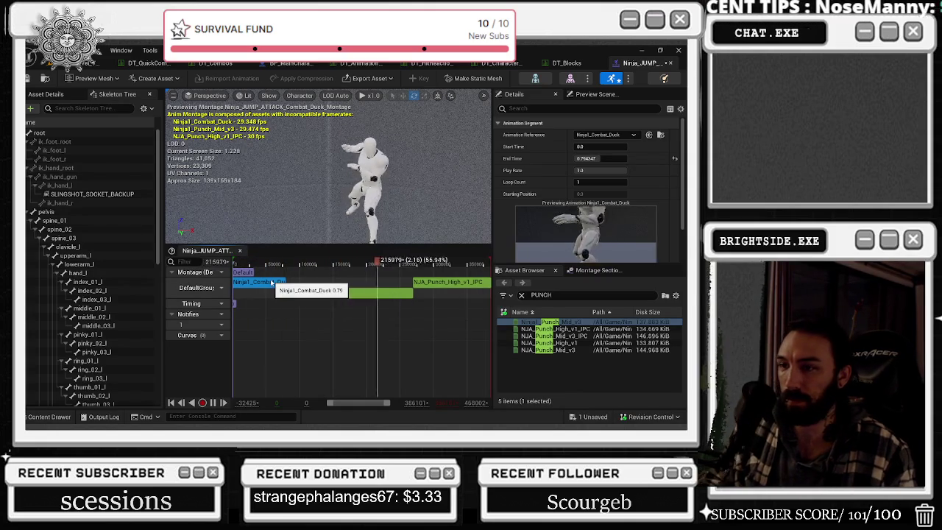
{"action": "key", "text": "Delete"}
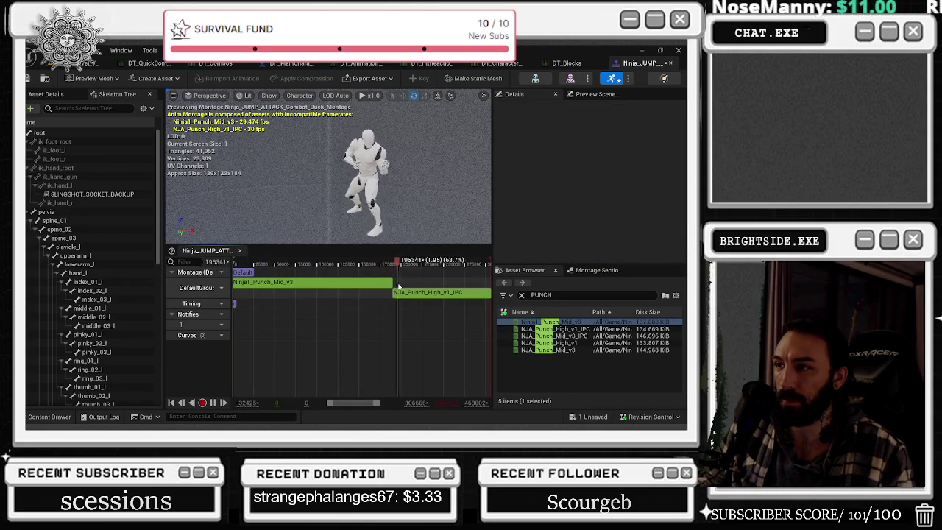
Shorten Ninja1_Punch_Mid_v3's end time and trim NJA_Punch_High_v1_IPC's to about 0.878.
{"action": "left_click", "coordinate": [361, 284]}
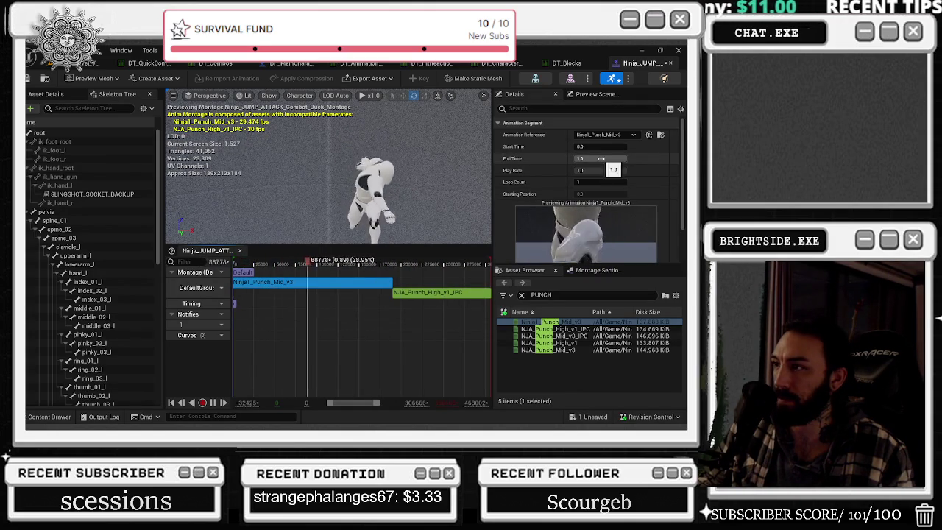
{"action": "key", "text": "Return"}
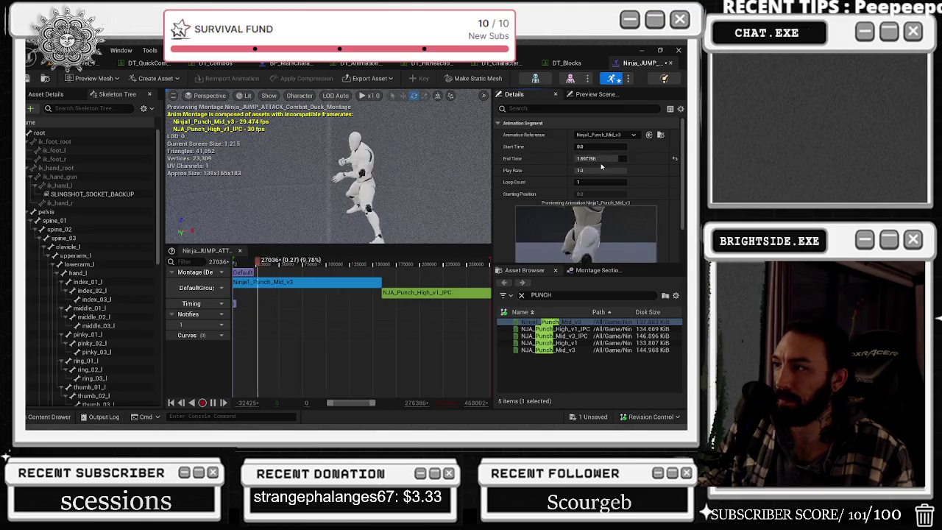
{"action": "left_click_drag", "start_coordinate": [596, 158], "coordinate": [587, 159]}
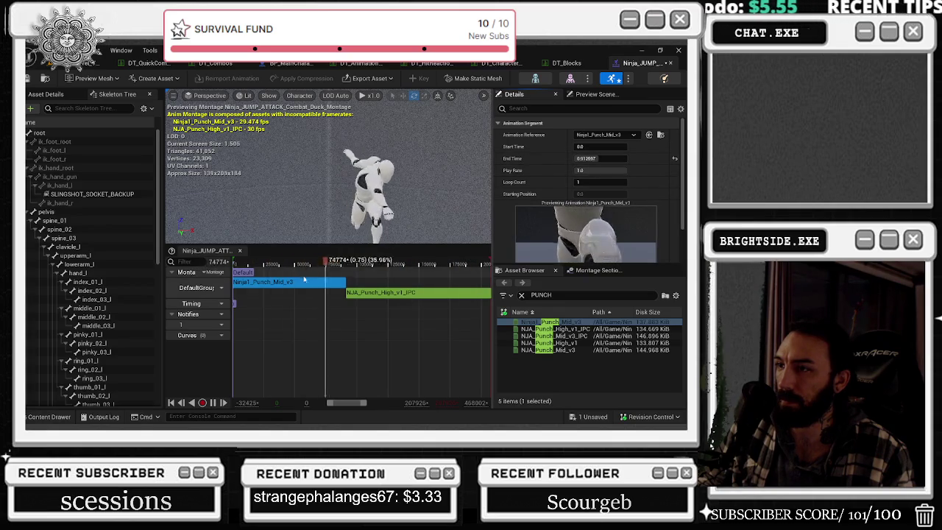
{"action": "left_click", "coordinate": [421, 293]}
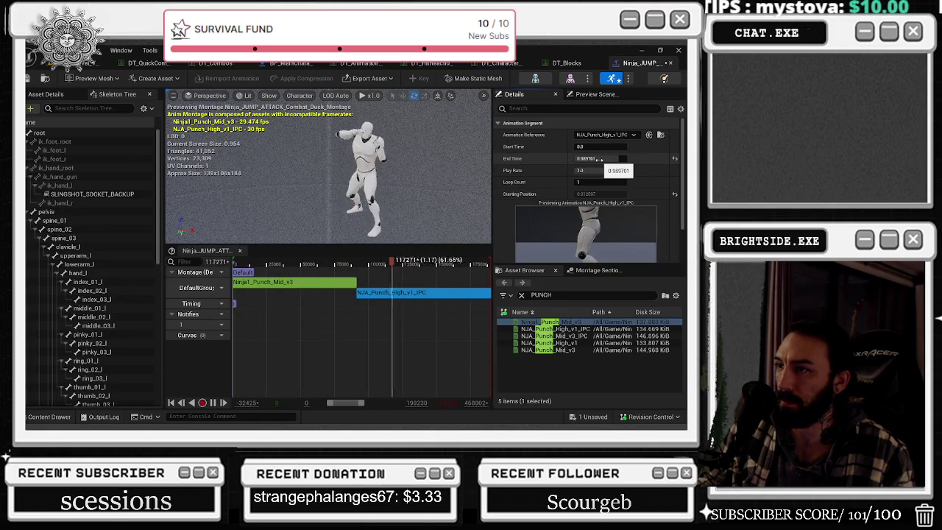
{"action": "left_click_drag", "start_coordinate": [600, 159], "coordinate": [574, 158]}
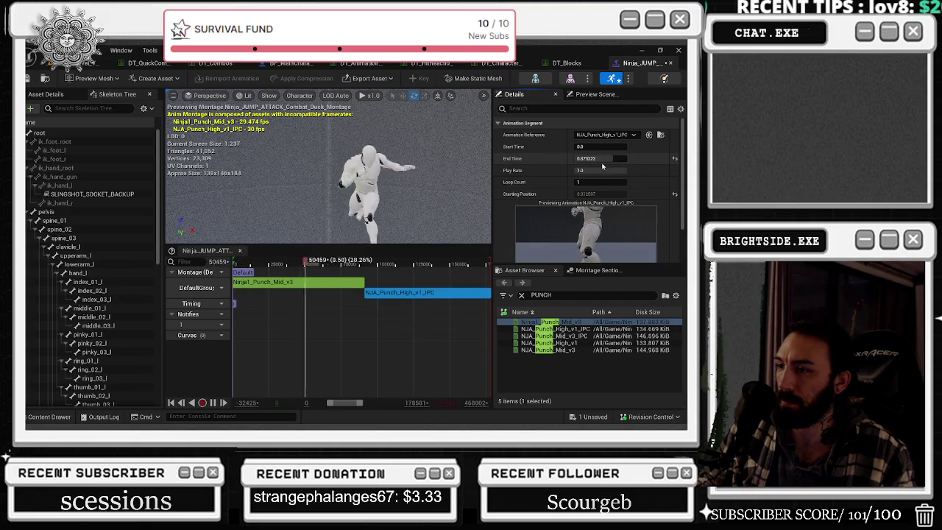
Set Ninja1_Punch_Mid_v3's end time to 0.696152 and pick NJA_Punch_Mid_v3_IPC from the assets.
{"action": "left_click", "coordinate": [321, 284]}
{"action": "left_click", "coordinate": [602, 158]}
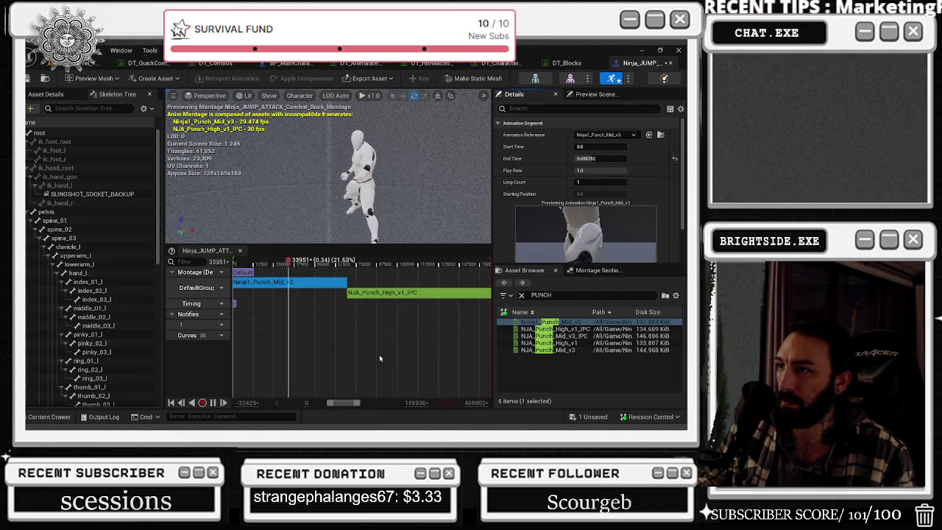
{"action": "left_click_drag", "start_coordinate": [334, 403], "coordinate": [344, 402]}
{"action": "left_click", "coordinate": [555, 329]}
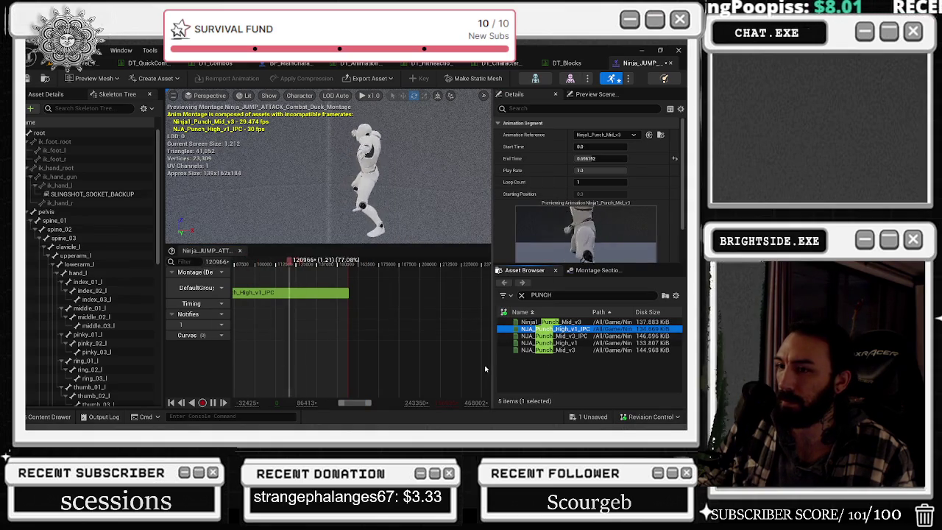
{"action": "left_click", "coordinate": [568, 335]}
Append NJA_Punch_Mid_v3_IPC, then trim the high punch's end to about 0.762 at play rate 2.0.
{"action": "mouse_move", "coordinate": [568, 335]}
{"action": "left_mouse_down"}
{"action": "mouse_move", "coordinate": [389, 305]}
{"action": "mouse_move", "coordinate": [366, 288]}
{"action": "left_mouse_up"}
{"action": "left_click", "coordinate": [388, 288]}
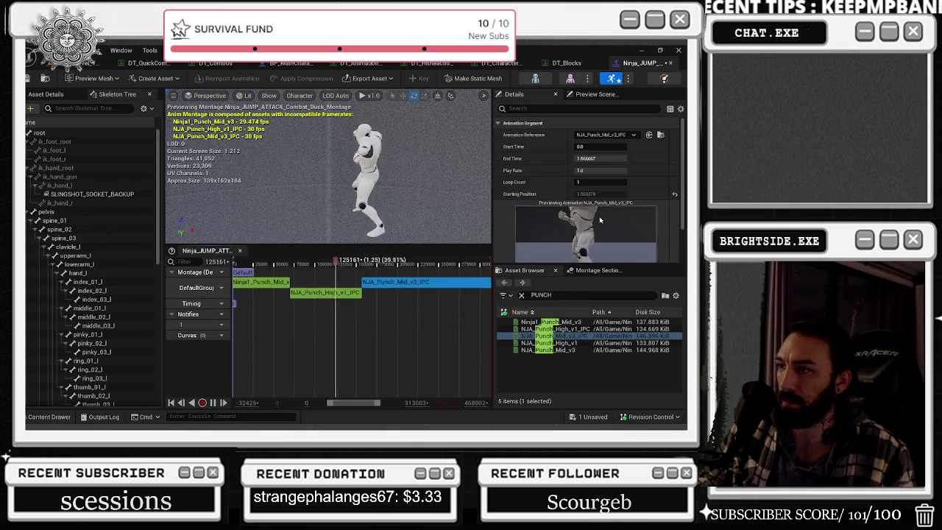
{"action": "left_click", "coordinate": [348, 295]}
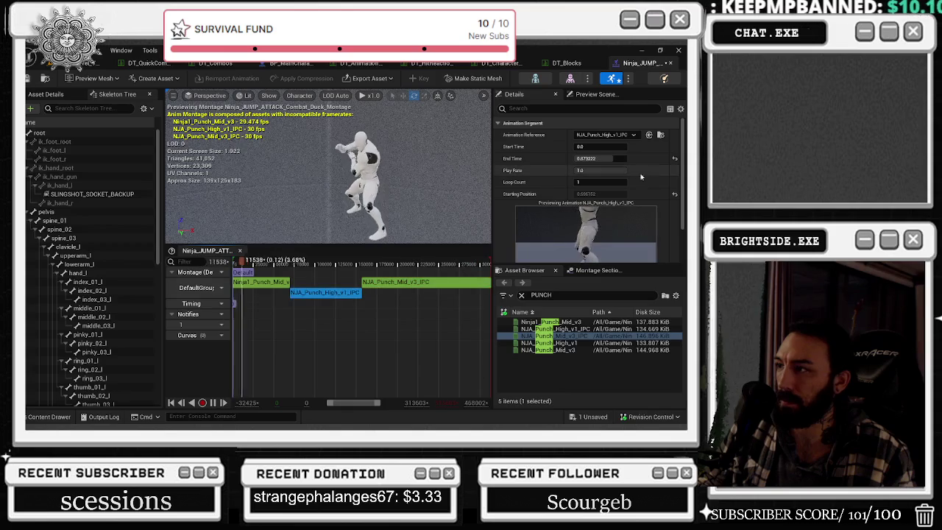
{"action": "left_click_drag", "start_coordinate": [603, 158], "coordinate": [593, 158]}
{"action": "left_click", "coordinate": [604, 170]}
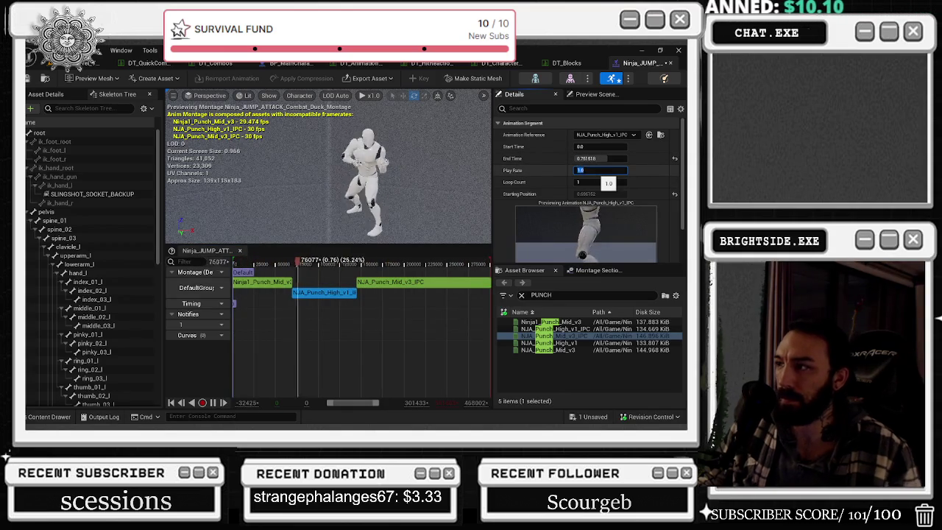
{"action": "type", "text": "2"}
{"action": "key", "text": "Return"}
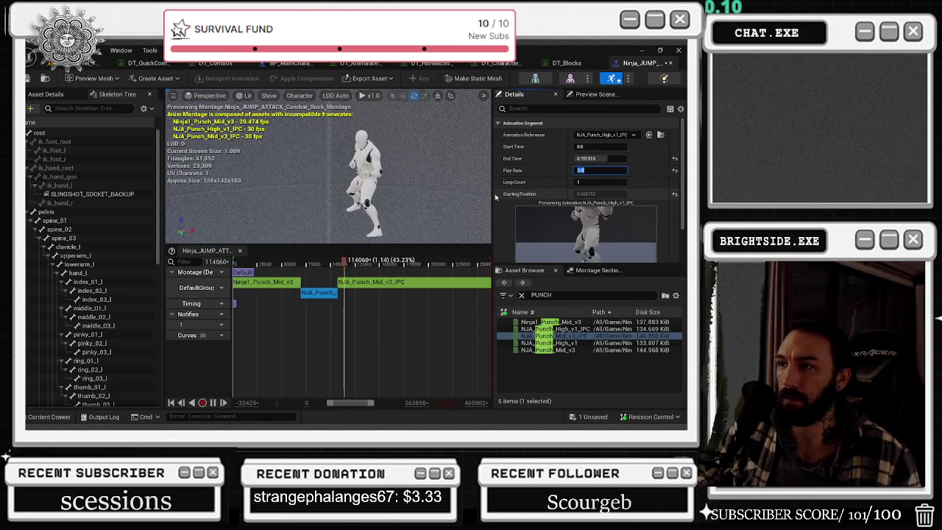
Trim NJA_Punch_Mid_v3_IPC's end to about 0.940 at play rate 2.0 and nudge the high punch's end.
{"action": "left_click", "coordinate": [398, 281]}
{"action": "left_click", "coordinate": [599, 158]}
{"action": "mouse_move", "coordinate": [603, 158]}
{"action": "left_mouse_down"}
{"action": "mouse_move", "coordinate": [590, 158]}
{"action": "mouse_move", "coordinate": [602, 171]}
{"action": "left_mouse_up"}
{"action": "left_click", "coordinate": [604, 170]}
{"action": "key", "text": "Return"}
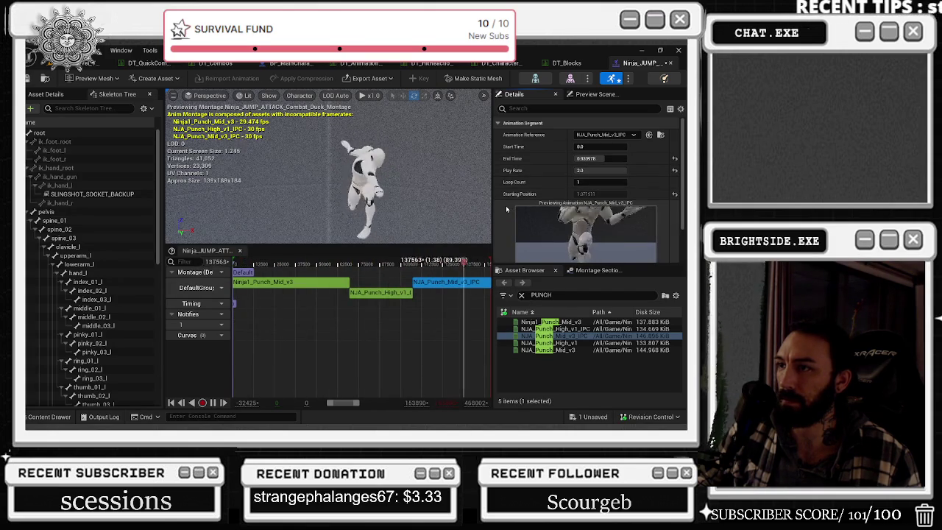
{"action": "left_click", "coordinate": [380, 292]}
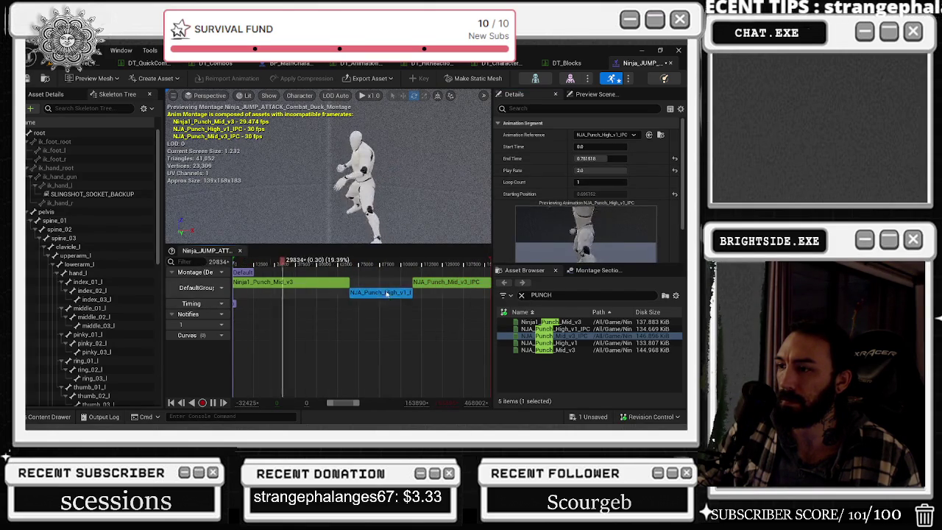
{"action": "left_click_drag", "start_coordinate": [596, 158], "coordinate": [600, 159]}
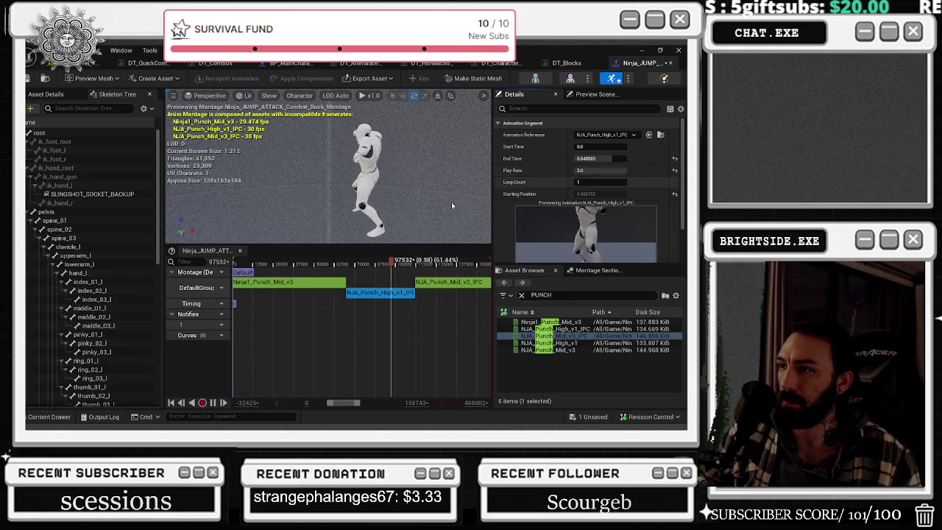
Try shortening the first punch's end time to about 0.548 and 0.460, undoing both attempts.
{"action": "left_click", "coordinate": [297, 284]}
{"action": "mouse_move", "coordinate": [598, 159]}
{"action": "left_mouse_down"}
{"action": "mouse_move", "coordinate": [589, 158]}
{"action": "mouse_move", "coordinate": [647, 162]}
{"action": "left_mouse_up"}
{"action": "left_click", "coordinate": [595, 159]}
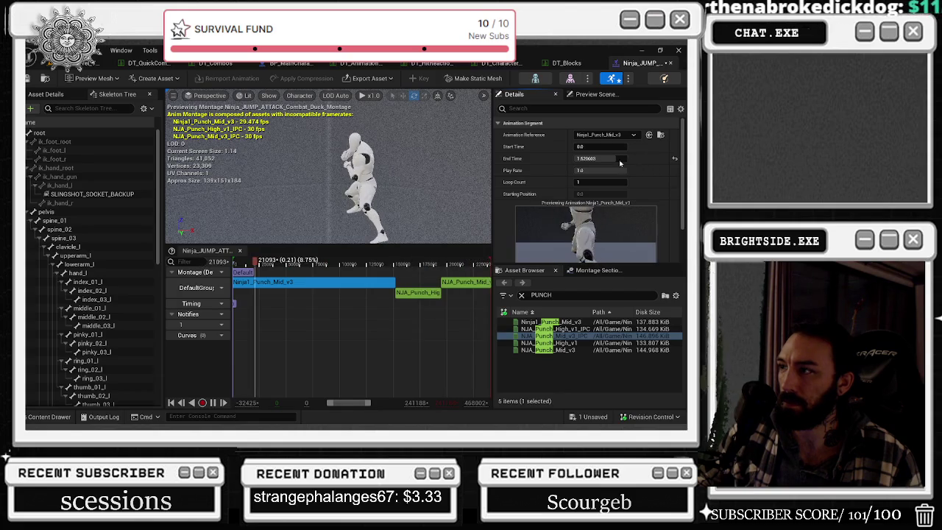
{"action": "key", "text": "ctrl+z"}
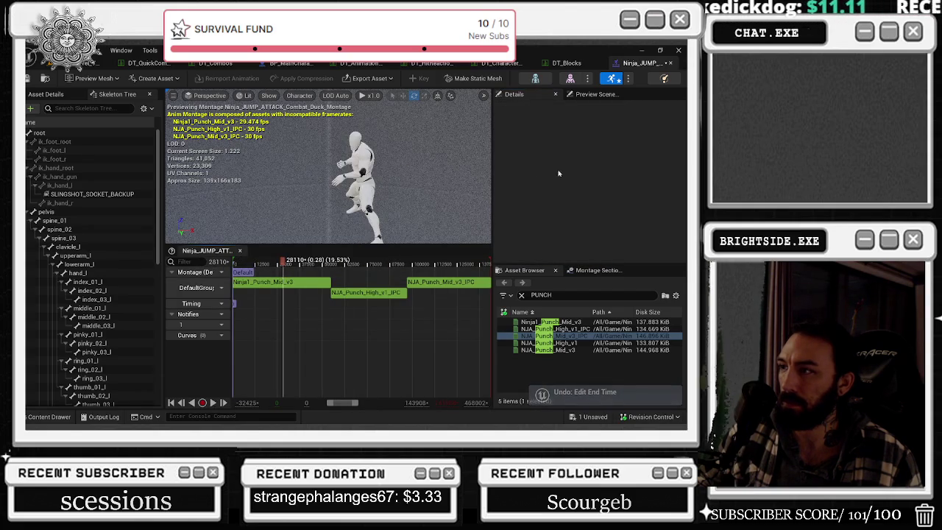
{"action": "left_click", "coordinate": [287, 289]}
{"action": "left_click_drag", "start_coordinate": [600, 158], "coordinate": [587, 158]}
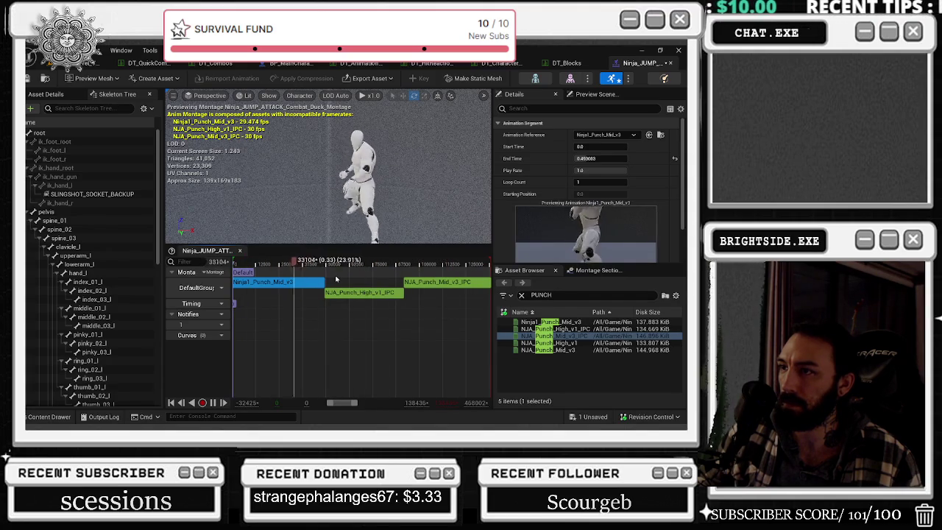
{"action": "key", "text": "ctrl+z"}
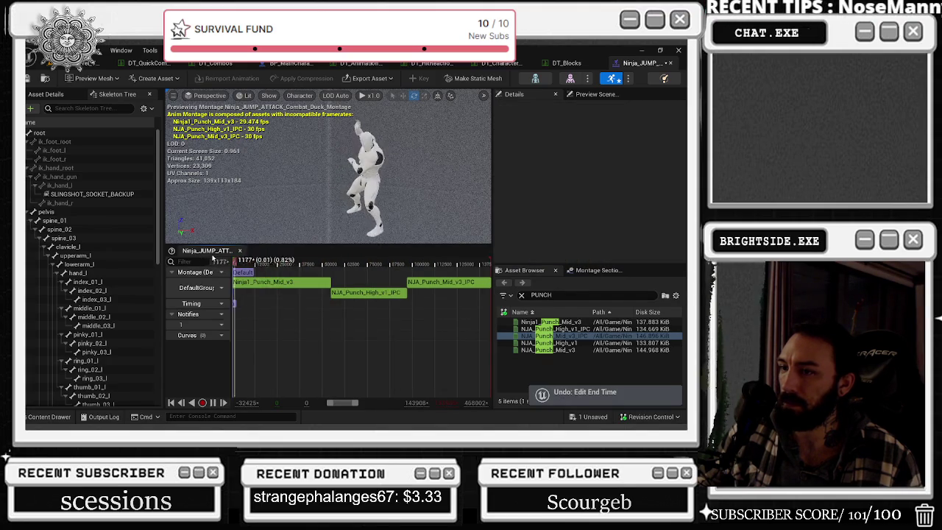
Give Ninja1_Punch_Mid_v3 play rate 1.4, end time 0.788879 and start time 0.10944.
{"action": "left_click", "coordinate": [289, 282]}
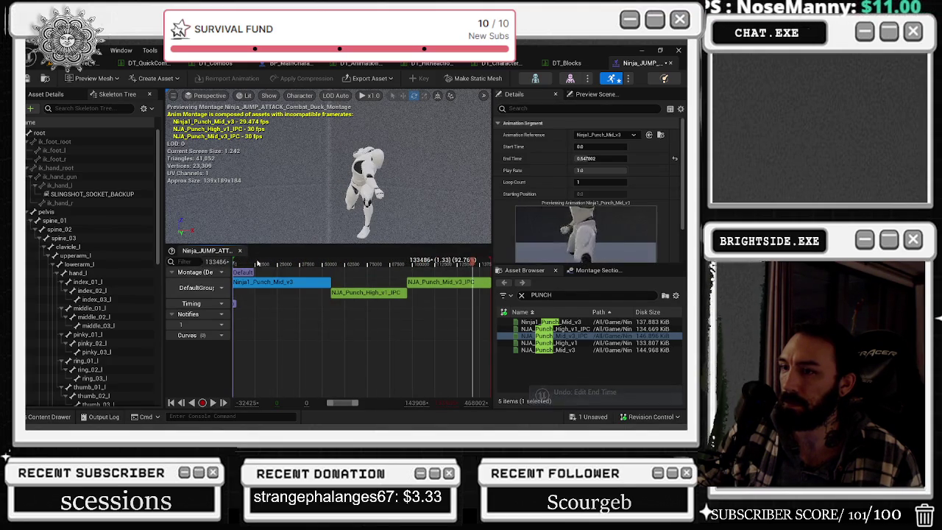
{"action": "left_click", "coordinate": [596, 170]}
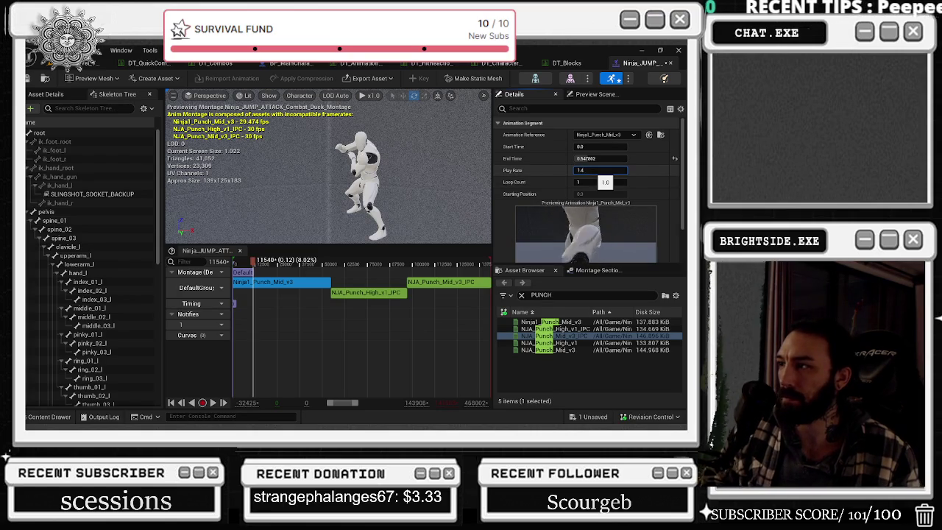
{"action": "key", "text": "Return"}
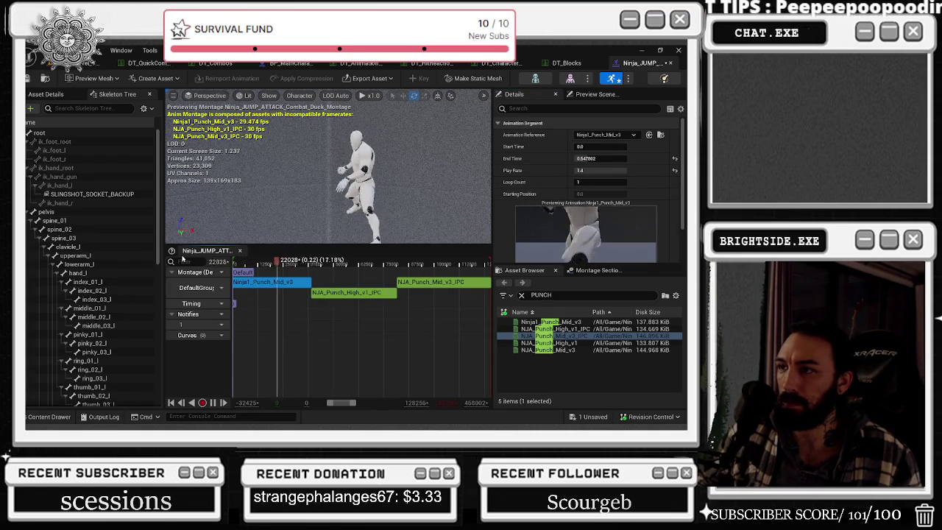
{"action": "left_click", "coordinate": [591, 158]}
{"action": "type", "text": "0.788879"}
{"action": "key", "text": "Return"}
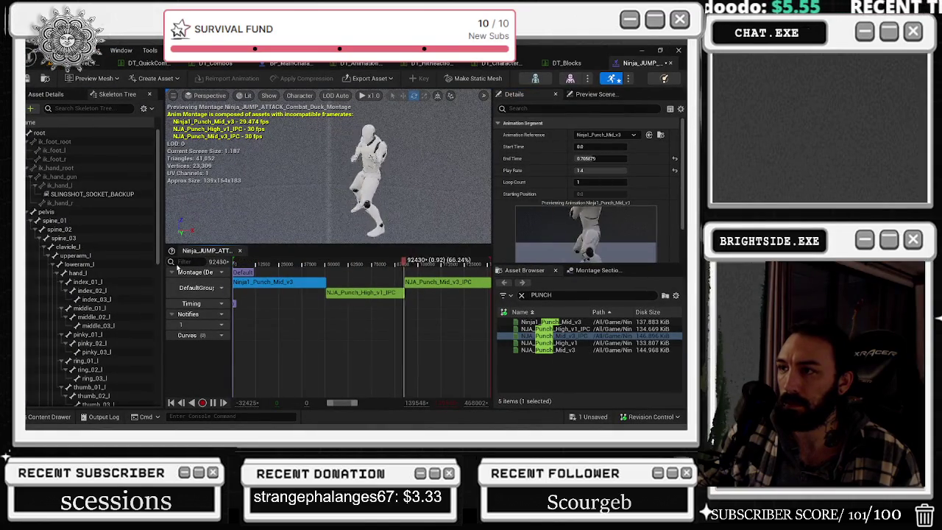
{"action": "left_click_drag", "start_coordinate": [589, 158], "coordinate": [606, 159]}
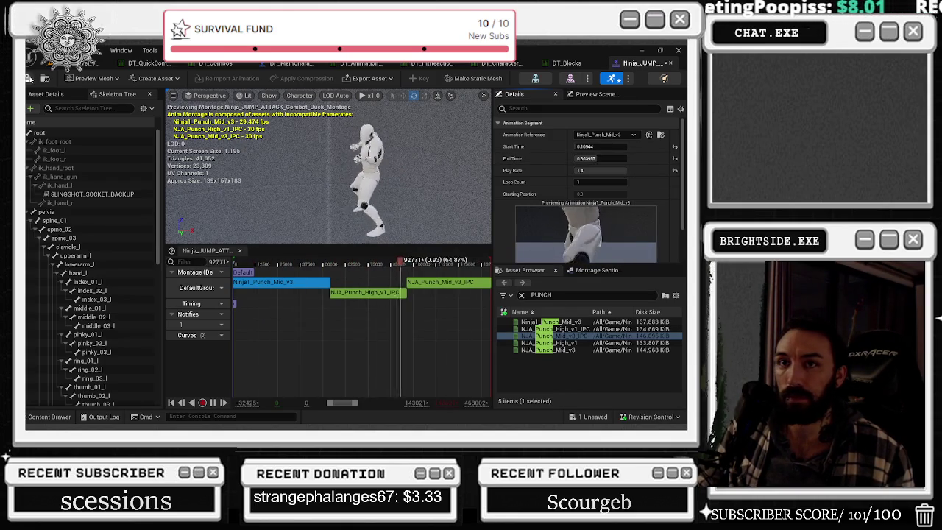
Save the montage changes.
{"action": "left_click", "coordinate": [29, 78]}
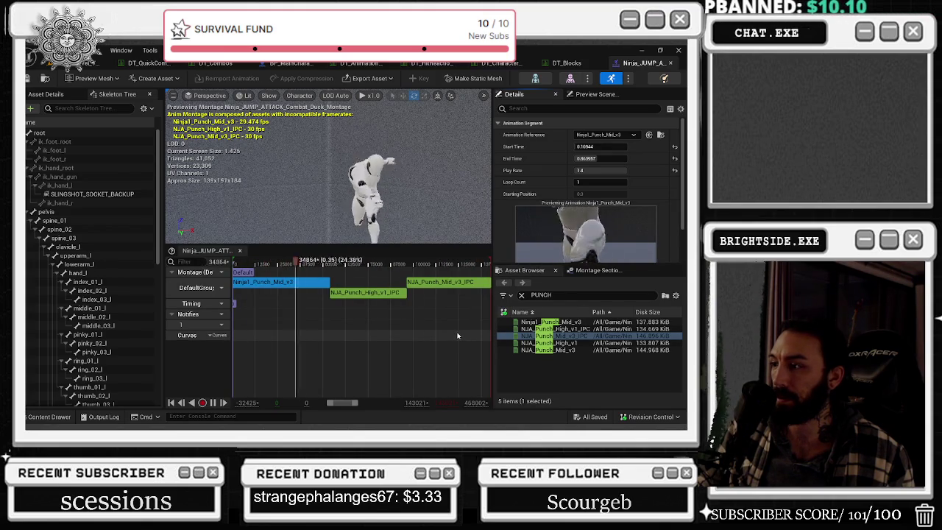
{"action": "scroll", "coordinate": [456, 336], "scroll_direction": "right", "scroll_amount": 1}
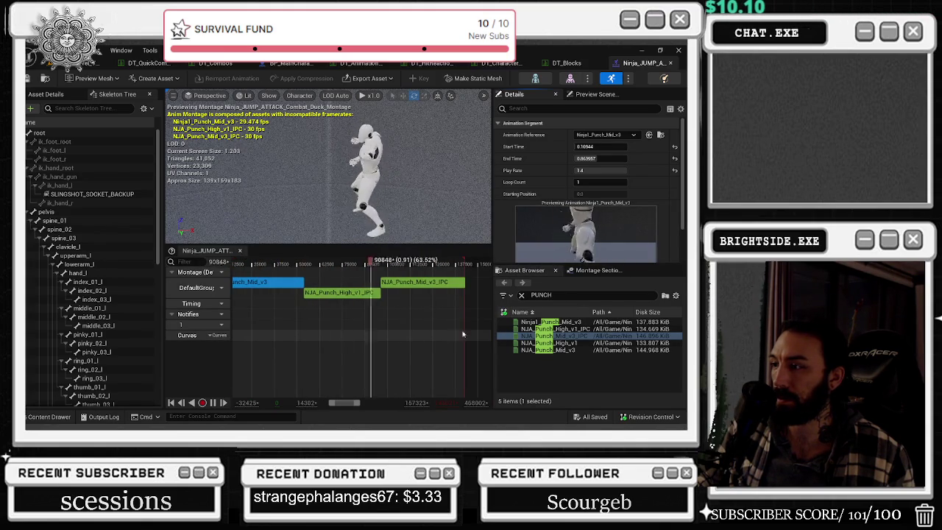
{"action": "mouse_move", "coordinate": [571, 322]}
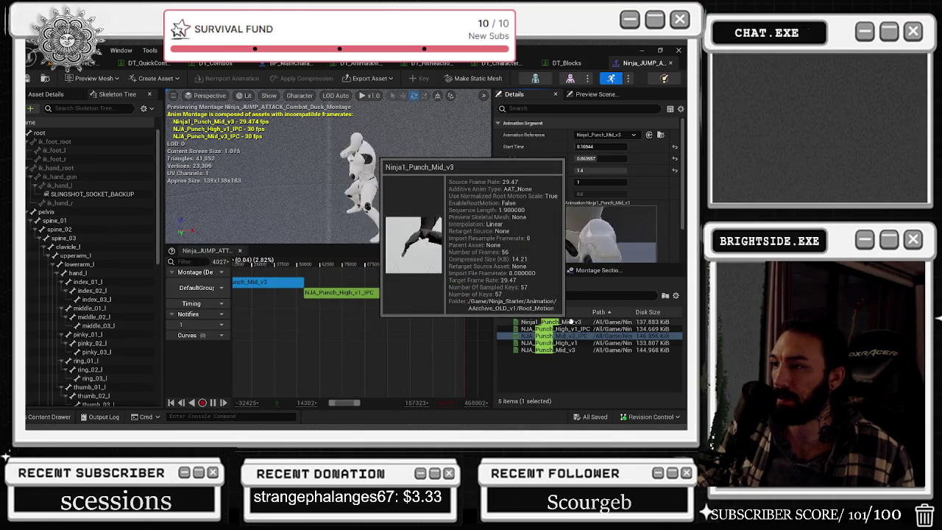
Inspect combo entry Index [2] in DT_QuickCombo, then bring up the DT_Combos table.
{"action": "left_click", "coordinate": [92, 63]}
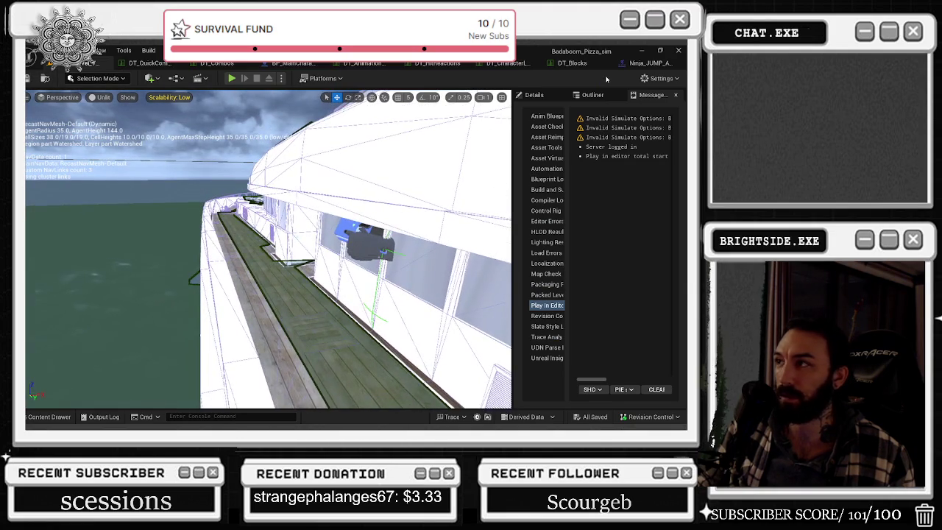
{"action": "left_click", "coordinate": [147, 63]}
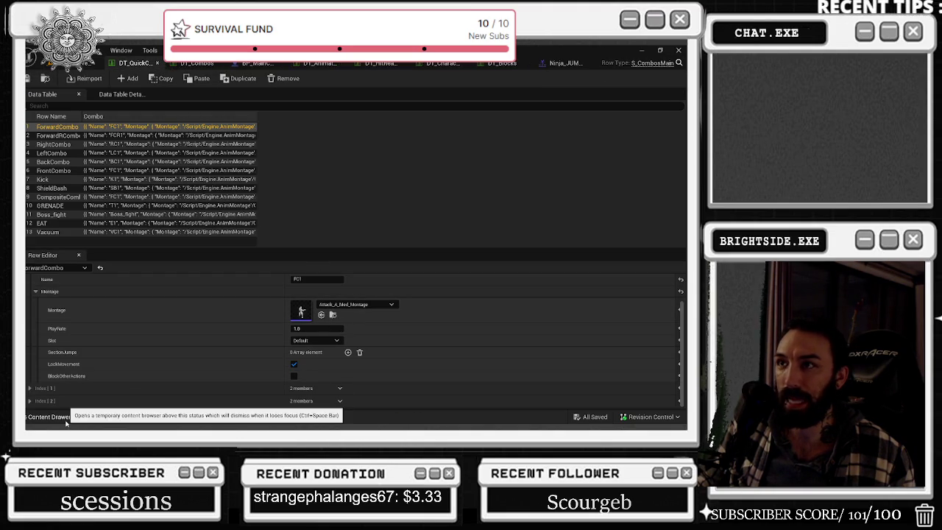
{"action": "left_click", "coordinate": [571, 63]}
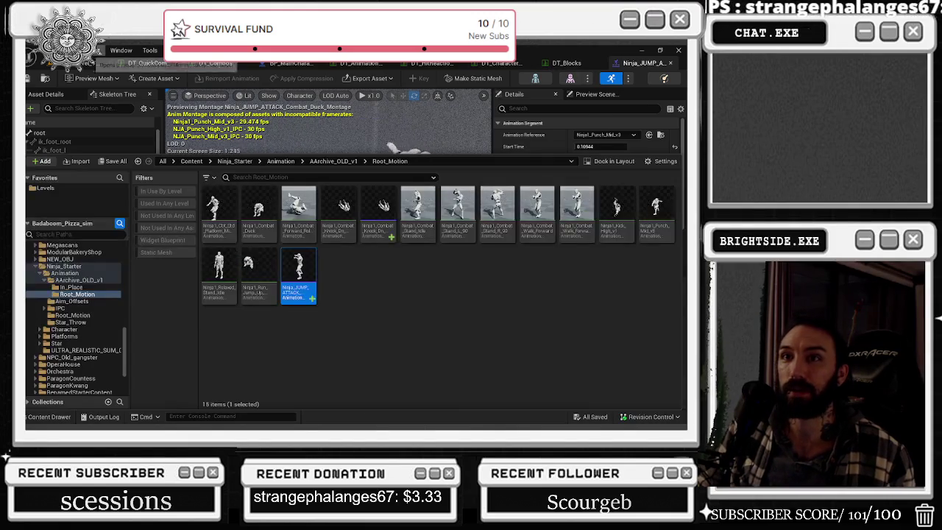
{"action": "left_click", "coordinate": [83, 68]}
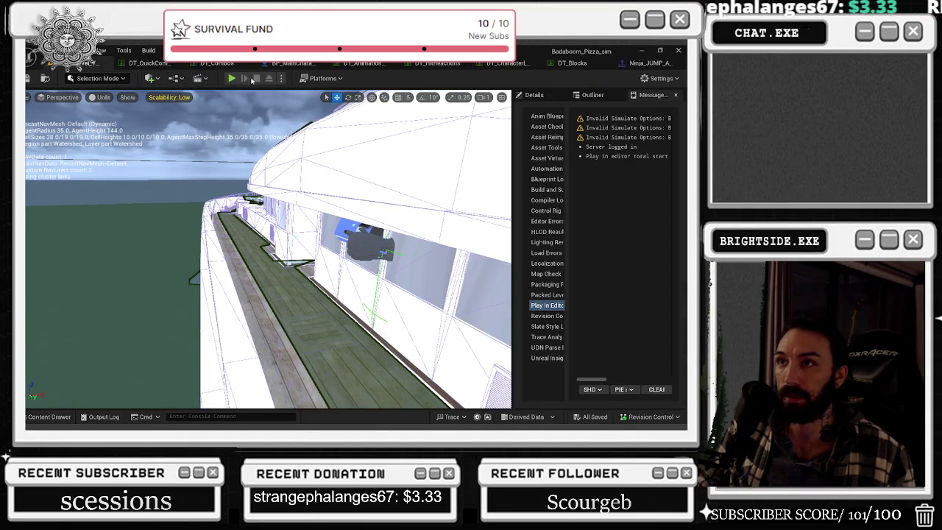
{"action": "left_click", "coordinate": [136, 62]}
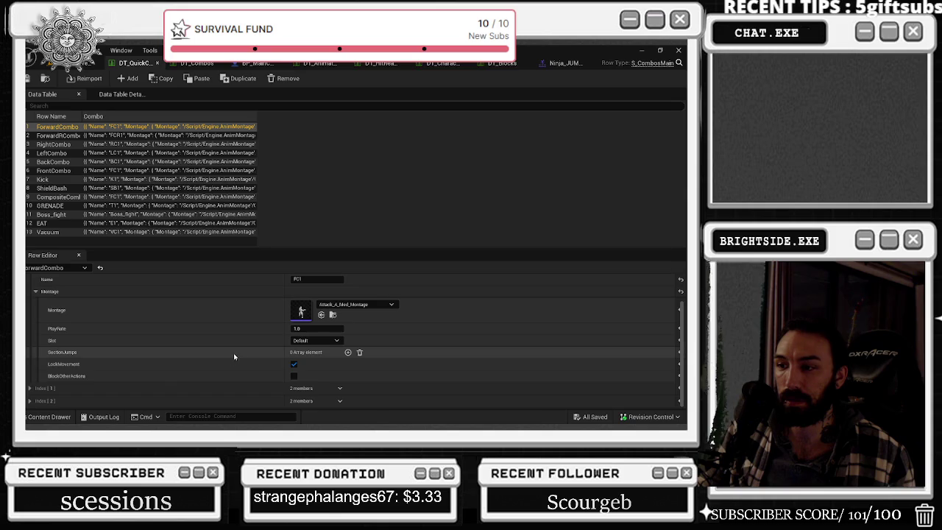
{"action": "left_click", "coordinate": [30, 401]}
{"action": "scroll", "coordinate": [133, 362], "scroll_direction": "down", "scroll_amount": 3}
{"action": "scroll", "coordinate": [122, 356], "scroll_direction": "down", "scroll_amount": 1}
{"action": "left_click", "coordinate": [195, 63]}
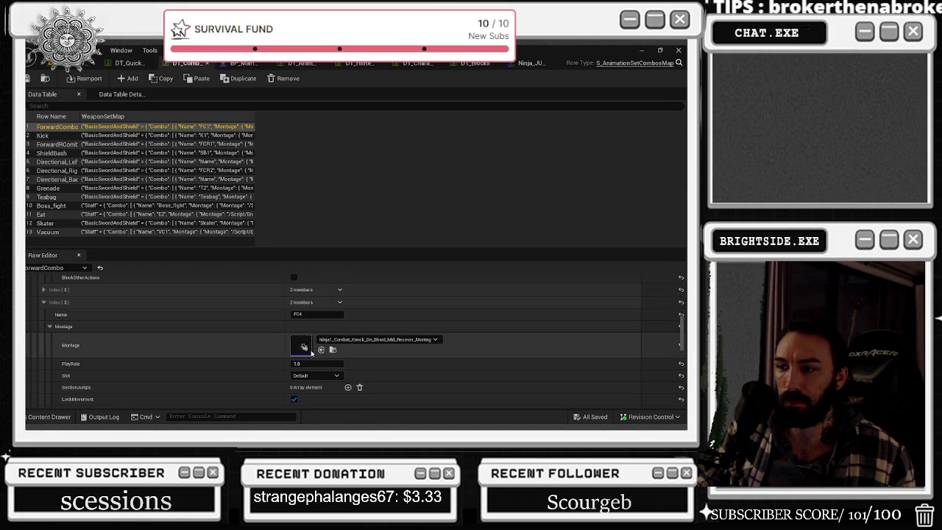
Assign the Ninja_JUMP_ATTACK_Combat_Duck_Montage to FC4's Montage.
{"action": "left_click", "coordinate": [320, 351]}
{"action": "scroll", "coordinate": [354, 340], "scroll_direction": "down", "scroll_amount": 3}
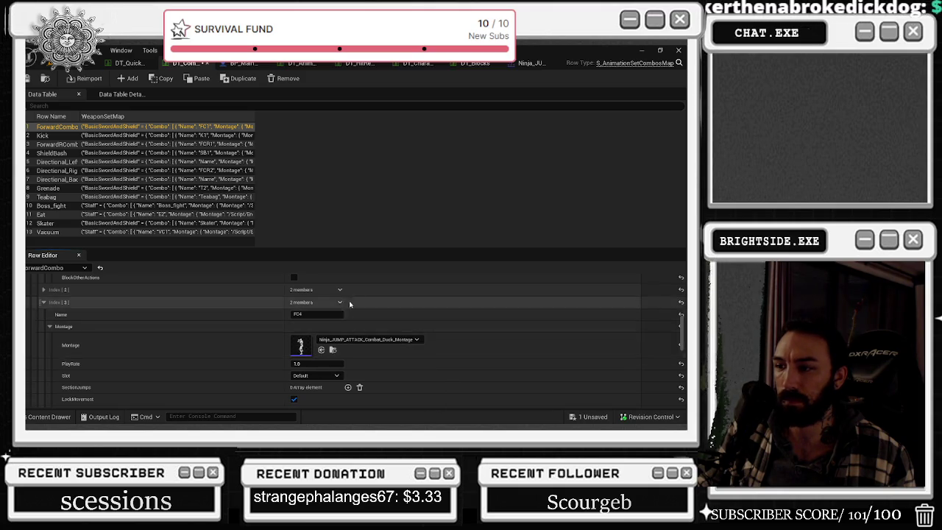
{"action": "scroll", "coordinate": [353, 340], "scroll_direction": "up", "scroll_amount": 10}
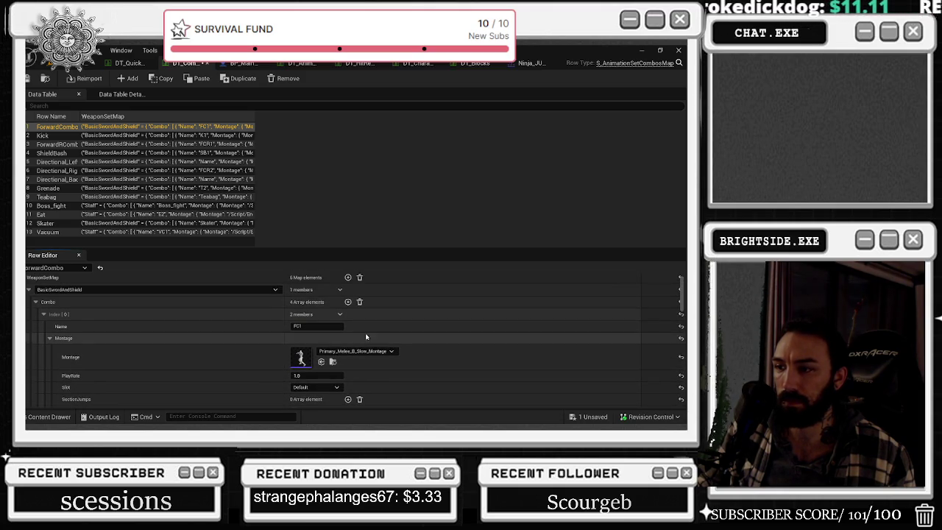
{"action": "scroll", "coordinate": [398, 331], "scroll_direction": "down", "scroll_amount": 7}
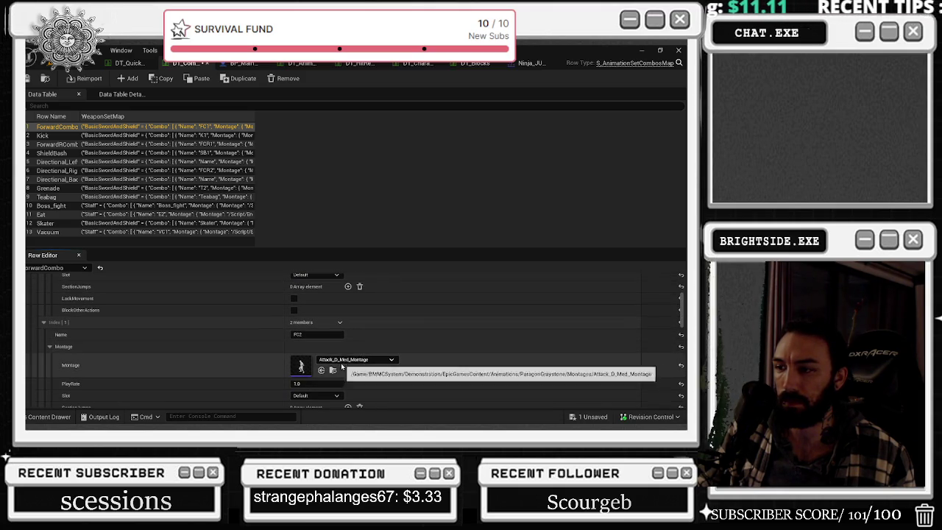
Locate FC2's montage asset, Attack_A_Med_Composite_Montage, in the asset picker.
{"action": "left_click", "coordinate": [332, 370]}
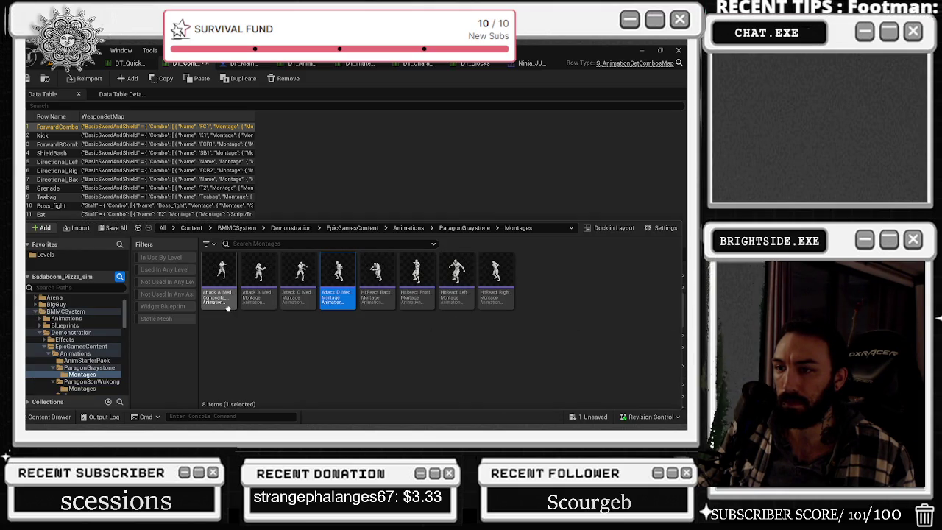
{"action": "mouse_move", "coordinate": [227, 308]}
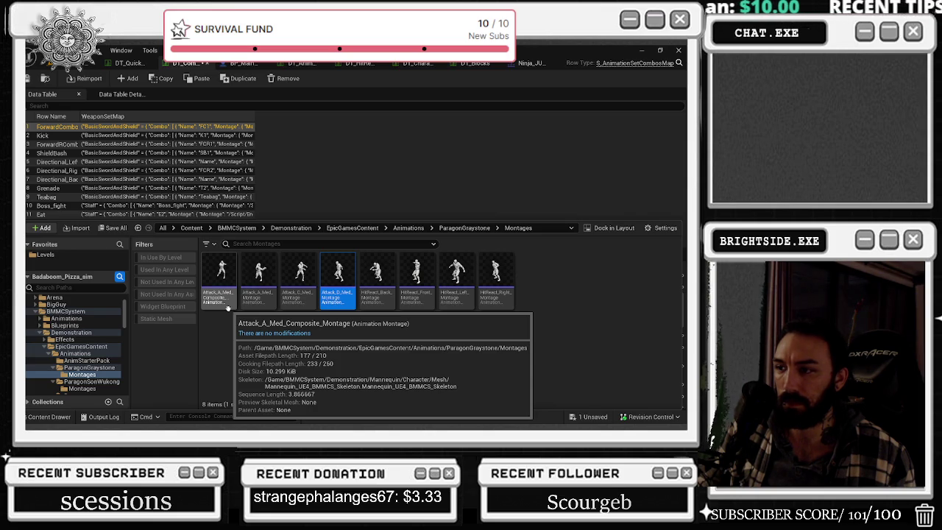
{"action": "left_click", "coordinate": [221, 294]}
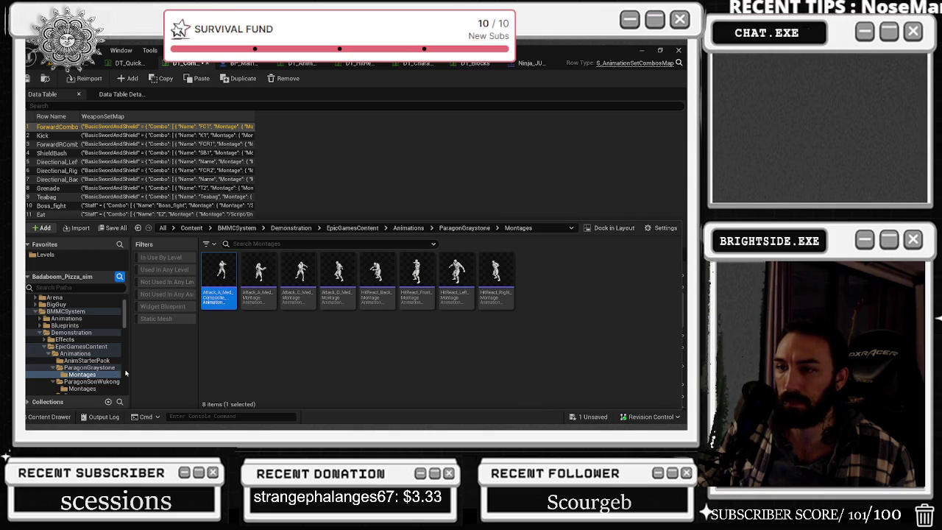
{"action": "left_click", "coordinate": [67, 416]}
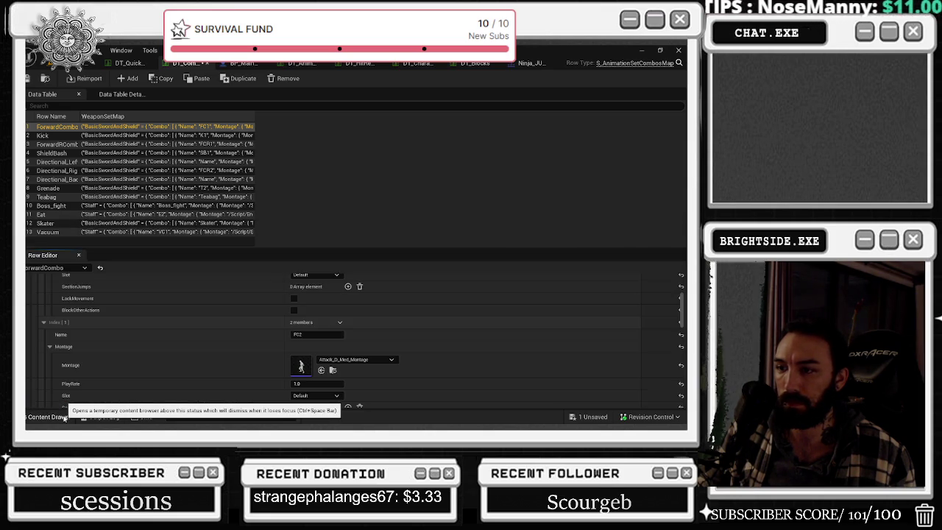
{"action": "scroll", "coordinate": [351, 374], "scroll_direction": "up", "scroll_amount": 3}
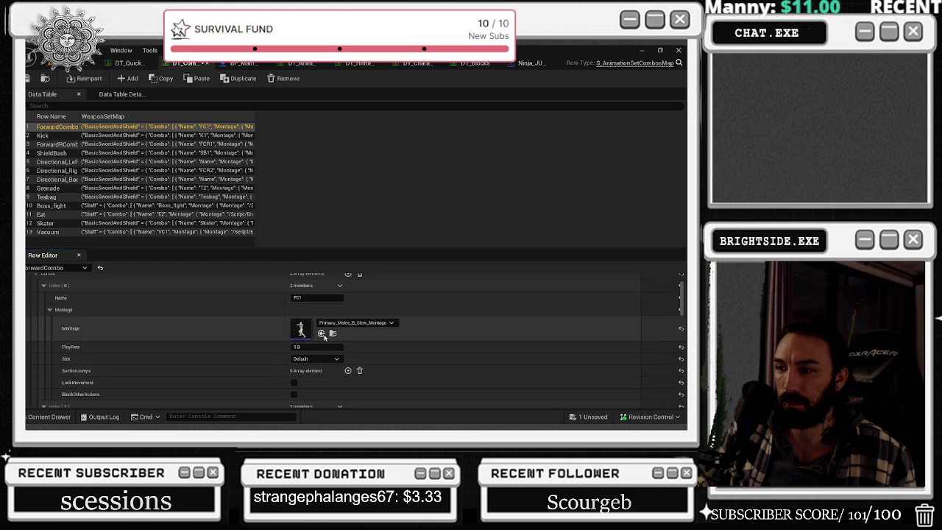
{"action": "scroll", "coordinate": [367, 331], "scroll_direction": "down", "scroll_amount": 5}
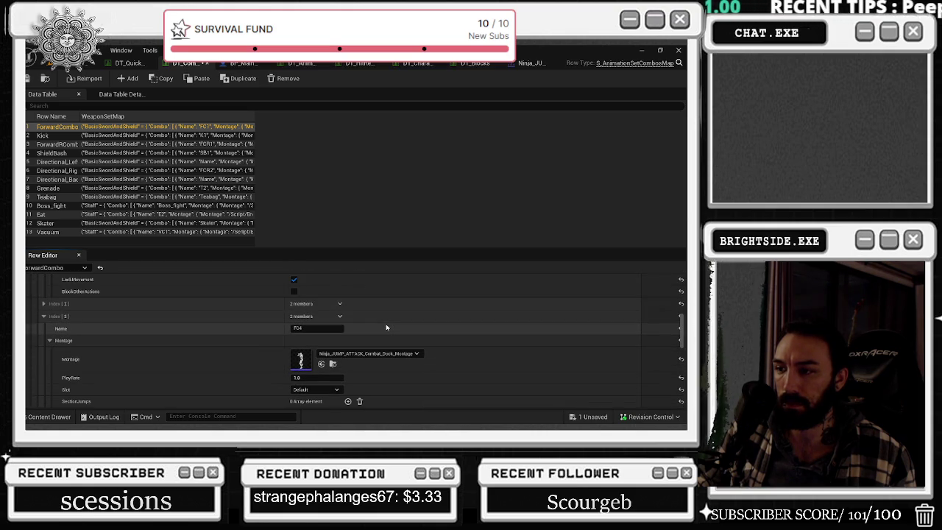
Review Index [2]'s montage settings, then launch a Play-In-Editor session from the level.
{"action": "left_click", "coordinate": [43, 303]}
{"action": "left_click", "coordinate": [50, 327]}
{"action": "scroll", "coordinate": [172, 327], "scroll_direction": "down", "scroll_amount": 3}
{"action": "scroll", "coordinate": [176, 331], "scroll_direction": "down", "scroll_amount": 5}
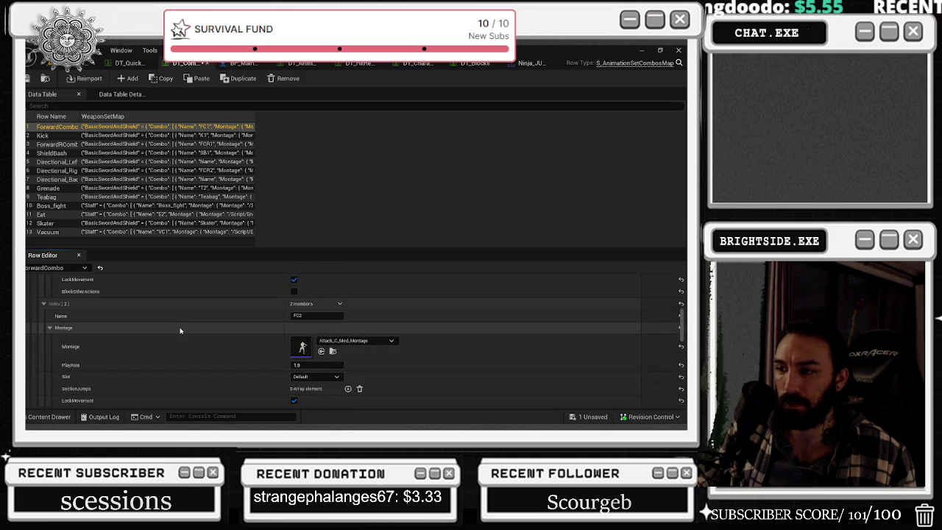
{"action": "scroll", "coordinate": [175, 326], "scroll_direction": "down", "scroll_amount": 4}
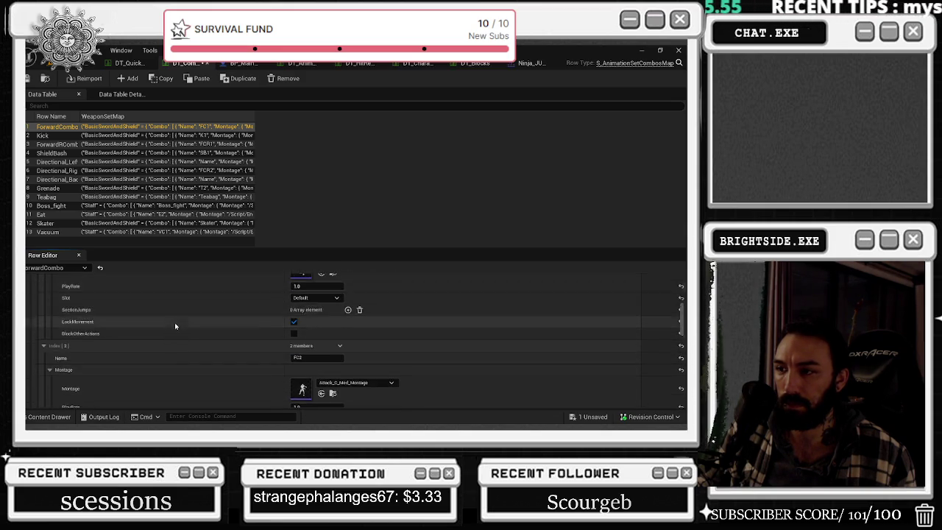
{"action": "scroll", "coordinate": [176, 326], "scroll_direction": "down", "scroll_amount": 1}
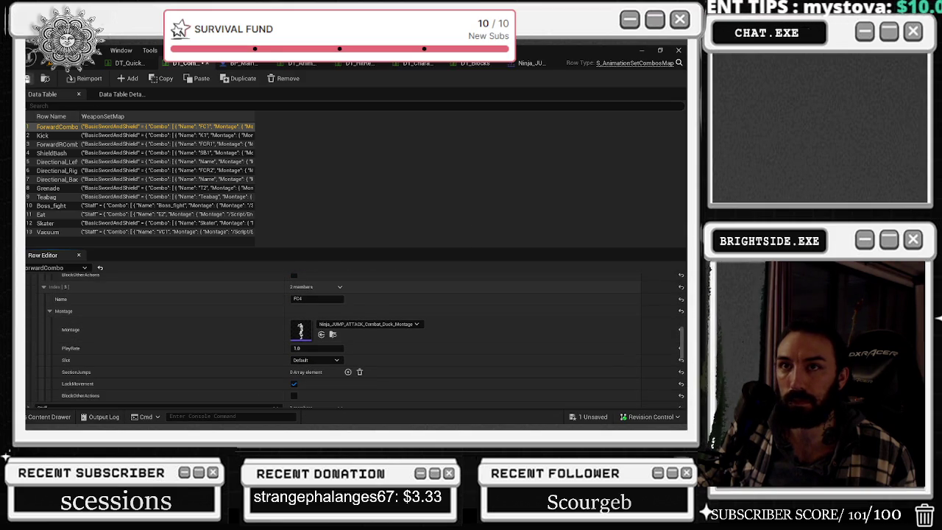
{"action": "left_click", "coordinate": [90, 63]}
{"action": "left_click", "coordinate": [231, 78]}
Walk the chef around the yacht deck, perform the attack combos and jump attack, then recapture the game.
{"action": "left_click", "coordinate": [234, 172]}
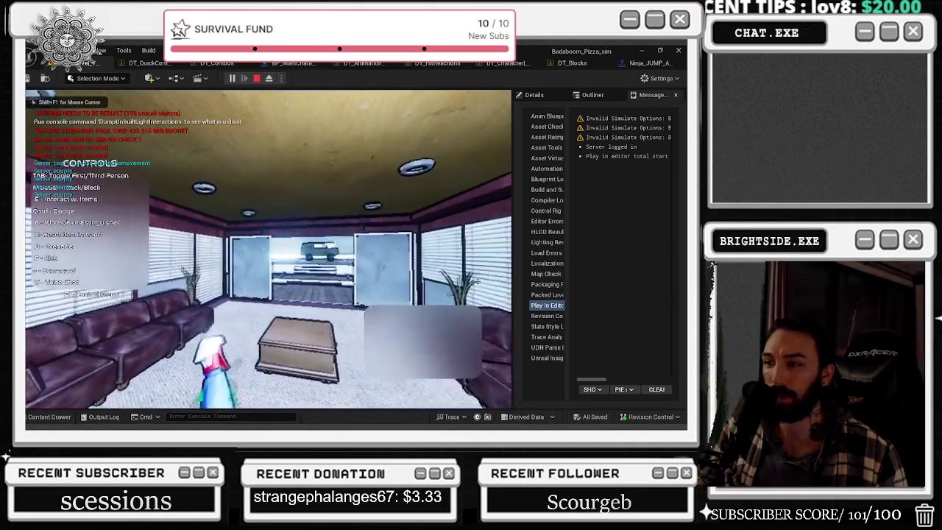
{"action": "key", "text": "Tab"}
{"action": "key", "text": "w"}
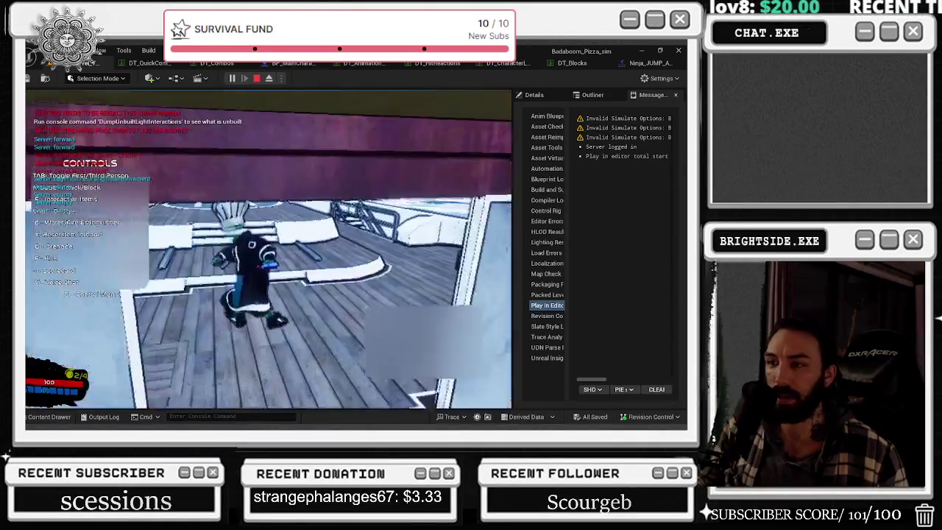
{"action": "key", "text": "w"}
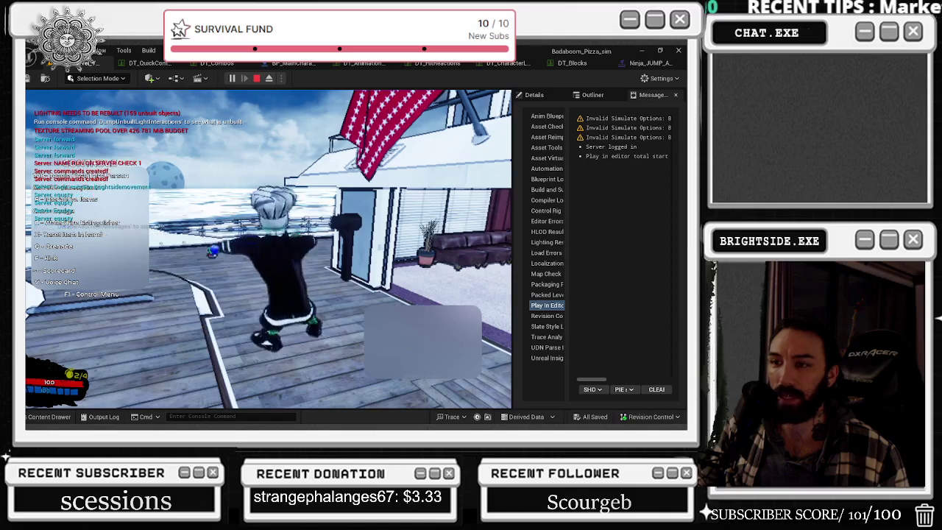
{"action": "key", "text": "w"}
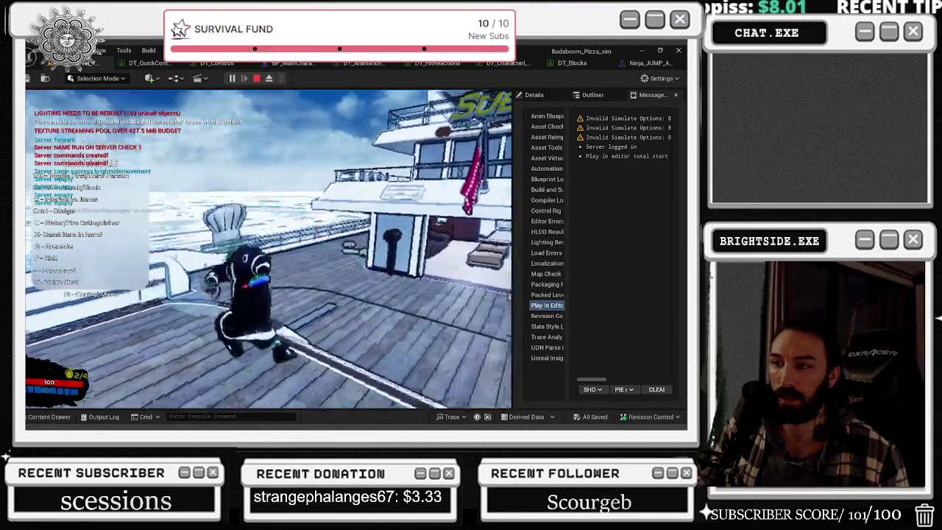
{"action": "key", "text": "w"}
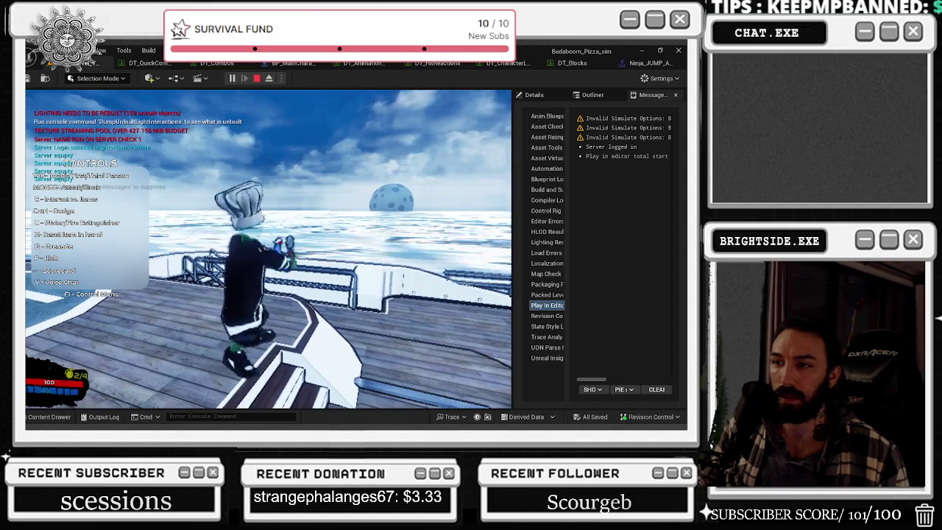
{"action": "key", "text": "w"}
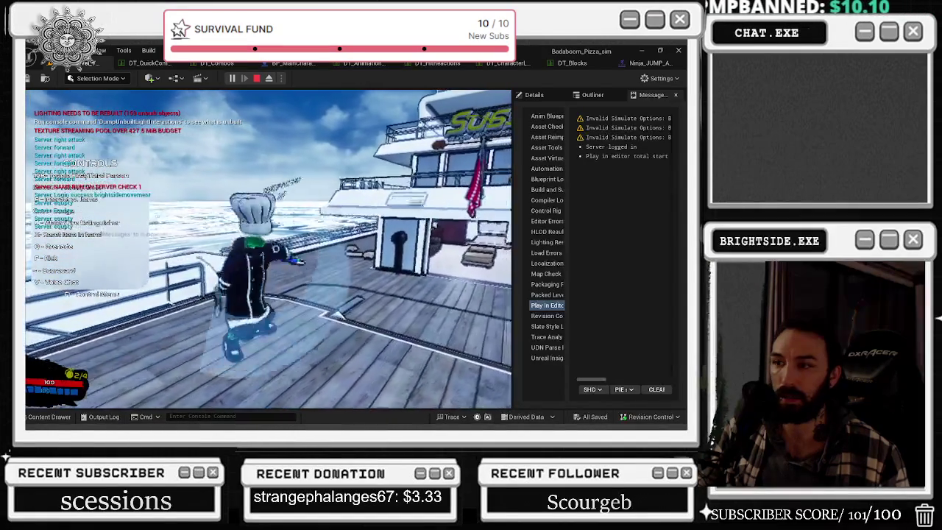
{"action": "key", "text": "w"}
{"action": "key", "text": "w"}
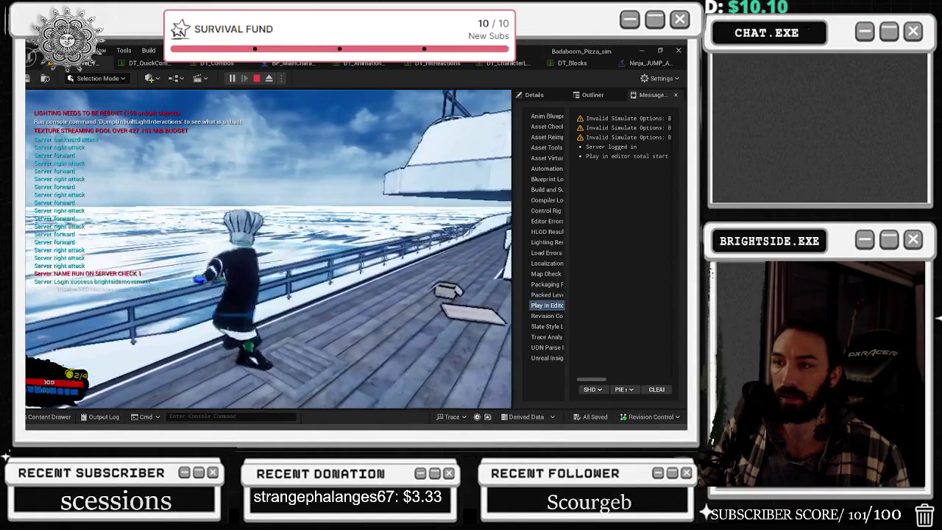
{"action": "key", "text": "w"}
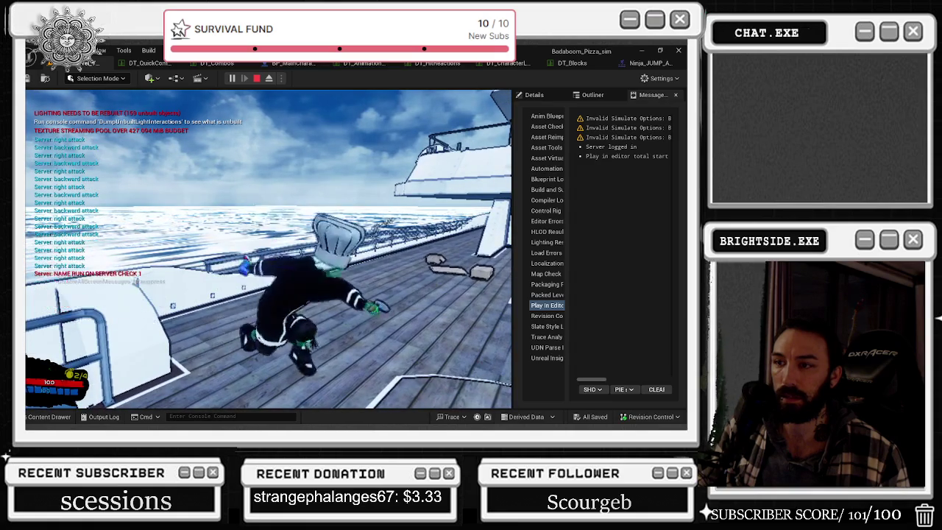
{"action": "key", "text": "w"}
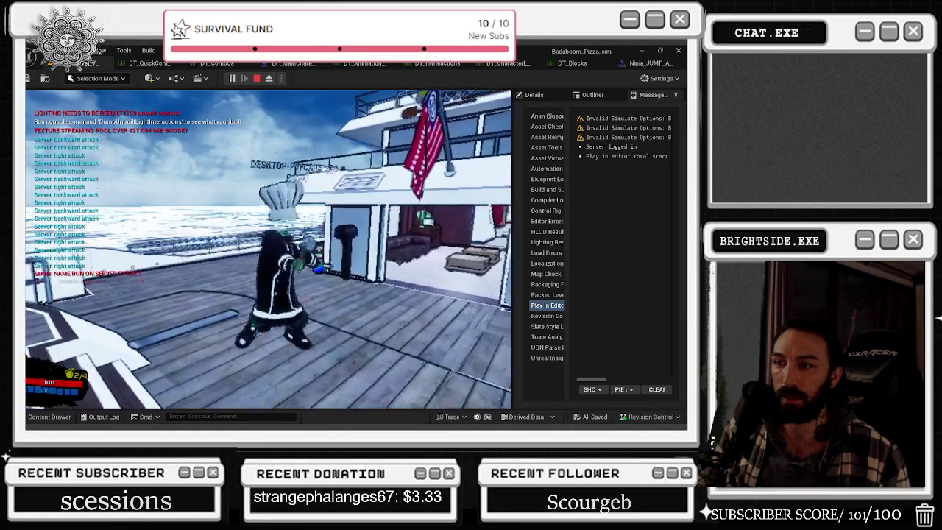
{"action": "key", "text": "w"}
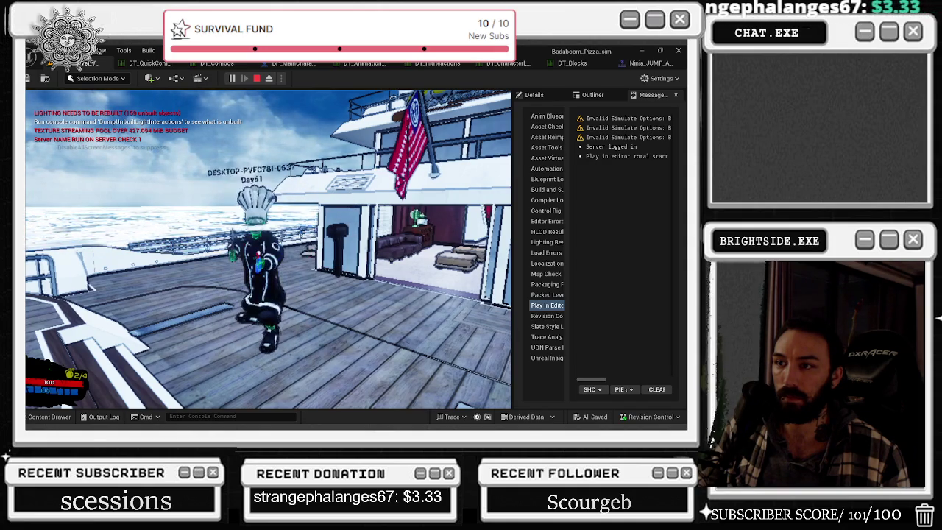
{"action": "key", "text": "w"}
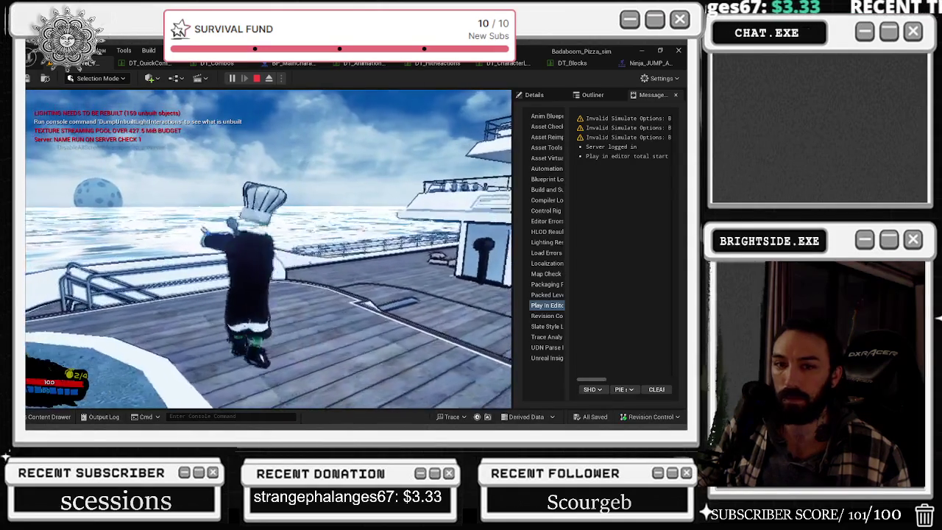
{"action": "key", "text": "shift+F1"}
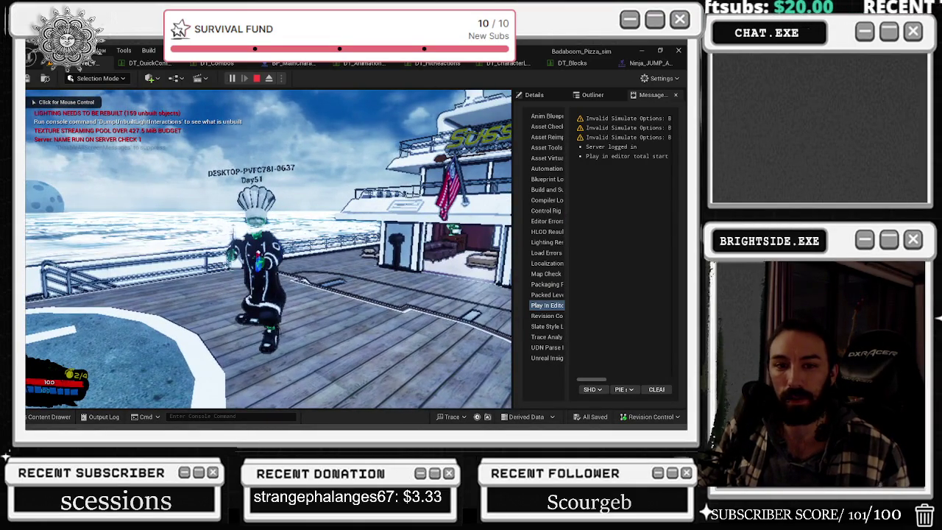
{"action": "left_click", "coordinate": [254, 160]}
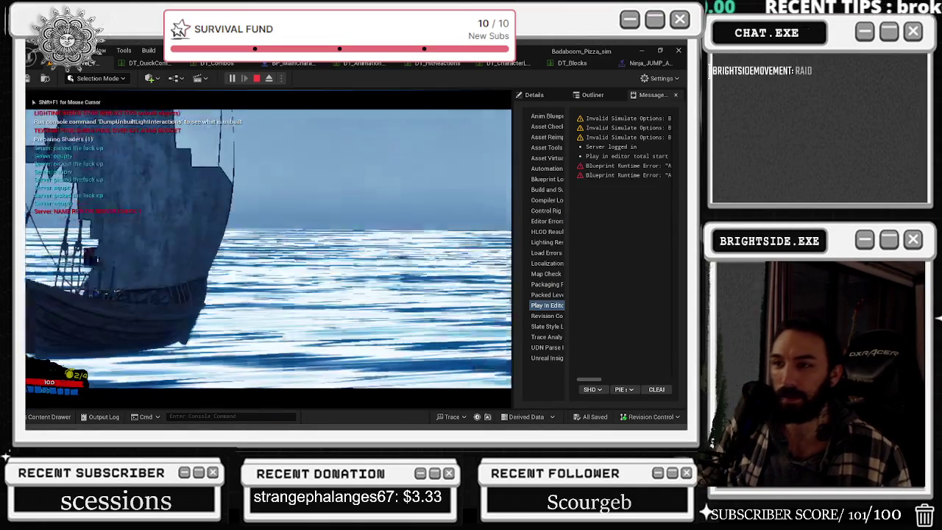
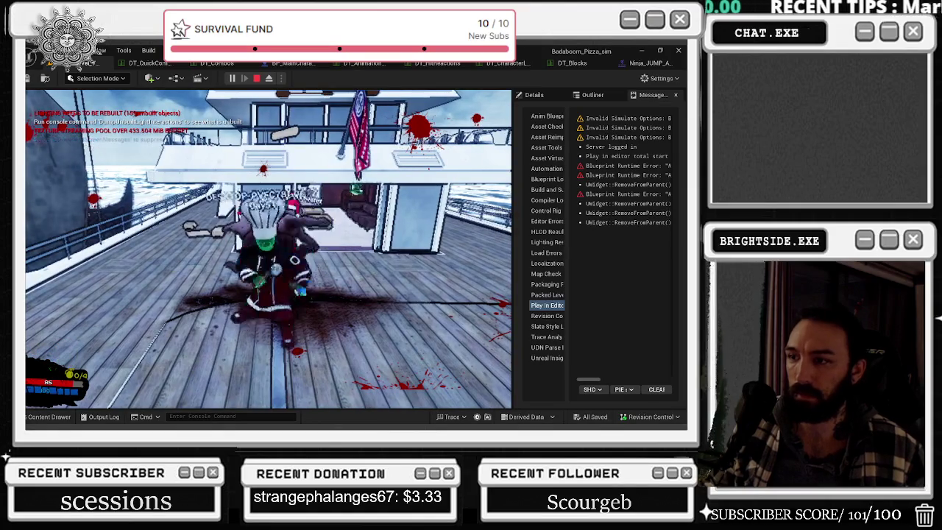
Stop the play-in-editor session and return to the jump-attack montage editor.
{"action": "key", "text": "Escape"}
{"action": "left_click", "coordinate": [643, 64]}
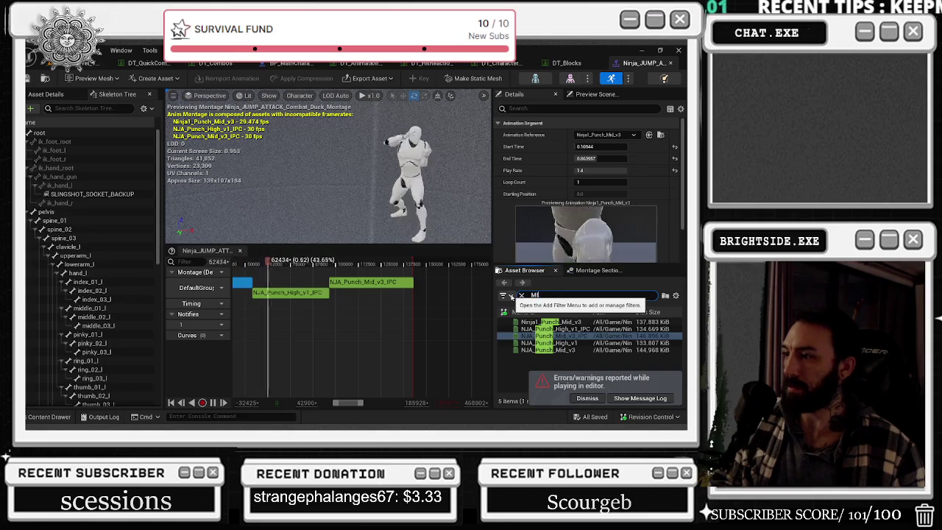
{"action": "type", "text": "id"}
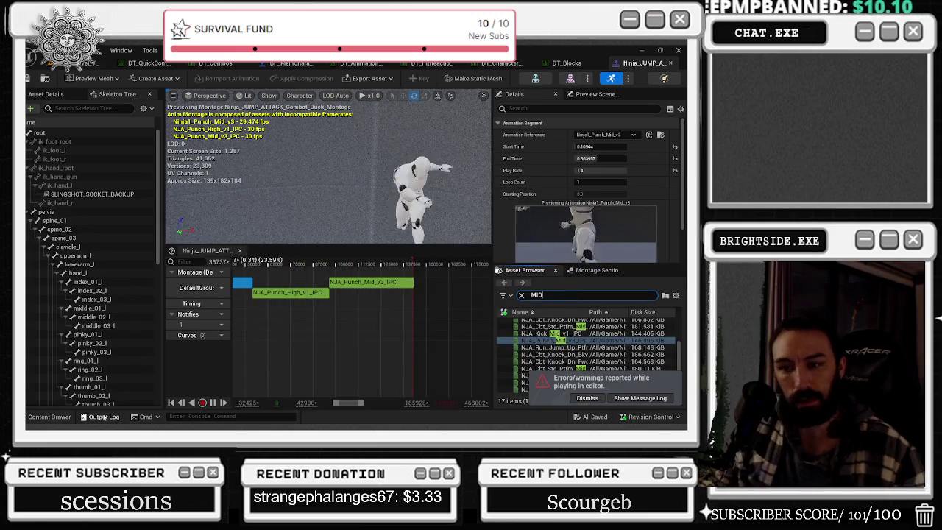
{"action": "left_click", "coordinate": [52, 416]}
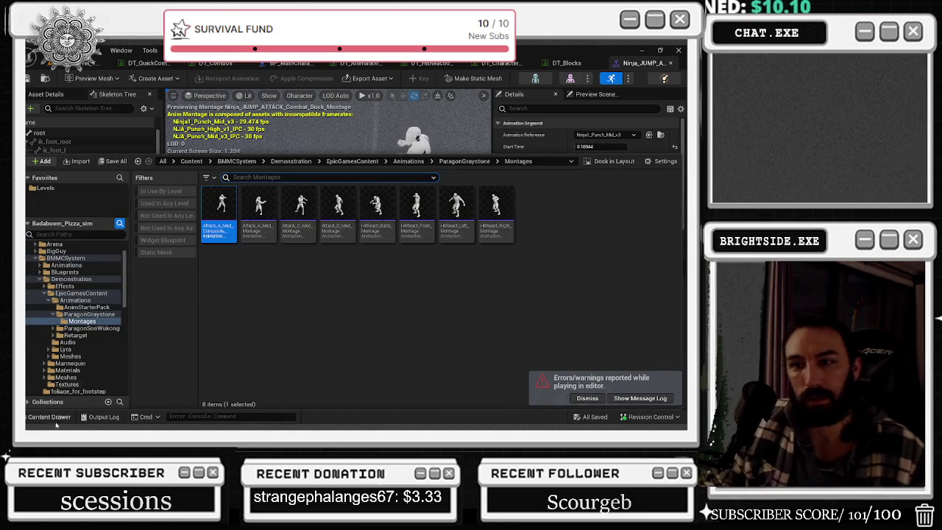
{"action": "left_click", "coordinate": [47, 415]}
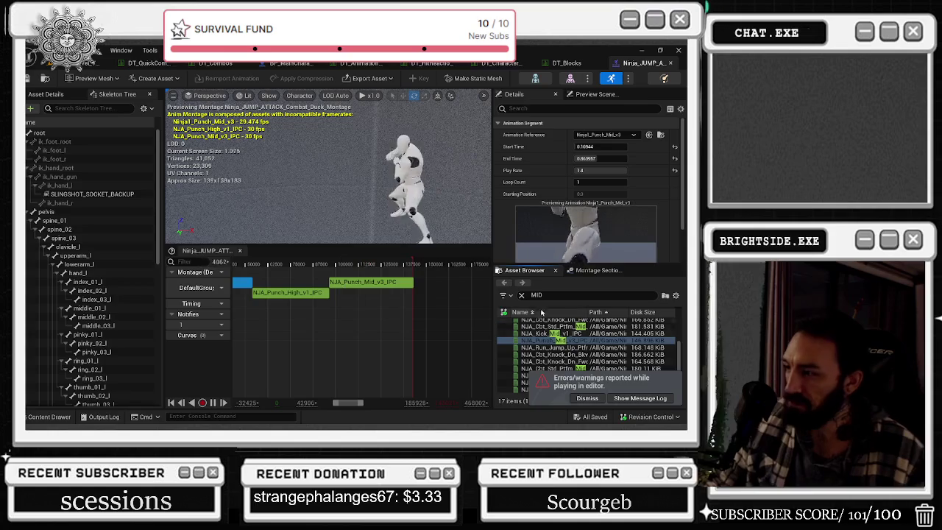
Browse to the Ninja_Starter IPC folder, filter by KICK, and open NJA_Kick_Mid_v1_IPC.
{"action": "right_click", "coordinate": [277, 293]}
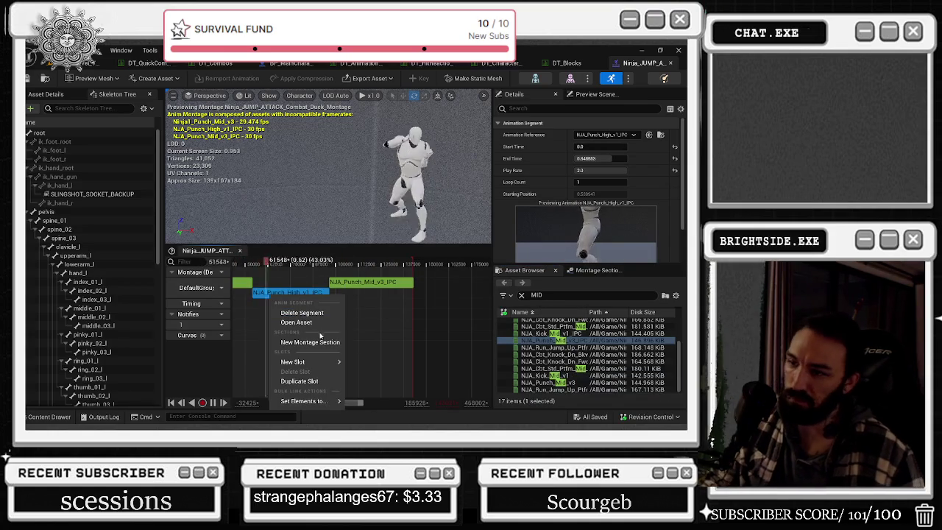
{"action": "right_click", "coordinate": [562, 341]}
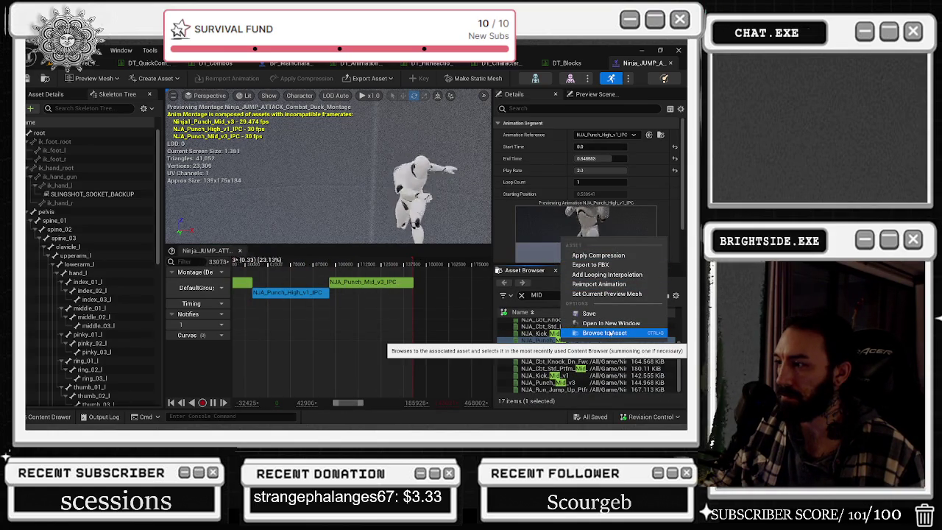
{"action": "left_click", "coordinate": [610, 334]}
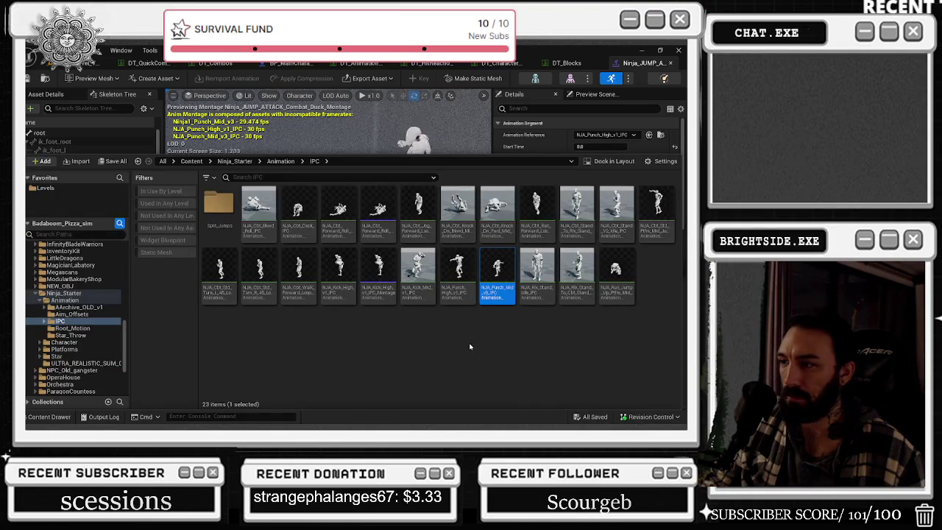
{"action": "type", "text": "KICK"}
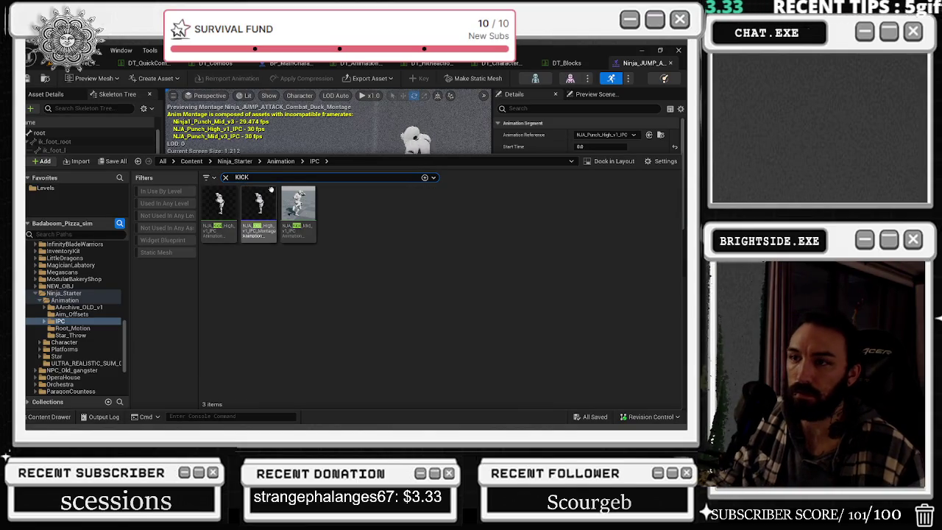
{"action": "mouse_move", "coordinate": [310, 224]}
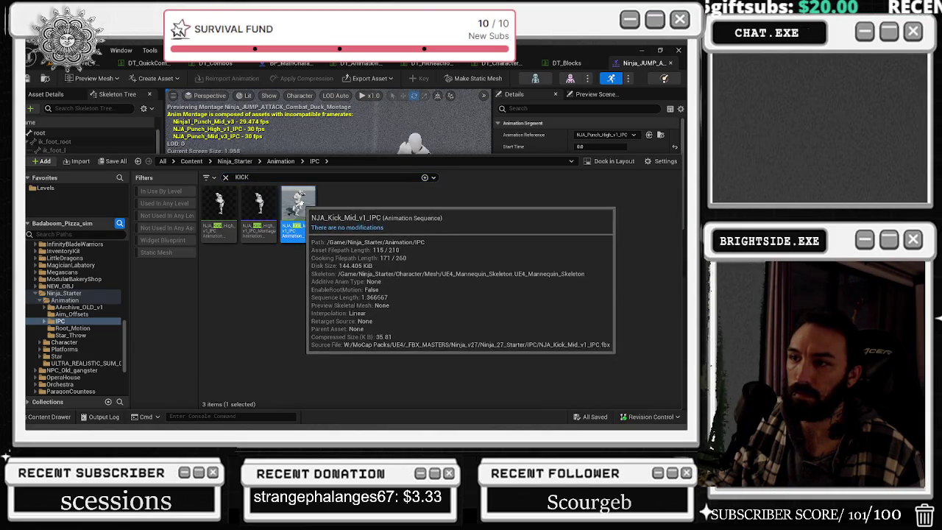
{"action": "left_click", "coordinate": [308, 219]}
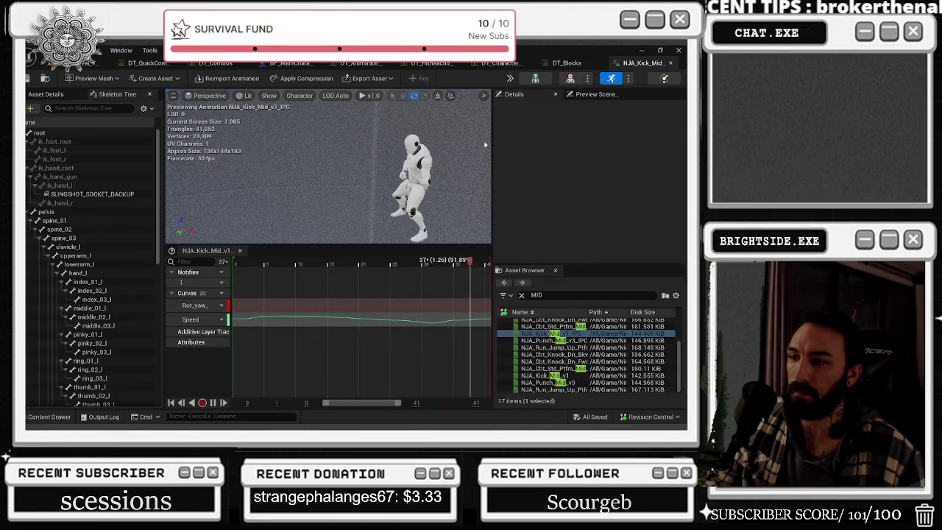
Close the NJA_Kick_Mid animation tab and reopen it from the KICK-filtered content.
{"action": "left_click", "coordinate": [671, 64]}
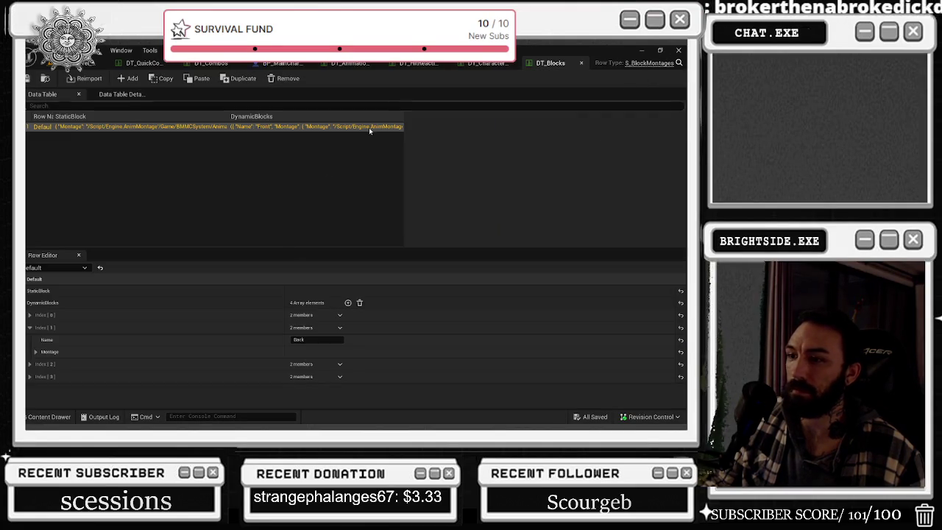
{"action": "left_click", "coordinate": [48, 416]}
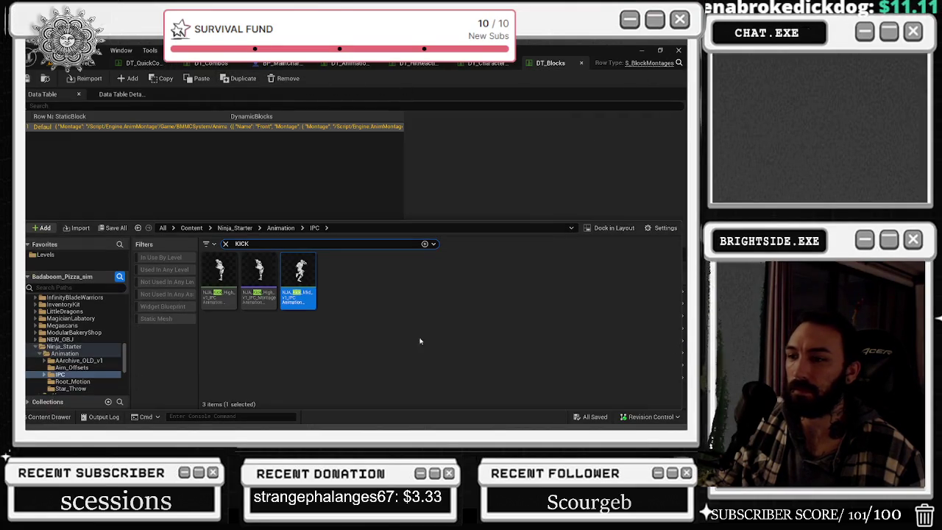
{"action": "double_click", "coordinate": [299, 297]}
Reopen Ninja_JUMP_ATTACK_Combat_Duck_Montage from File > Recent AnimSequence Assets.
{"action": "left_click", "coordinate": [79, 50]}
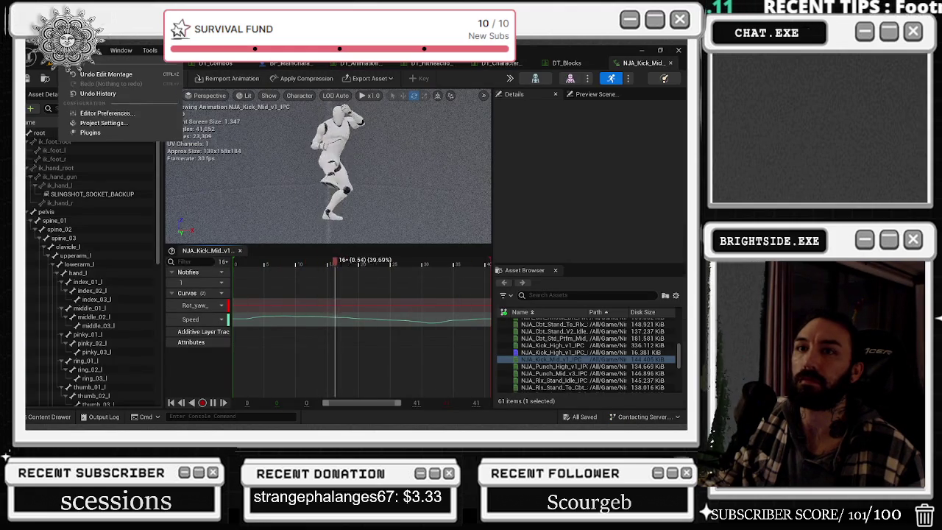
{"action": "mouse_move", "coordinate": [41, 50]}
{"action": "mouse_move", "coordinate": [118, 83]}
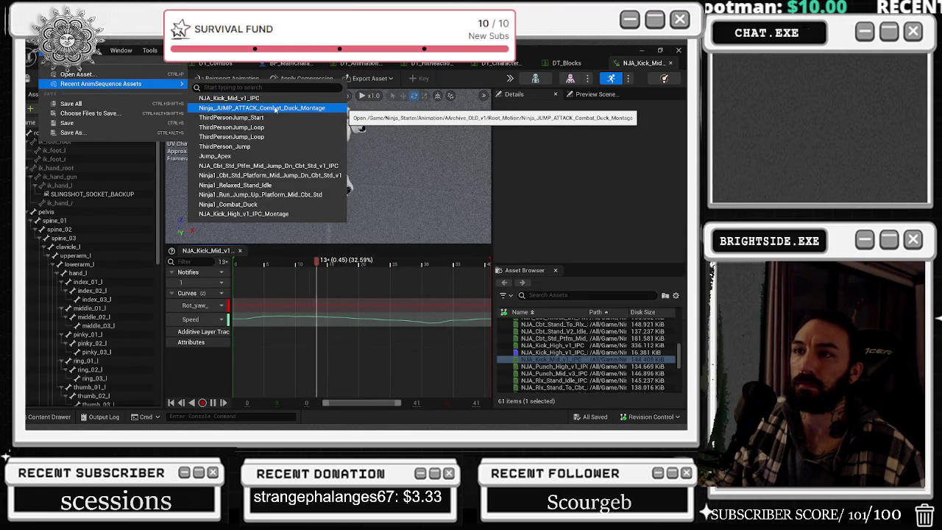
{"action": "left_click", "coordinate": [275, 109]}
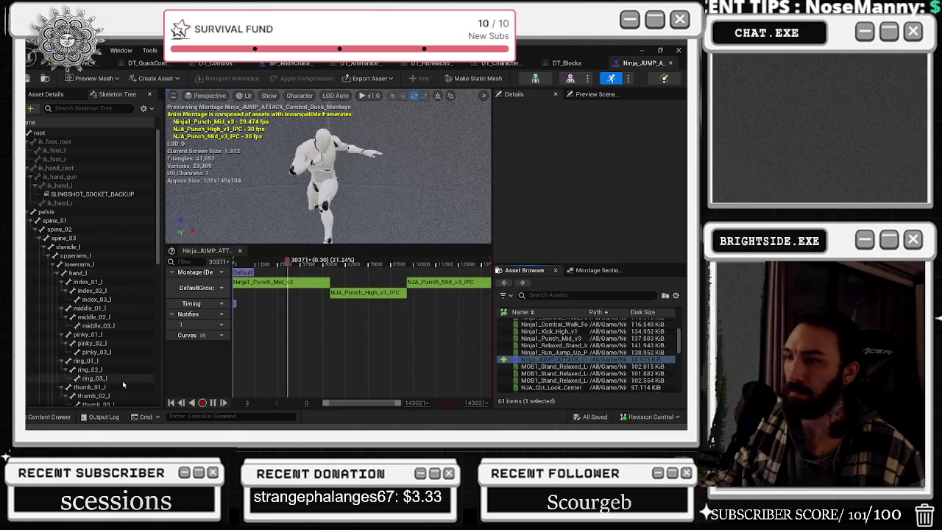
Append NJA_Kick_Mid_v1_IPC to the montage's end and set its play rate to 2.0.
{"action": "key", "text": "ctrl+space"}
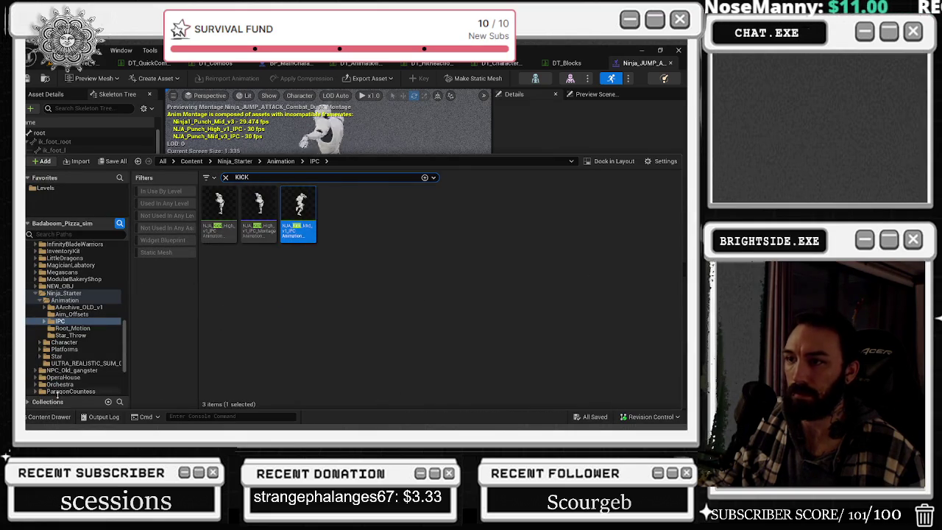
{"action": "left_click", "coordinate": [46, 418]}
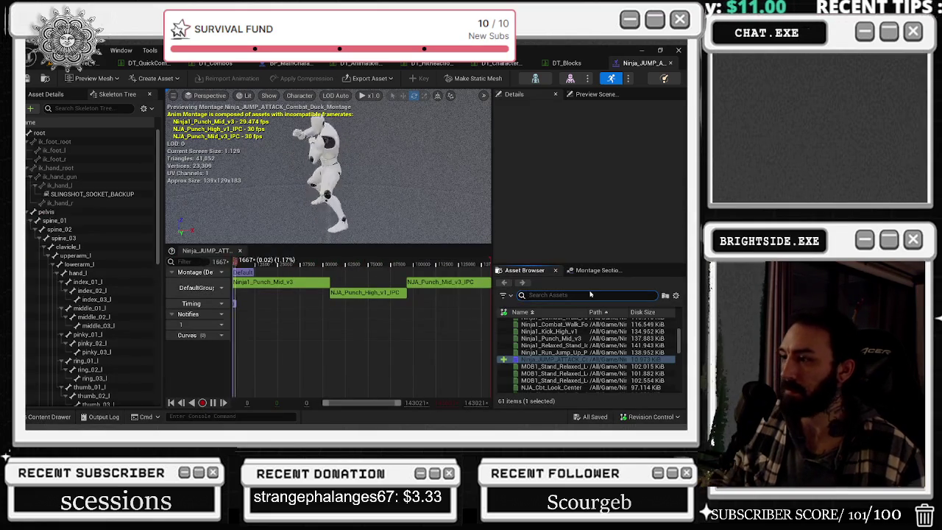
{"action": "type", "text": "KICK"}
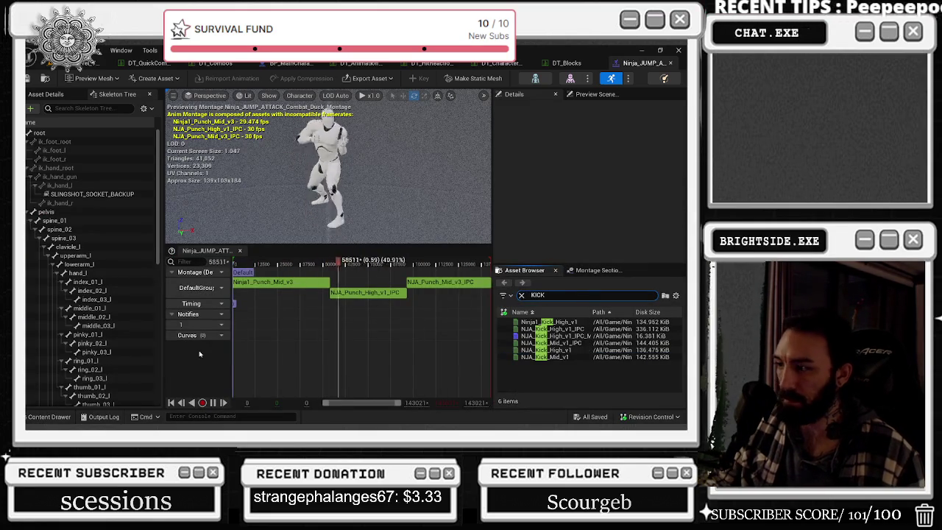
{"action": "left_click", "coordinate": [64, 418]}
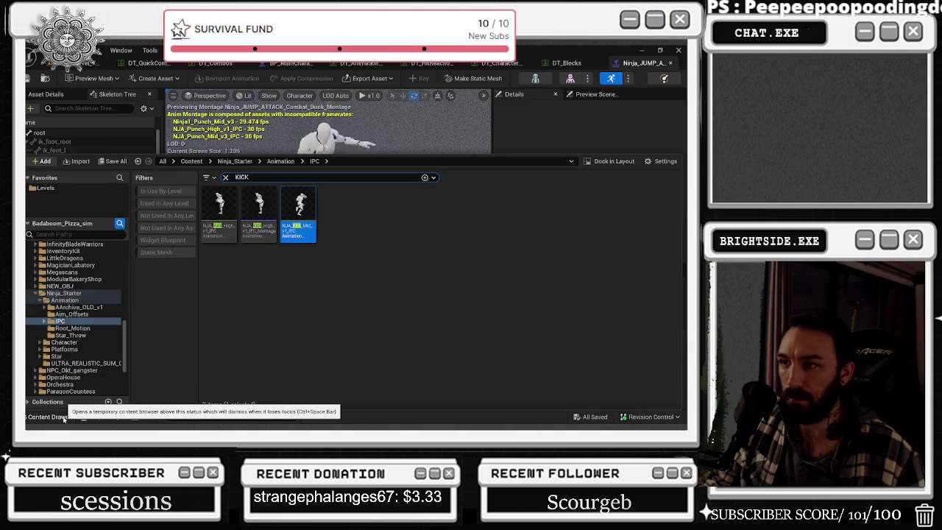
{"action": "left_click", "coordinate": [64, 418]}
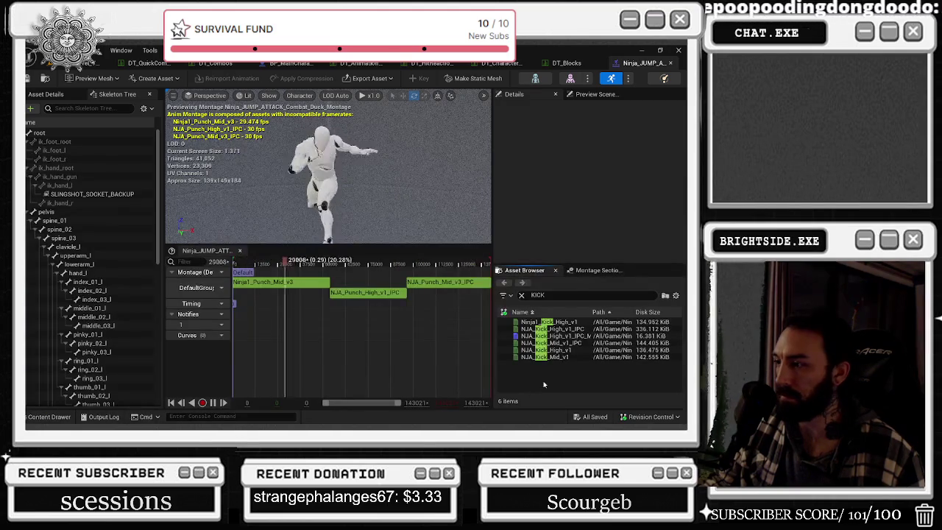
{"action": "left_click_drag", "start_coordinate": [548, 343], "coordinate": [489, 285]}
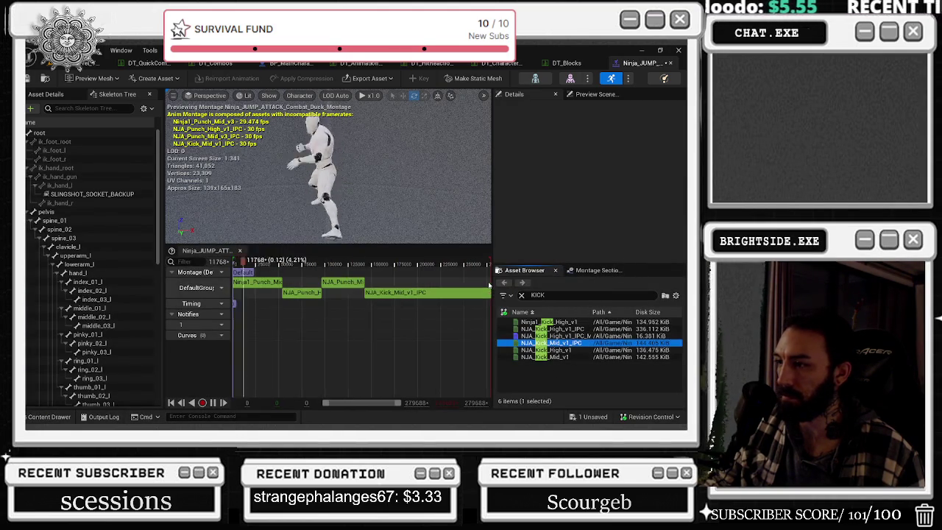
{"action": "left_click", "coordinate": [417, 294]}
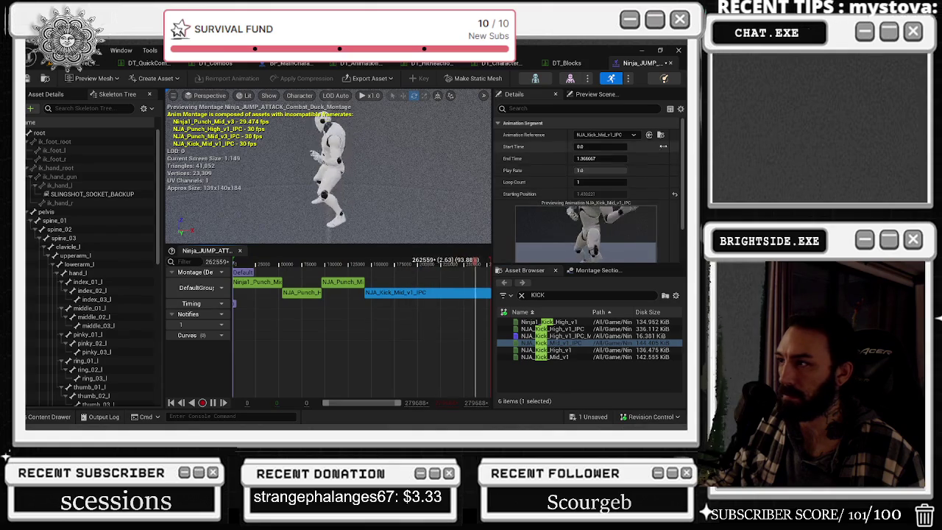
{"action": "type", "text": "2"}
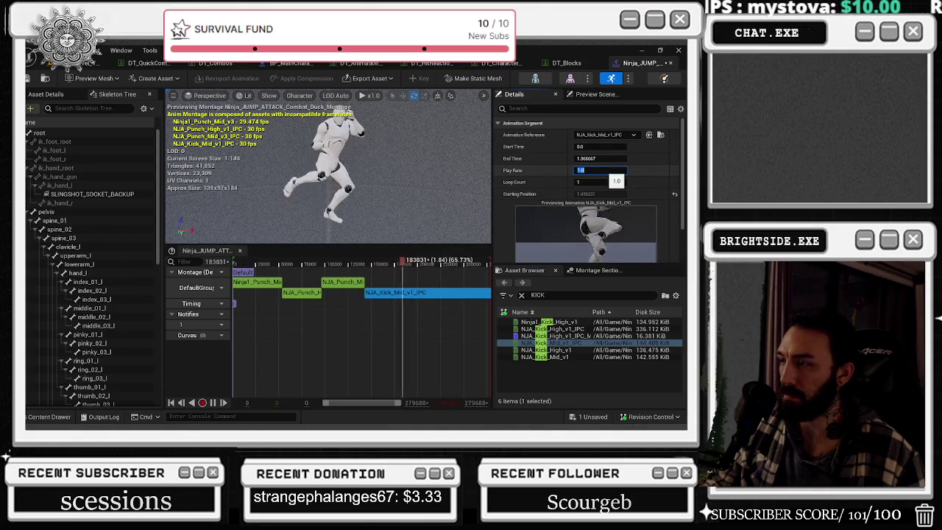
{"action": "key", "text": "Return"}
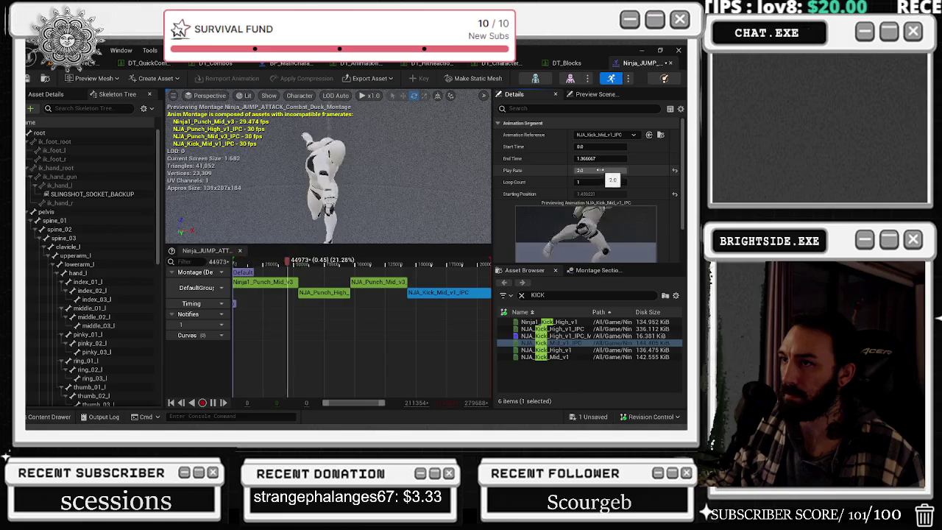
Append NJA_Kick_High_v1 after the mid kick and raise its play rate to 2.0.
{"action": "left_click", "coordinate": [379, 282]}
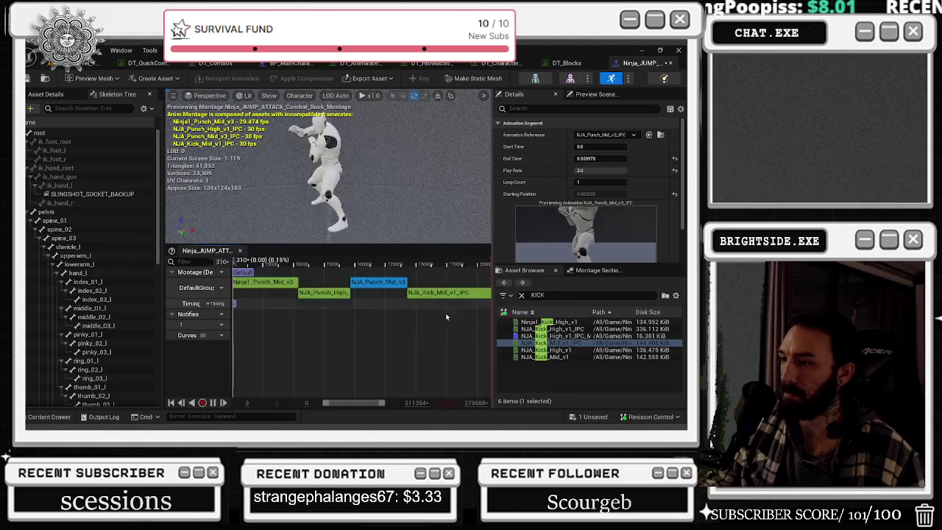
{"action": "mouse_move", "coordinate": [548, 352]}
{"action": "left_mouse_down"}
{"action": "mouse_move", "coordinate": [516, 294]}
{"action": "mouse_move", "coordinate": [485, 286]}
{"action": "left_mouse_up"}
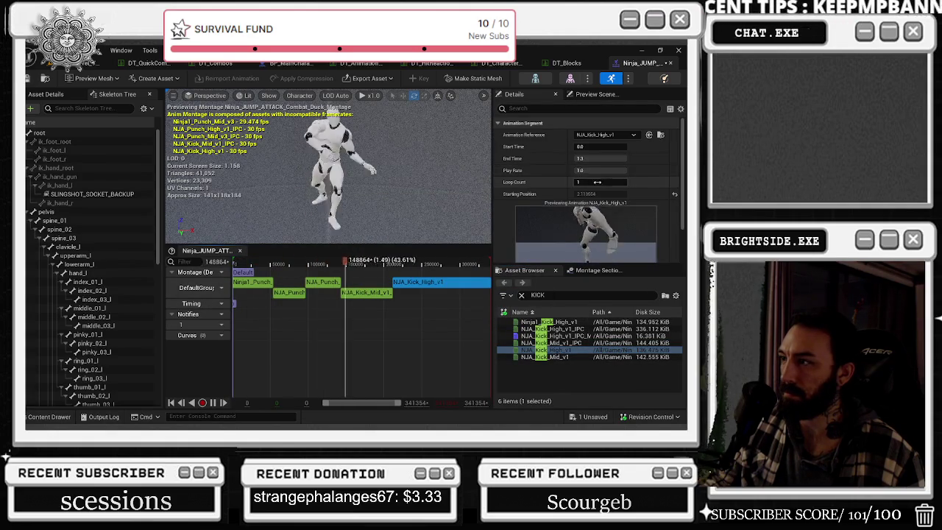
{"action": "left_click_drag", "start_coordinate": [596, 171], "coordinate": [653, 175]}
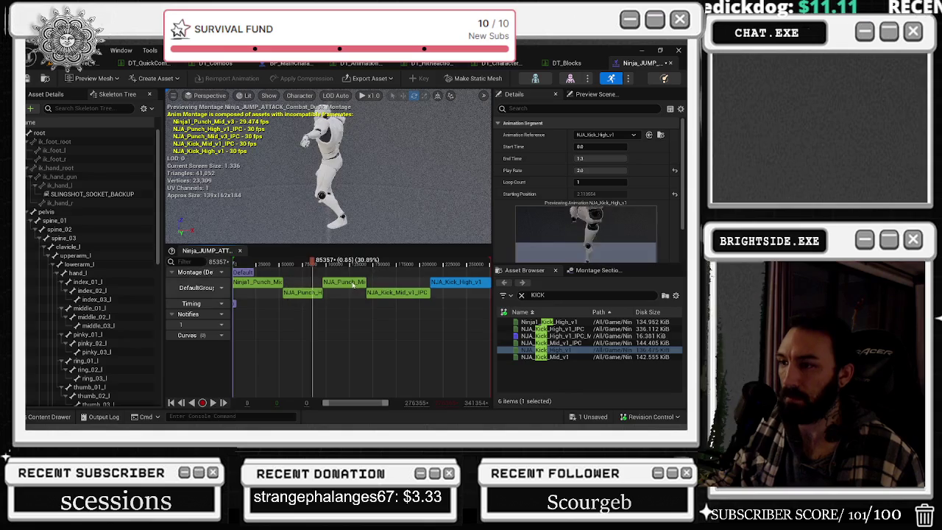
Search PUNCH and add NJA_Punch_High_v1_IPC to the montage at play rate 2.0.
{"action": "left_click", "coordinate": [521, 295]}
{"action": "type", "text": "PUNCH"}
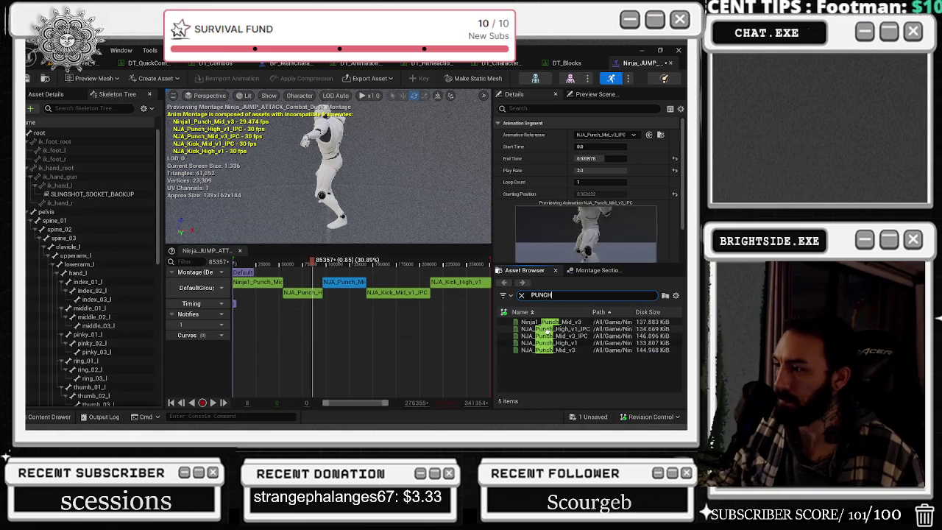
{"action": "mouse_move", "coordinate": [548, 328]}
{"action": "left_mouse_down"}
{"action": "mouse_move", "coordinate": [482, 283]}
{"action": "mouse_move", "coordinate": [461, 294]}
{"action": "left_mouse_up"}
{"action": "left_click", "coordinate": [600, 170]}
{"action": "type", "text": "2"}
{"action": "key", "text": "Return"}
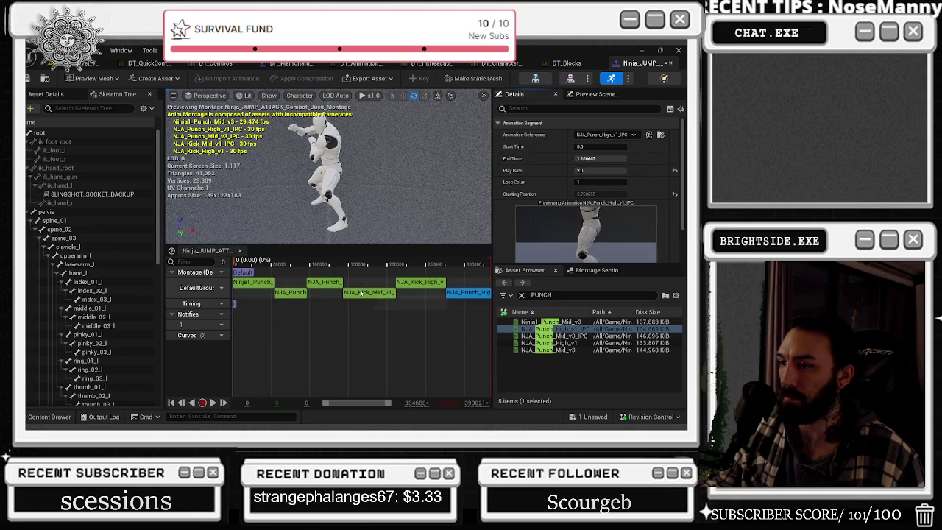
Set the high punch clip's end time to 0.76122 and trim its start slightly.
{"action": "left_click", "coordinate": [320, 281]}
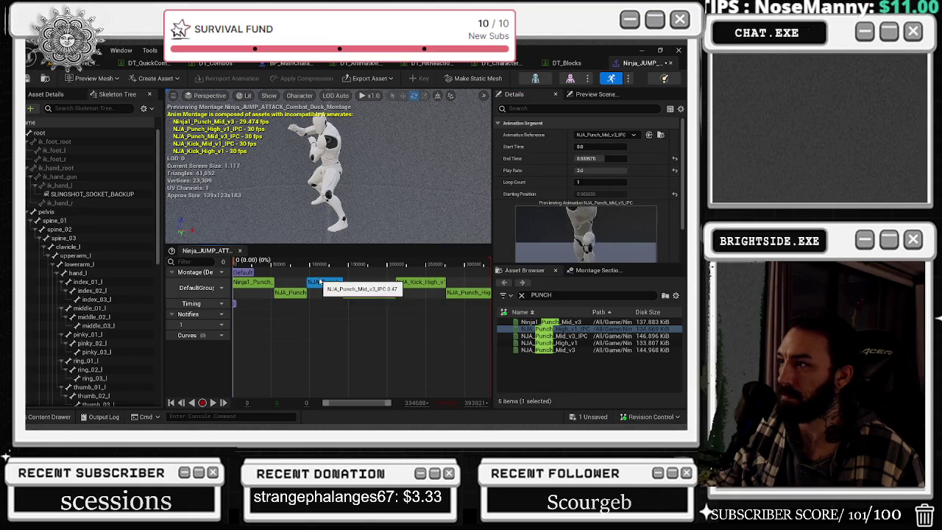
{"action": "left_click", "coordinate": [468, 292]}
{"action": "left_click", "coordinate": [600, 158]}
{"action": "key", "text": "Return"}
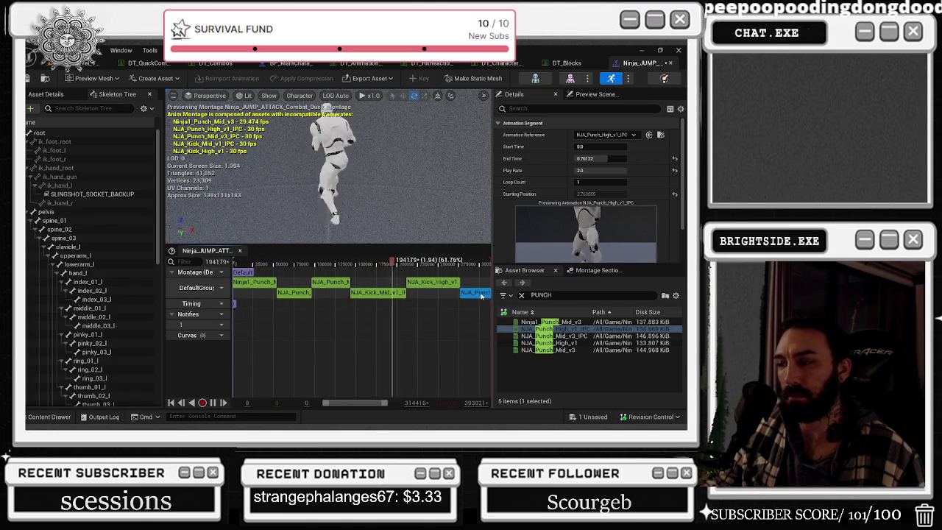
{"action": "left_click_drag", "start_coordinate": [596, 147], "coordinate": [604, 147]}
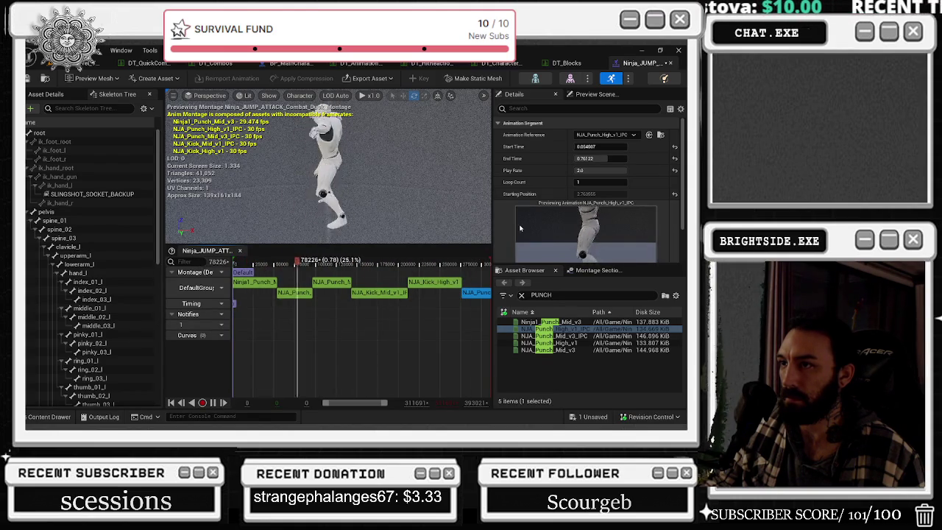
Append another NJA_Punch_High_v1_IPC clip at the montage's end and select it.
{"action": "left_click_drag", "start_coordinate": [490, 292], "coordinate": [450, 293]}
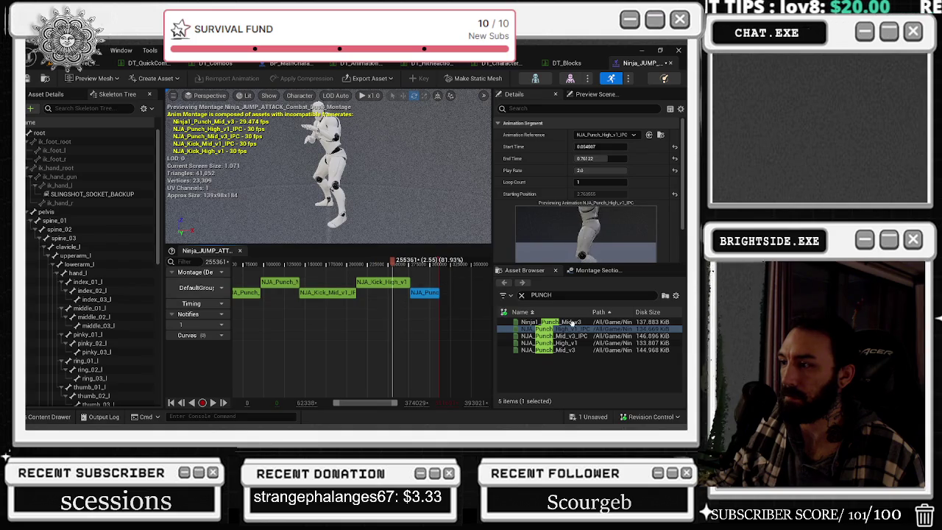
{"action": "mouse_move", "coordinate": [552, 328]}
{"action": "left_mouse_down"}
{"action": "mouse_move", "coordinate": [457, 292]}
{"action": "mouse_move", "coordinate": [469, 295]}
{"action": "left_mouse_up"}
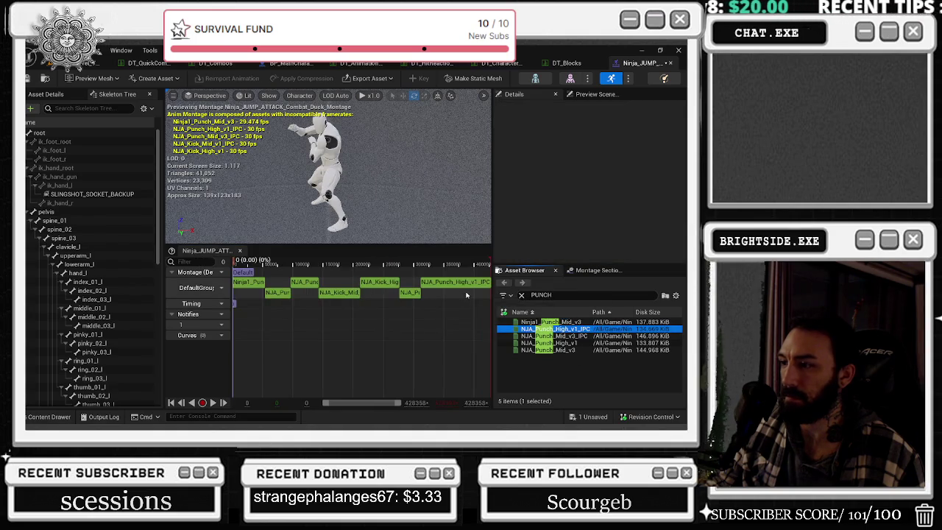
{"action": "left_click", "coordinate": [409, 293]}
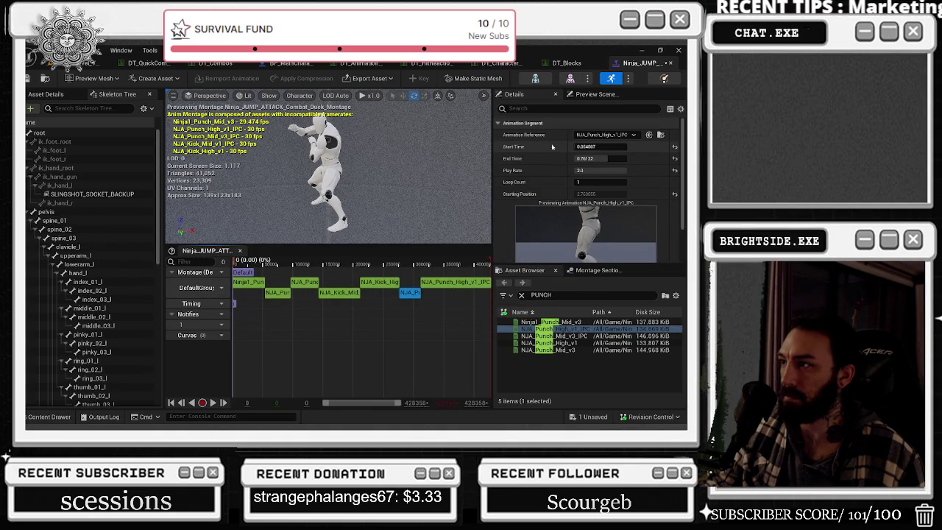
{"action": "left_click", "coordinate": [456, 282]}
{"action": "left_click", "coordinate": [600, 135]}
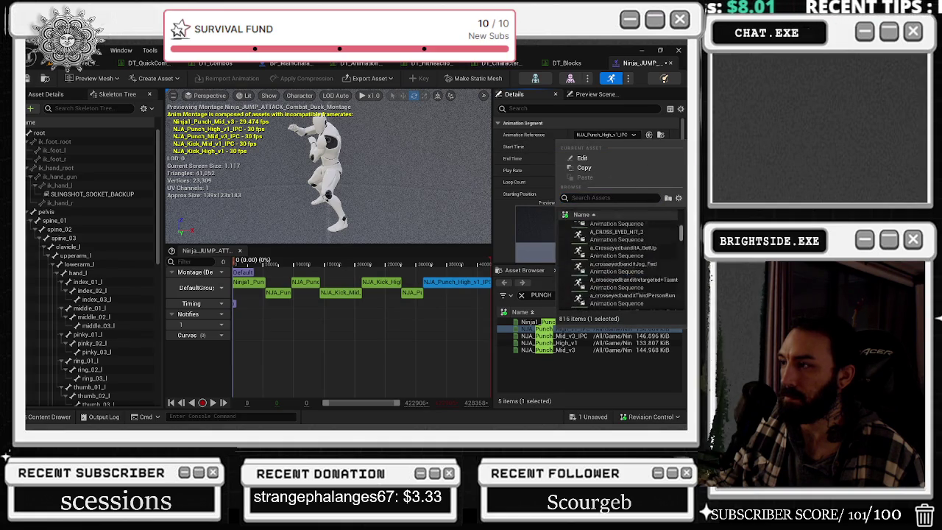
{"action": "left_click_drag", "start_coordinate": [684, 280], "coordinate": [686, 207]}
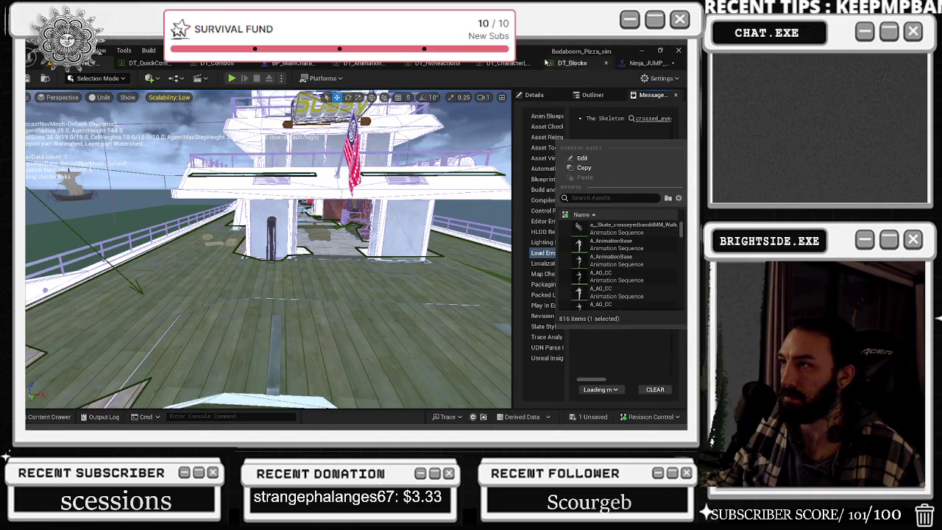
{"action": "left_click", "coordinate": [639, 62]}
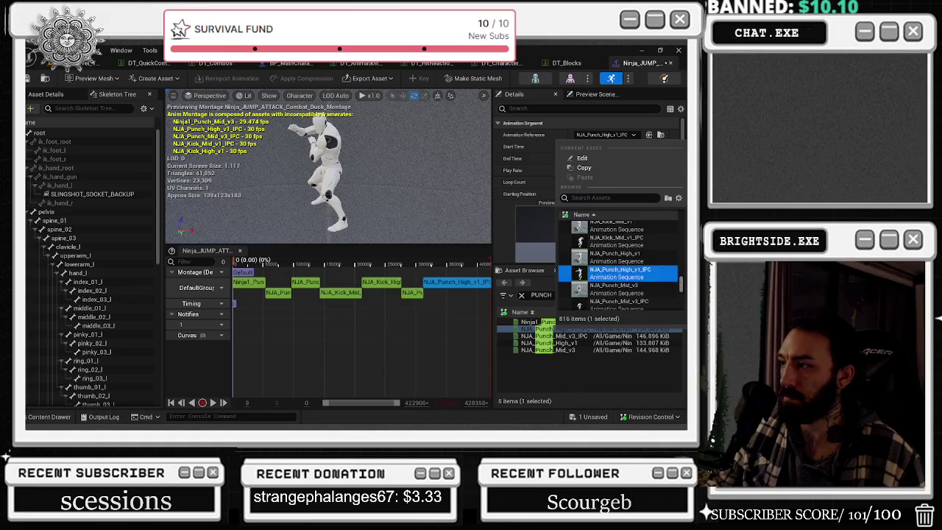
{"action": "left_click_drag", "start_coordinate": [681, 232], "coordinate": [681, 269]}
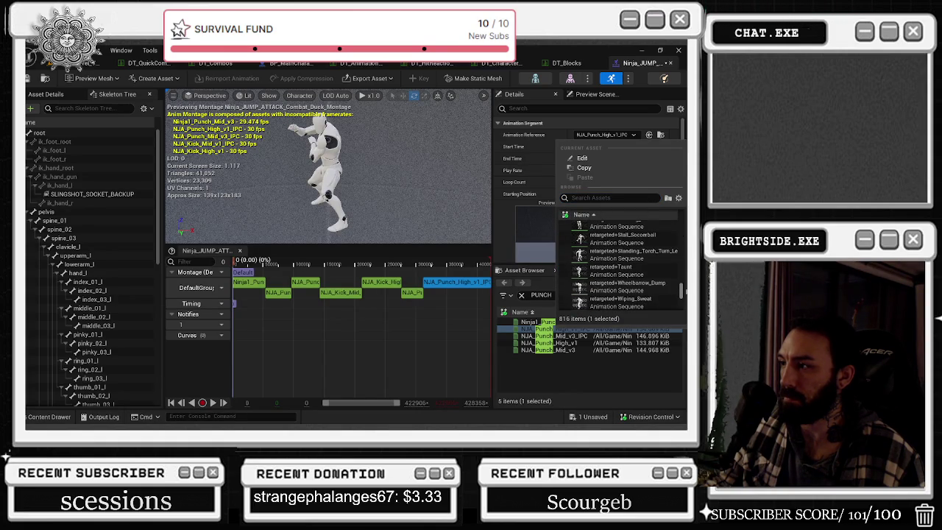
{"action": "left_click", "coordinate": [645, 273]}
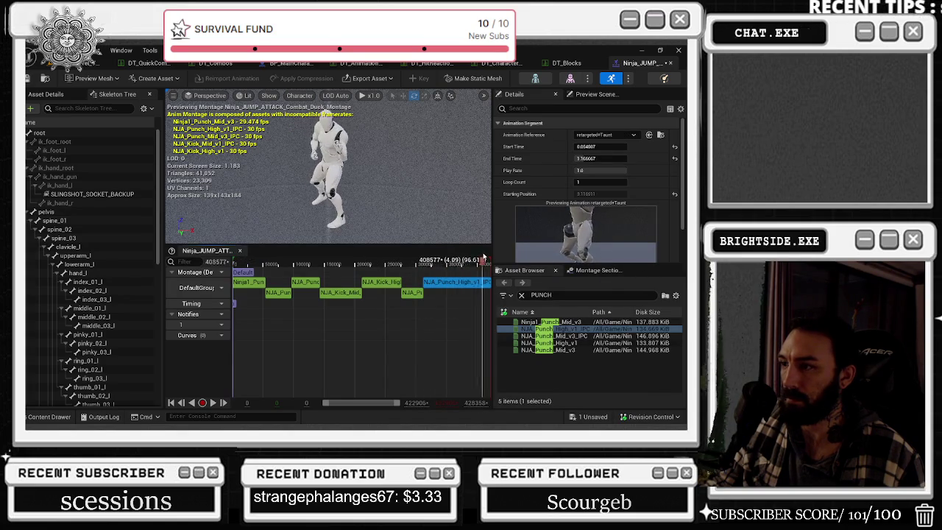
{"action": "left_click", "coordinate": [442, 272]}
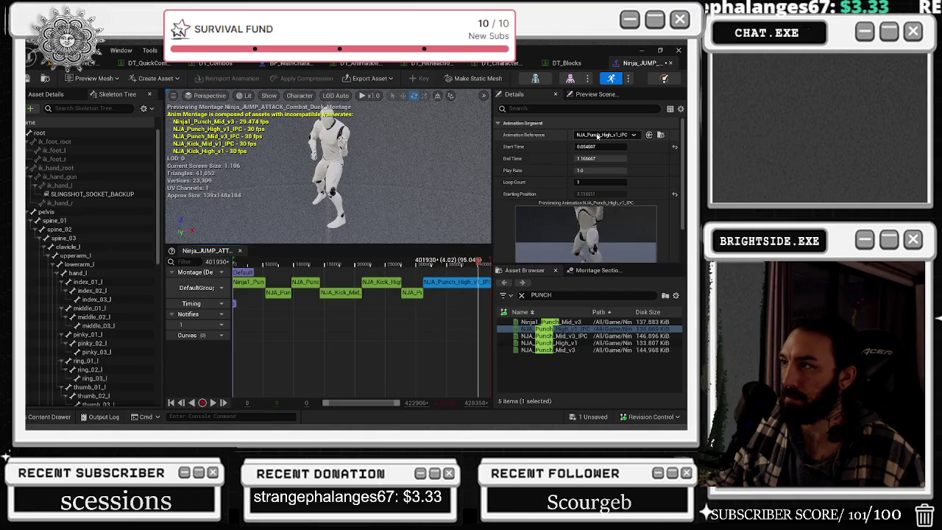
Undo the pasted change and keep the final high punch clip's end time at 0.76122.
{"action": "key", "text": "ctrl+z"}
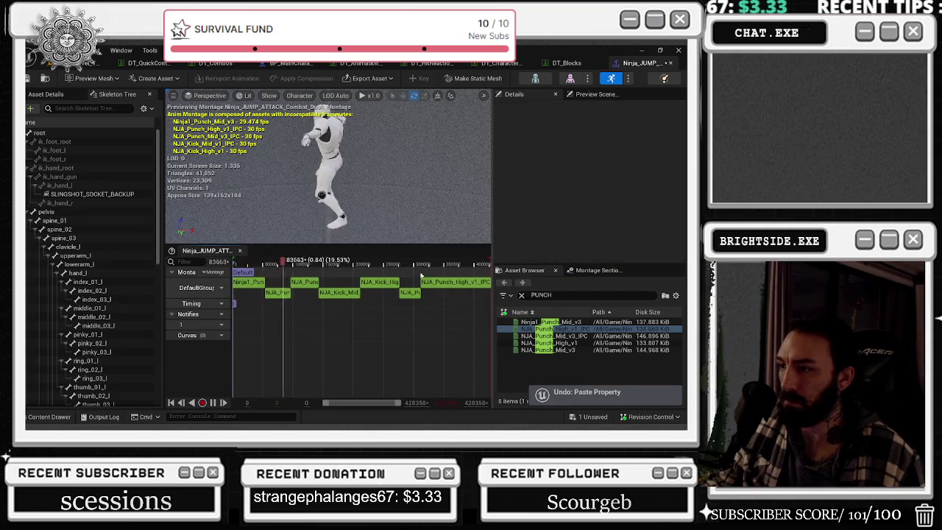
{"action": "left_click", "coordinate": [455, 282]}
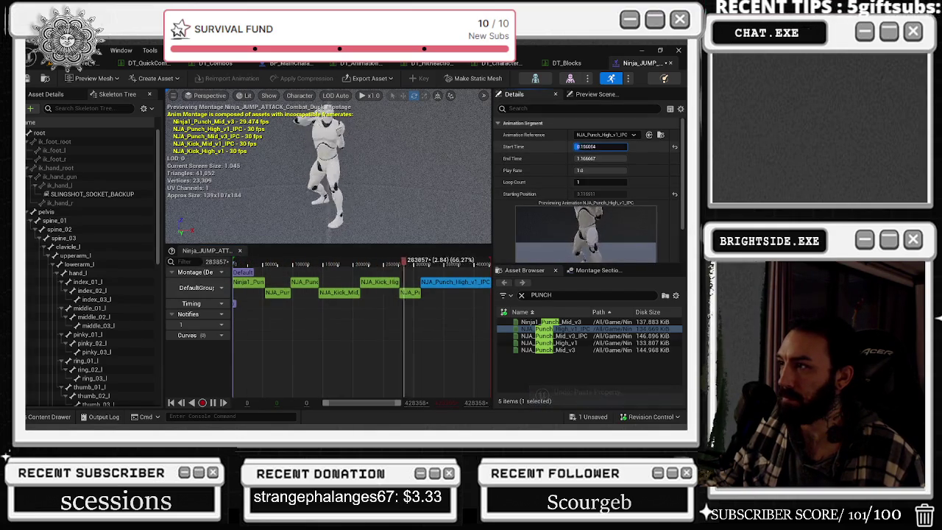
{"action": "key", "text": "super+Down"}
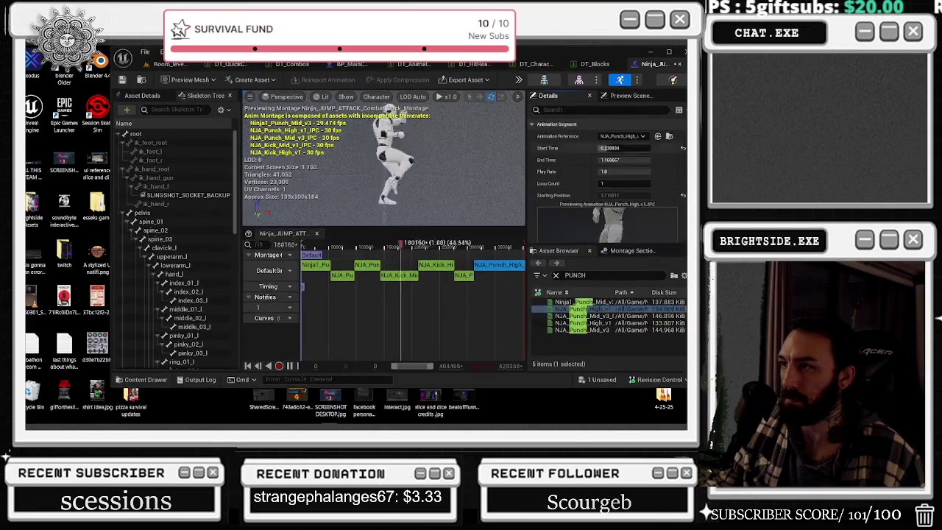
{"action": "key", "text": "super+Up"}
{"action": "key", "text": "space"}
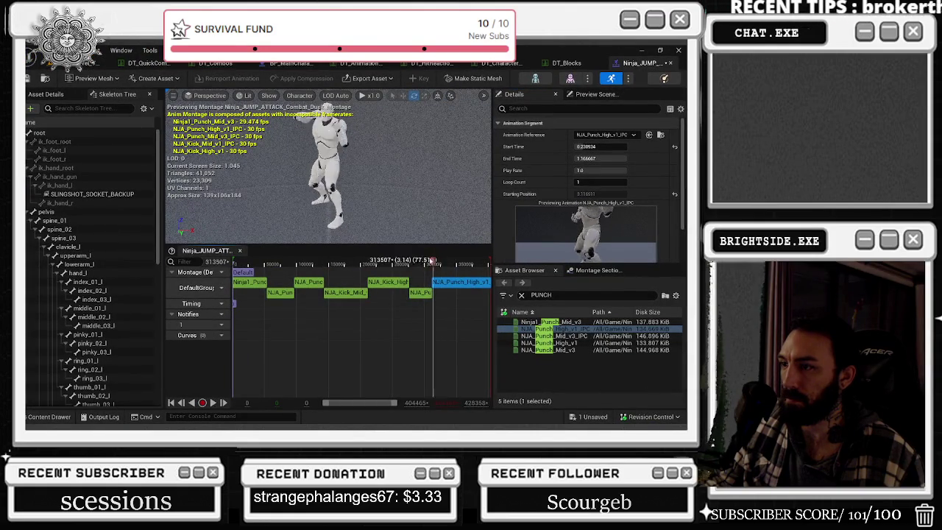
{"action": "left_click_drag", "start_coordinate": [424, 259], "coordinate": [436, 257]}
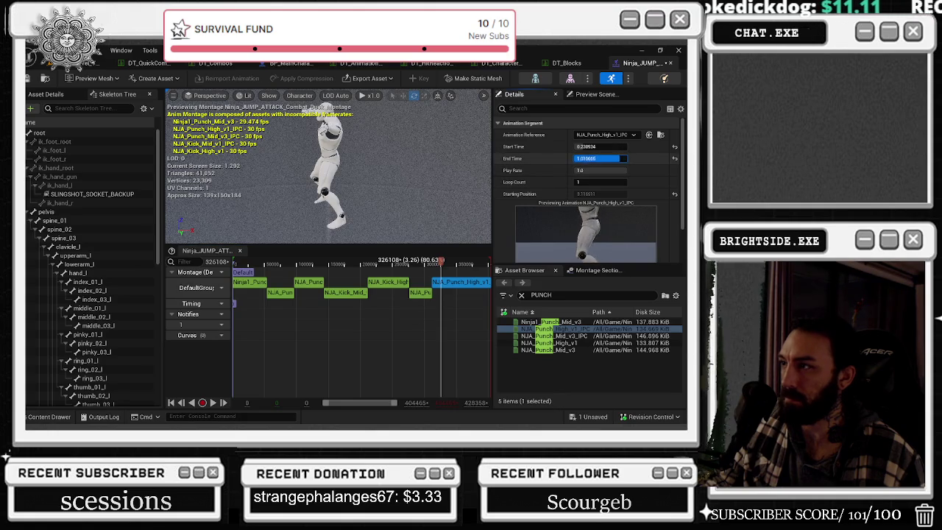
{"action": "left_click_drag", "start_coordinate": [600, 158], "coordinate": [588, 159]}
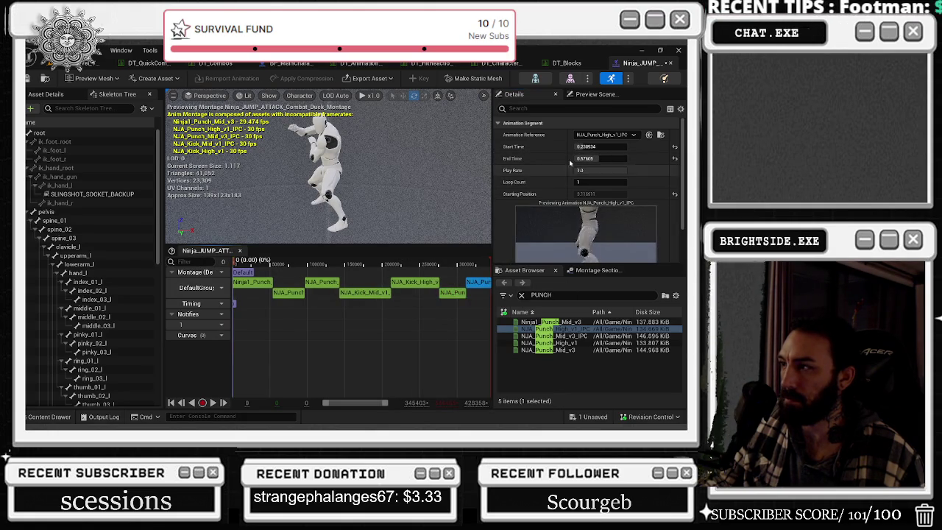
{"action": "mouse_move", "coordinate": [599, 158]}
{"action": "left_mouse_down"}
{"action": "mouse_move", "coordinate": [611, 158]}
{"action": "mouse_move", "coordinate": [589, 170]}
{"action": "left_mouse_up"}
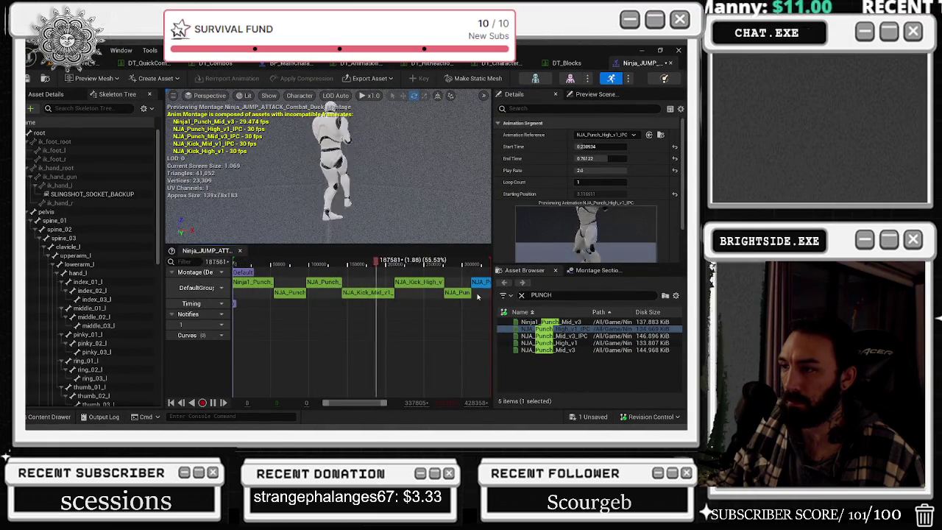
Move the high punch clip left, ahead of the kick segments, and rescrub the preview.
{"action": "left_click_drag", "start_coordinate": [461, 297], "coordinate": [356, 303]}
{"action": "left_click_drag", "start_coordinate": [473, 284], "coordinate": [176, 281]}
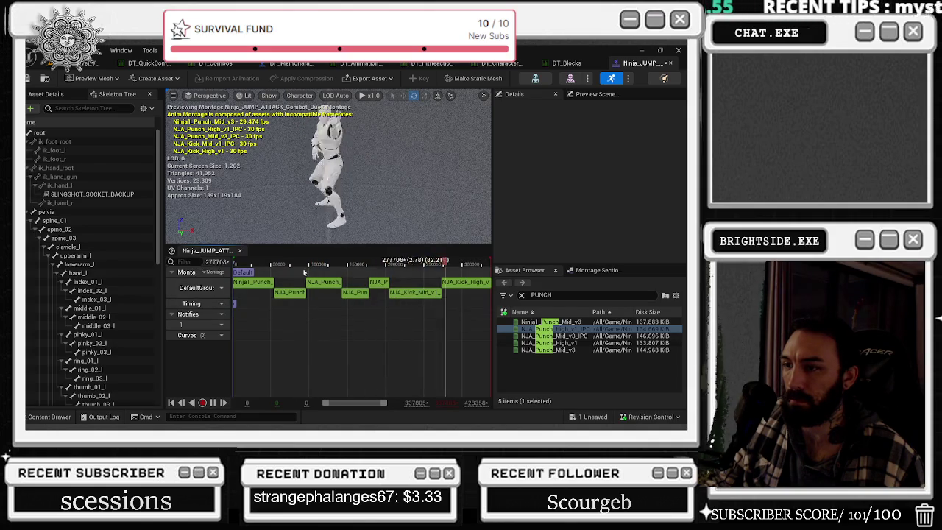
{"action": "mouse_move", "coordinate": [289, 262]}
{"action": "left_mouse_down"}
{"action": "mouse_move", "coordinate": [411, 267]}
{"action": "mouse_move", "coordinate": [382, 273]}
{"action": "left_mouse_up"}
Set the short high punch to play rate 3.0 and add NJA_Punch_Mid_v3_IPC at rate 4.0.
{"action": "left_click", "coordinate": [379, 282]}
{"action": "left_click", "coordinate": [582, 170]}
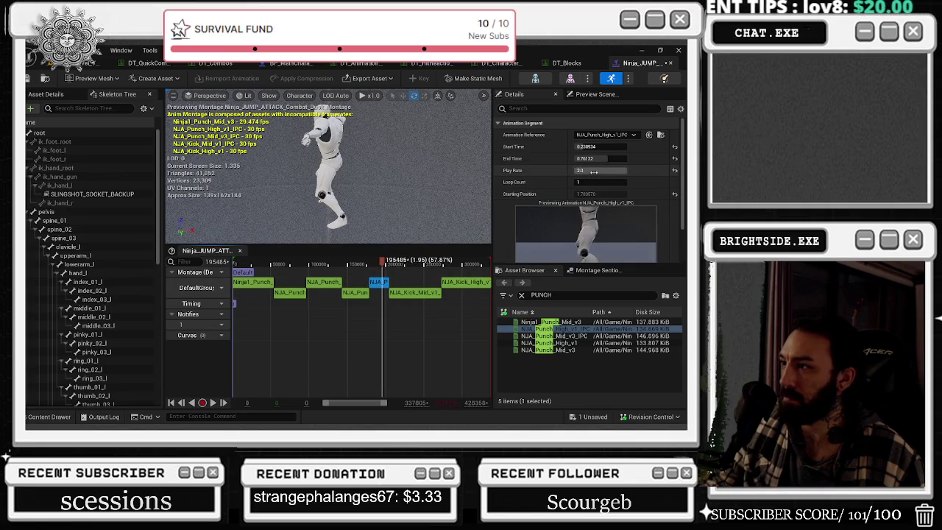
{"action": "type", "text": "3"}
{"action": "key", "text": "Return"}
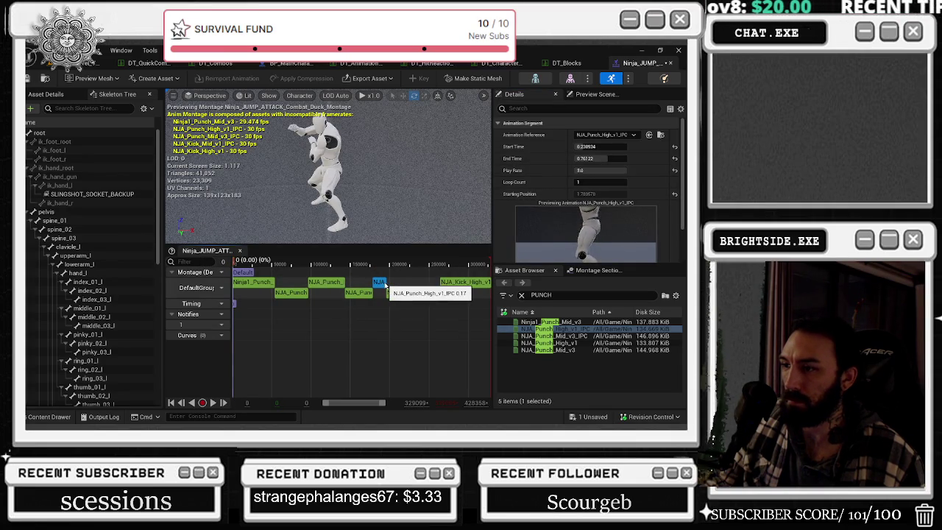
{"action": "mouse_move", "coordinate": [548, 335]}
{"action": "left_mouse_down"}
{"action": "mouse_move", "coordinate": [487, 282]}
{"action": "mouse_move", "coordinate": [456, 295]}
{"action": "left_mouse_up"}
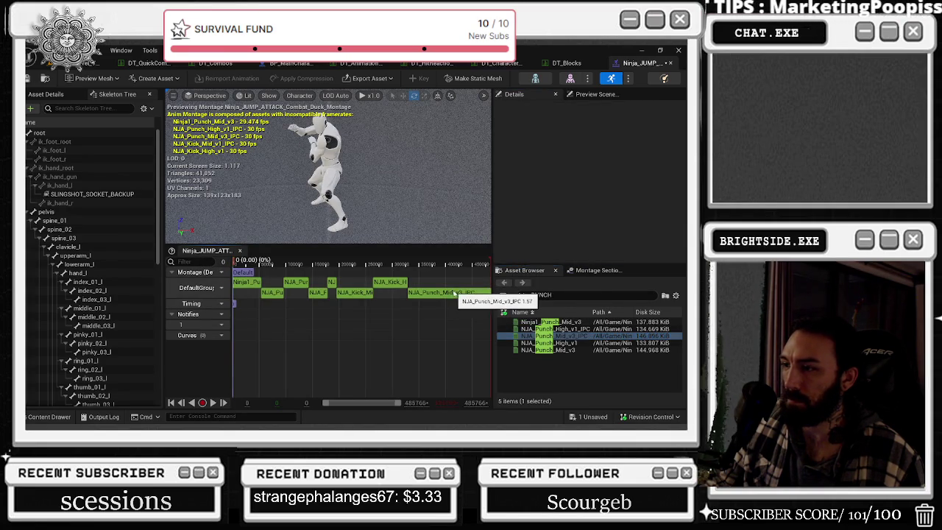
{"action": "left_click", "coordinate": [600, 170]}
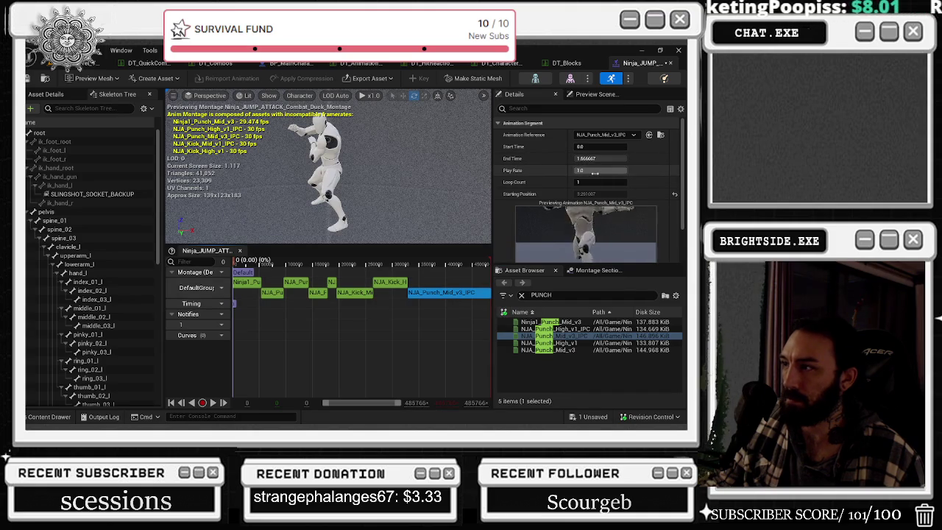
{"action": "type", "text": "4"}
{"action": "key", "text": "Return"}
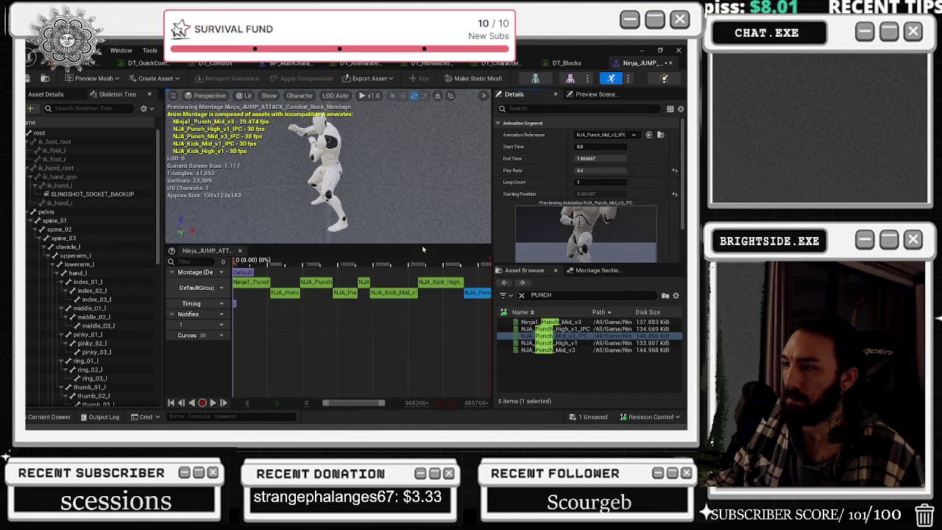
Trim the mid punch to 0.30782–0.76122 and move the small punch ahead of Kick_Mid.
{"action": "left_click", "coordinate": [364, 284]}
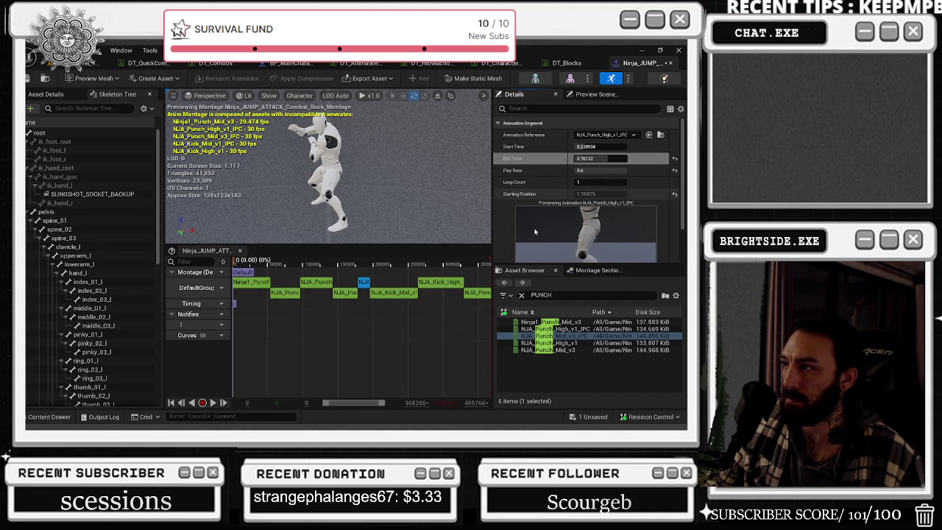
{"action": "left_click", "coordinate": [476, 293]}
{"action": "left_click_drag", "start_coordinate": [585, 158], "coordinate": [574, 158]}
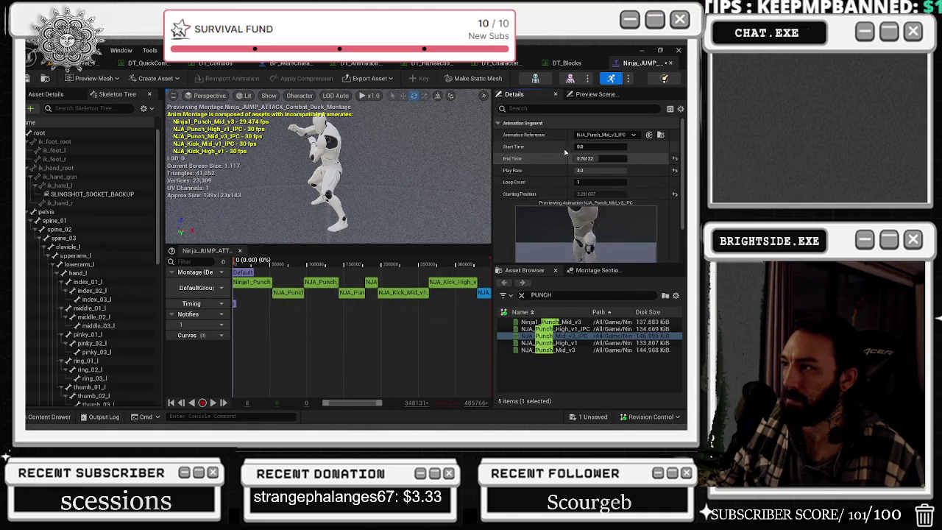
{"action": "left_click", "coordinate": [489, 291]}
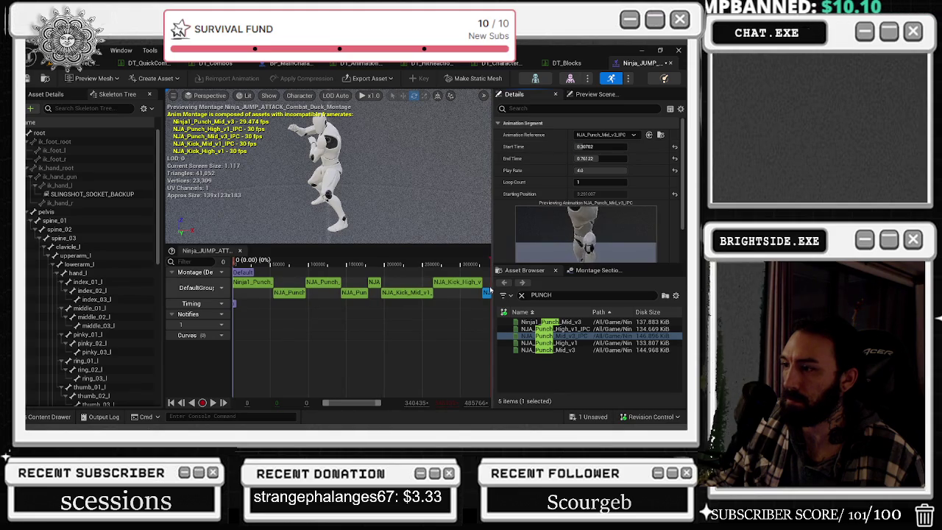
{"action": "left_click_drag", "start_coordinate": [486, 293], "coordinate": [401, 287]}
{"action": "left_click", "coordinate": [384, 285]}
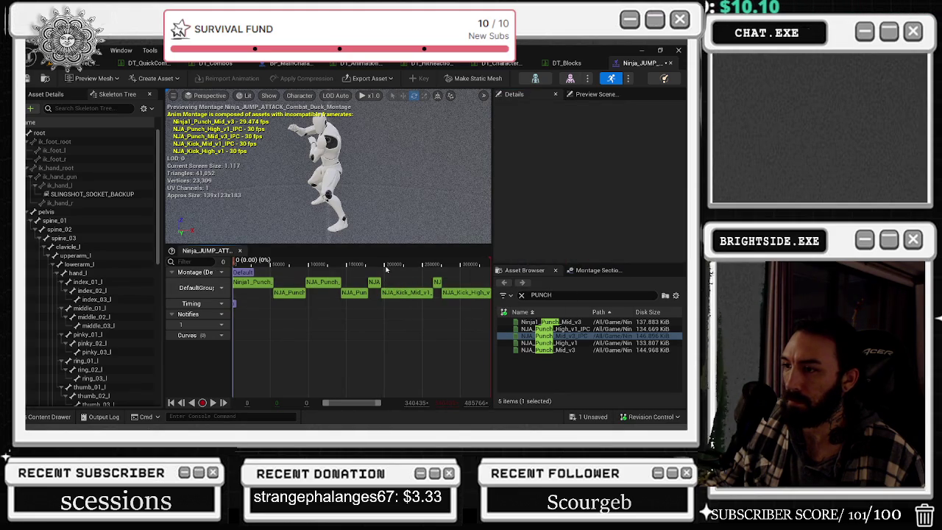
{"action": "left_click_drag", "start_coordinate": [437, 283], "coordinate": [383, 287]}
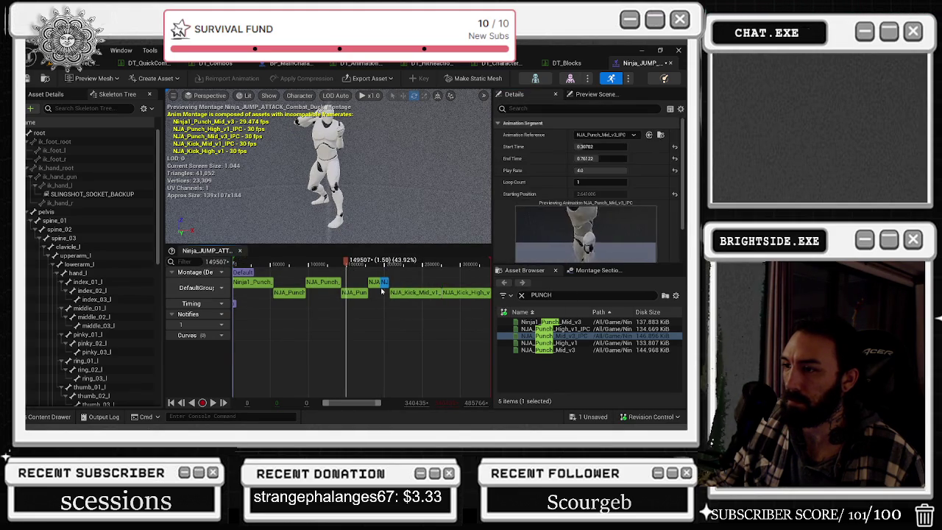
{"action": "left_click", "coordinate": [314, 274]}
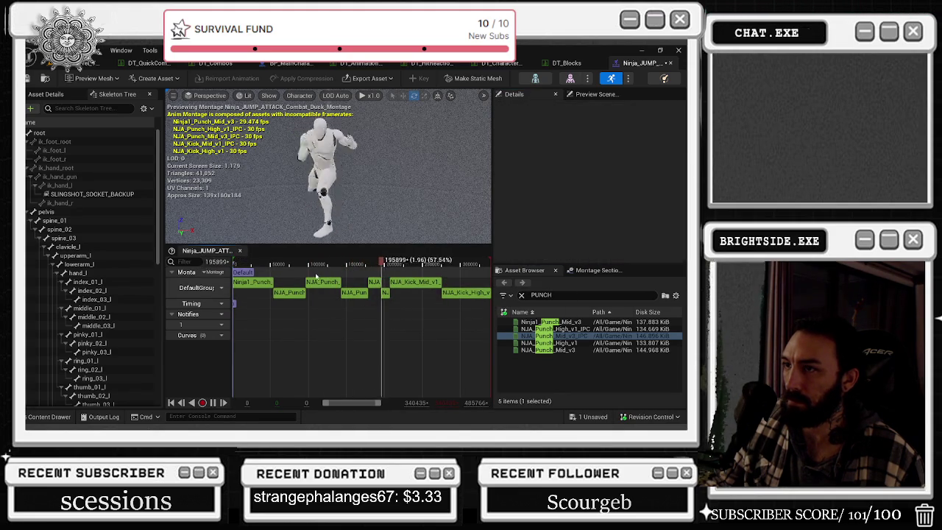
{"action": "left_click", "coordinate": [384, 293]}
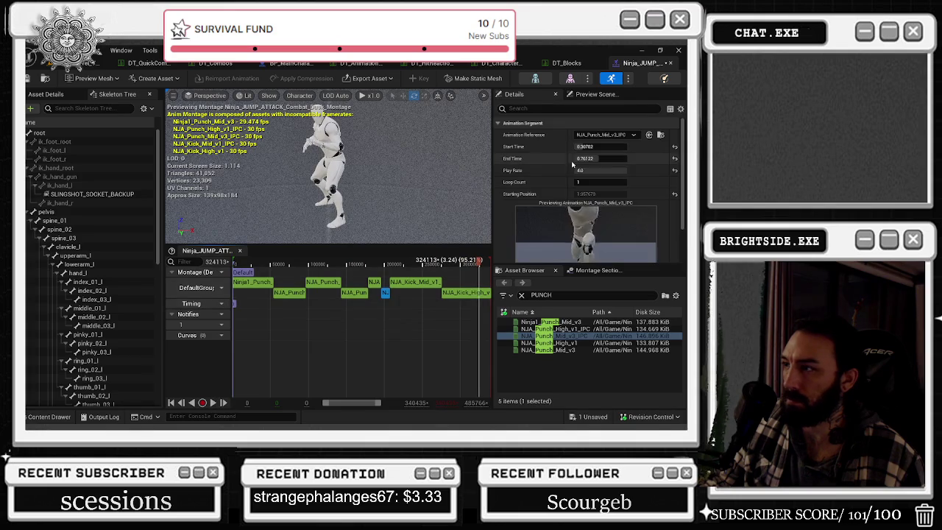
Set the top-row Punch_High_v1 play rate to 2.4 and play the montage to check timing.
{"action": "left_click", "coordinate": [373, 282]}
{"action": "double_click", "coordinate": [600, 170]}
{"action": "type", "text": "2.4"}
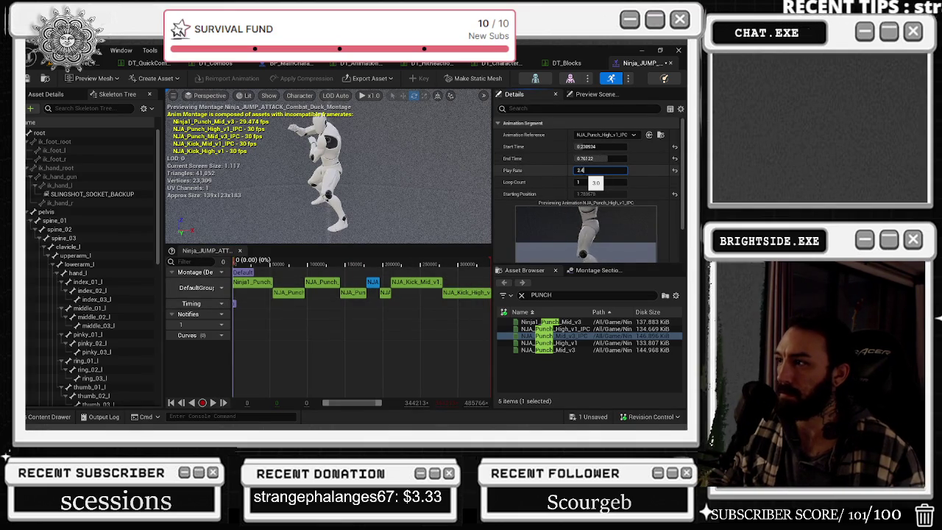
{"action": "key", "text": "Return"}
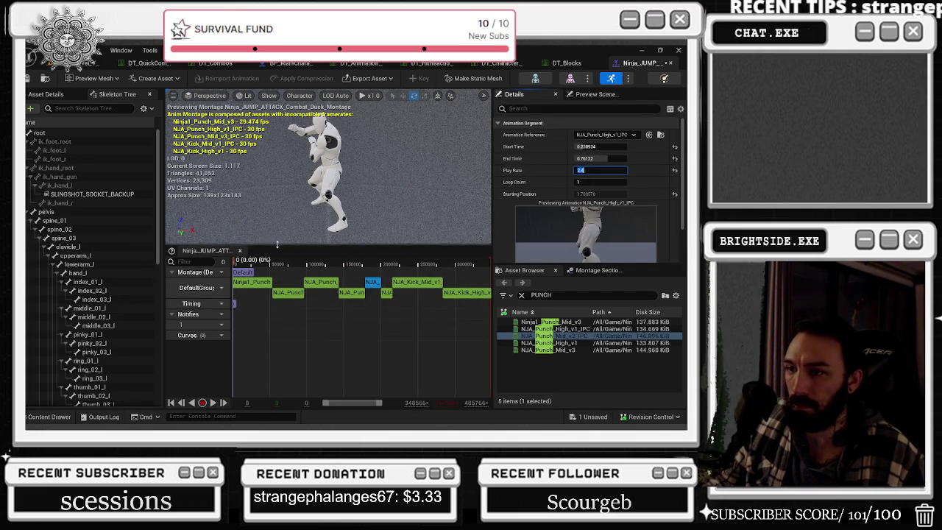
{"action": "key", "text": "space"}
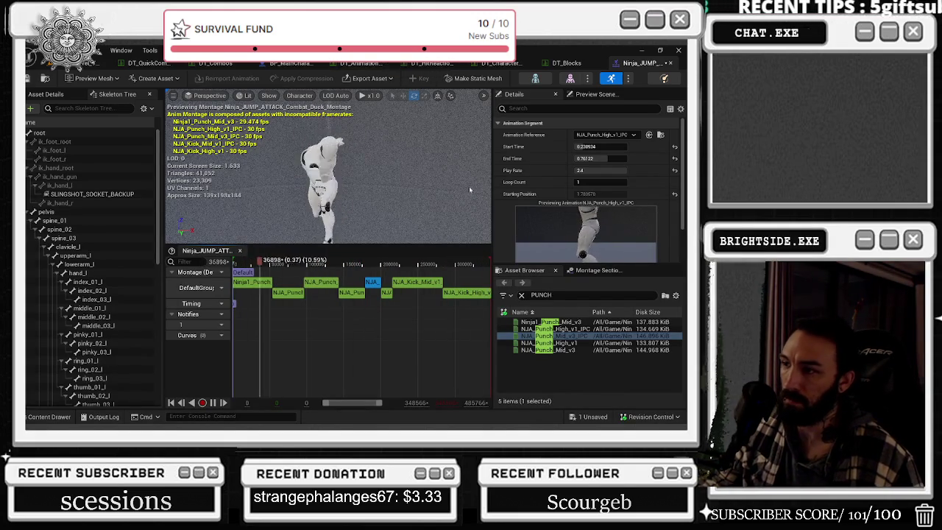
Raise NJA_Kick_Mid_v1 to play rate 3.0 and slow NJA_Kick_High_v1 to 0.4.
{"action": "left_click", "coordinate": [416, 281]}
{"action": "left_click_drag", "start_coordinate": [593, 170], "coordinate": [653, 178]}
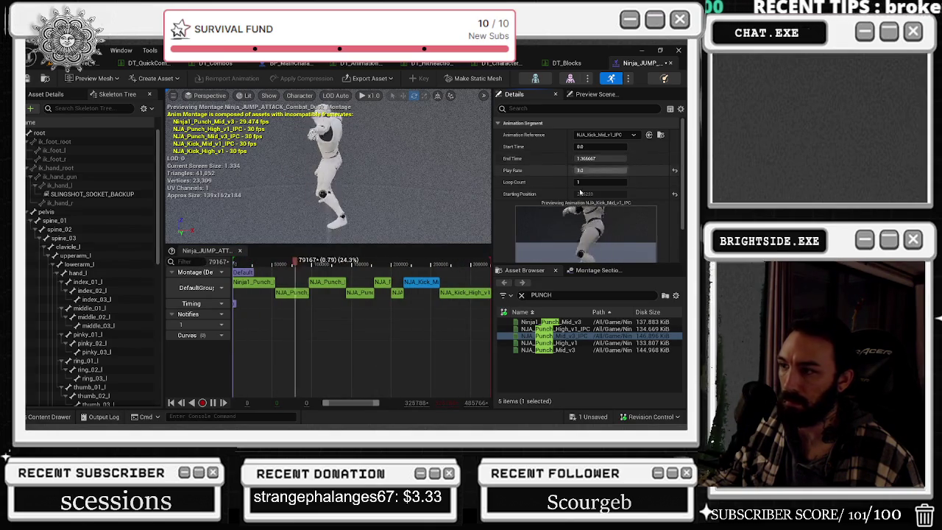
{"action": "left_click", "coordinate": [465, 293]}
{"action": "left_click", "coordinate": [602, 170]}
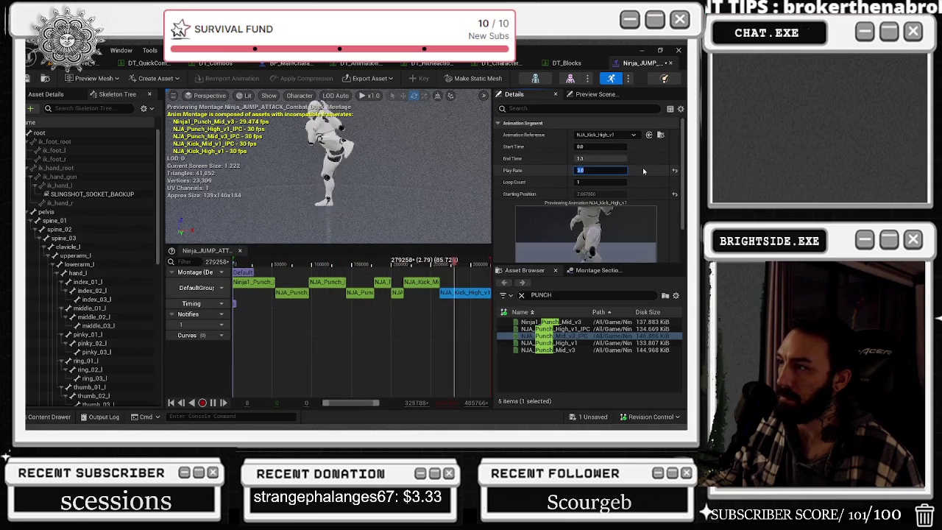
{"action": "type", "text": "1."}
{"action": "key", "text": "BackSpace"}
{"action": "key", "text": "BackSpace"}
{"action": "type", "text": "0.4"}
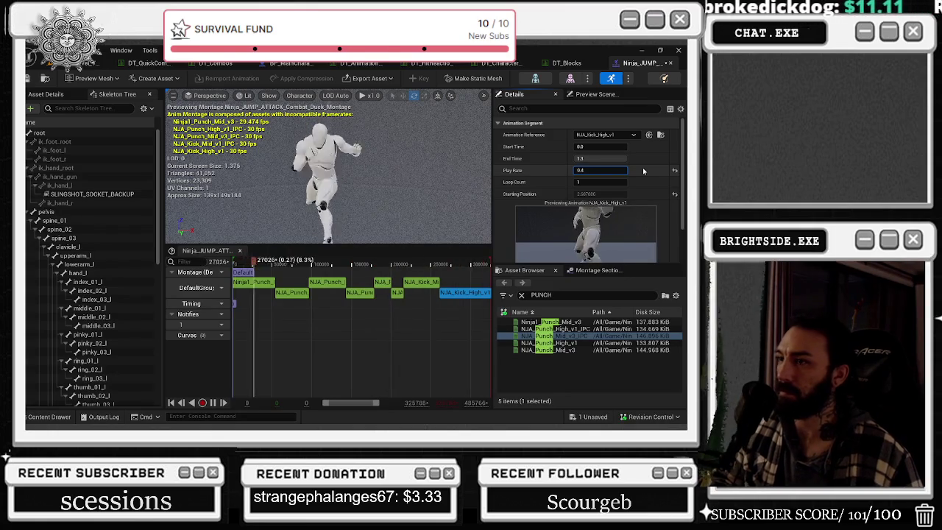
{"action": "key", "text": "Return"}
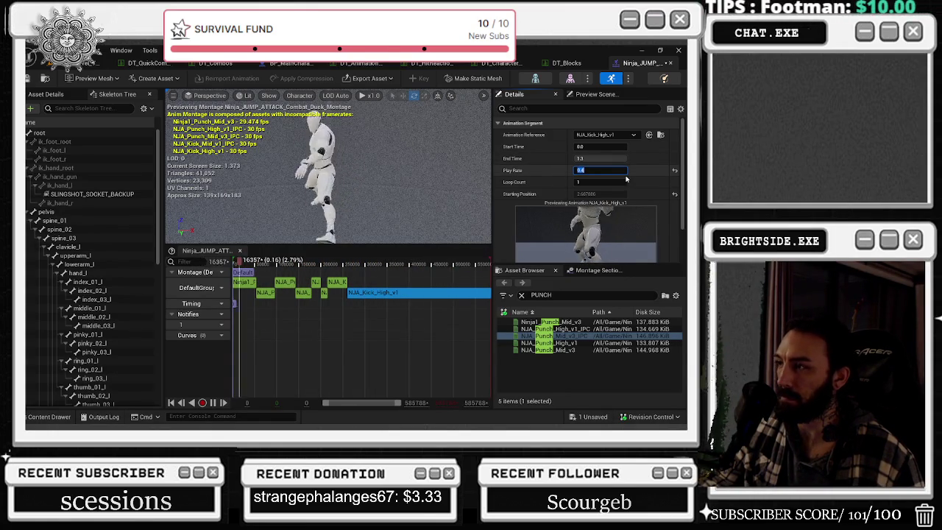
{"action": "right_click", "coordinate": [410, 292]}
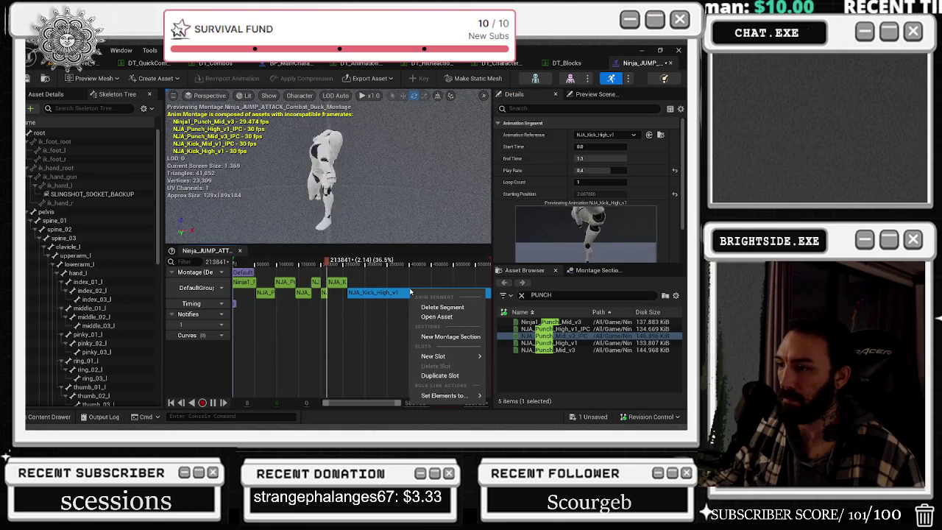
{"action": "left_click", "coordinate": [434, 375]}
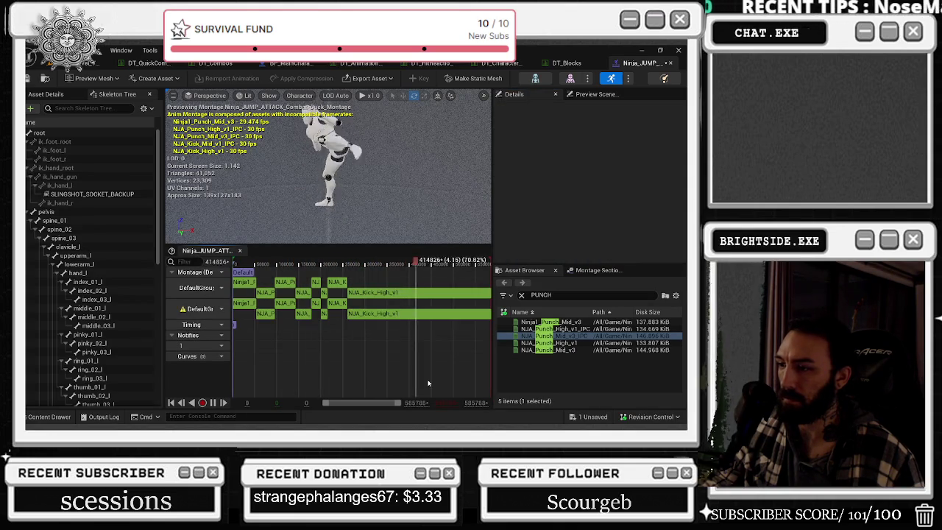
{"action": "key", "text": "ctrl+z"}
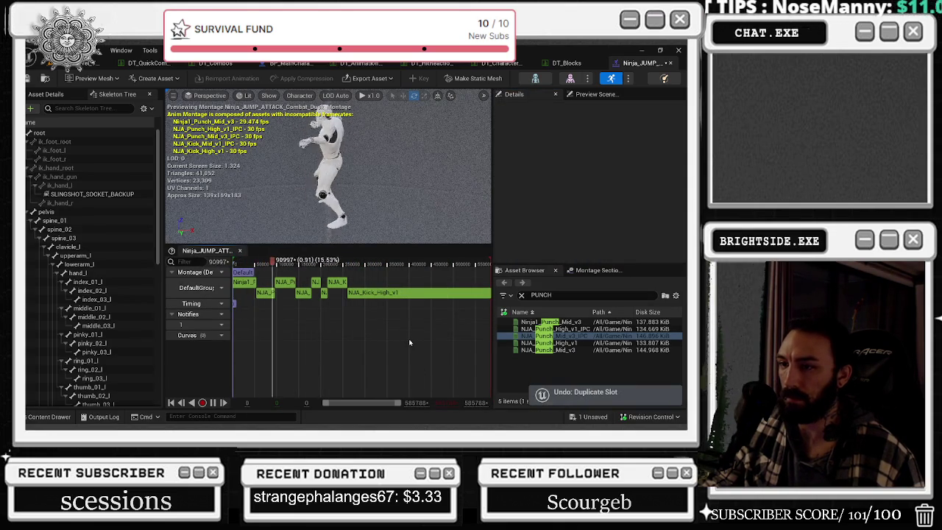
{"action": "scroll", "coordinate": [409, 340], "scroll_direction": "up", "scroll_amount": 2}
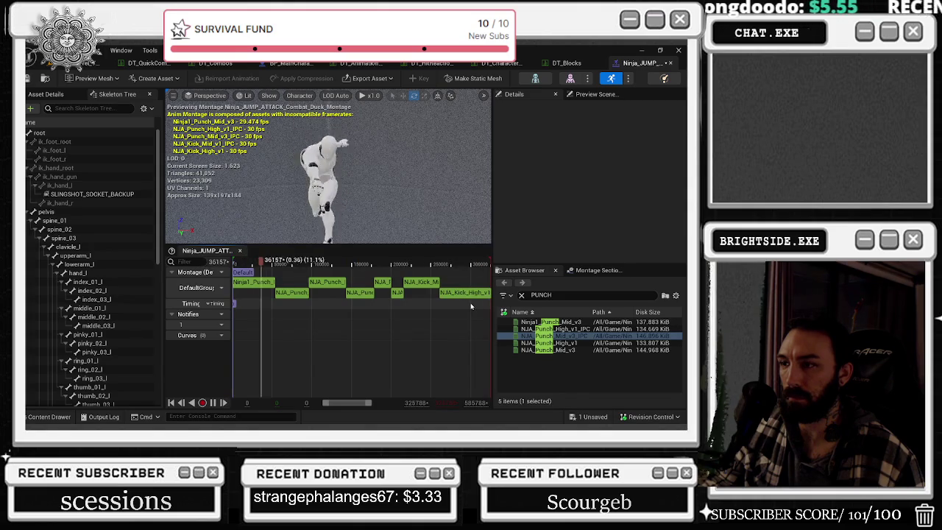
{"action": "key", "text": "space"}
Inspect the punch segments' source animations and scrub the preview through the combo's middle.
{"action": "left_click", "coordinate": [293, 292]}
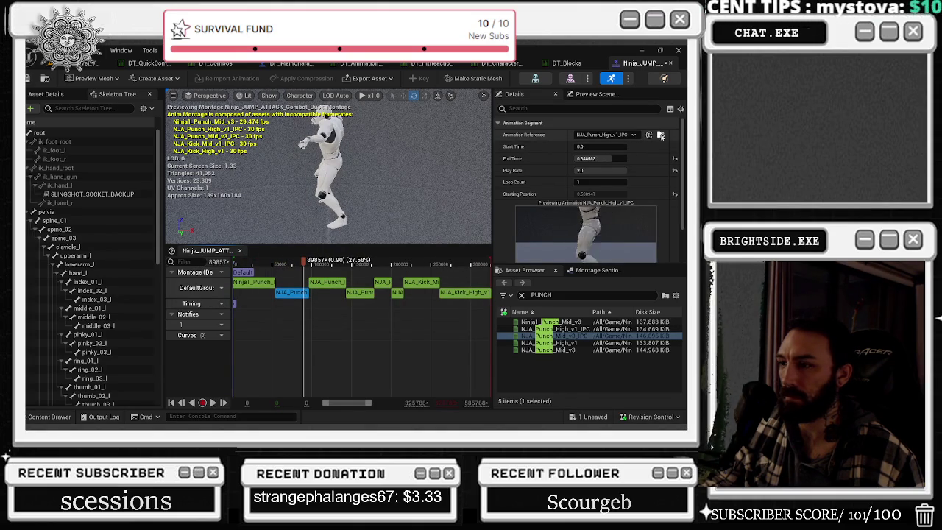
{"action": "left_click", "coordinate": [327, 282]}
{"action": "left_click", "coordinate": [661, 135]}
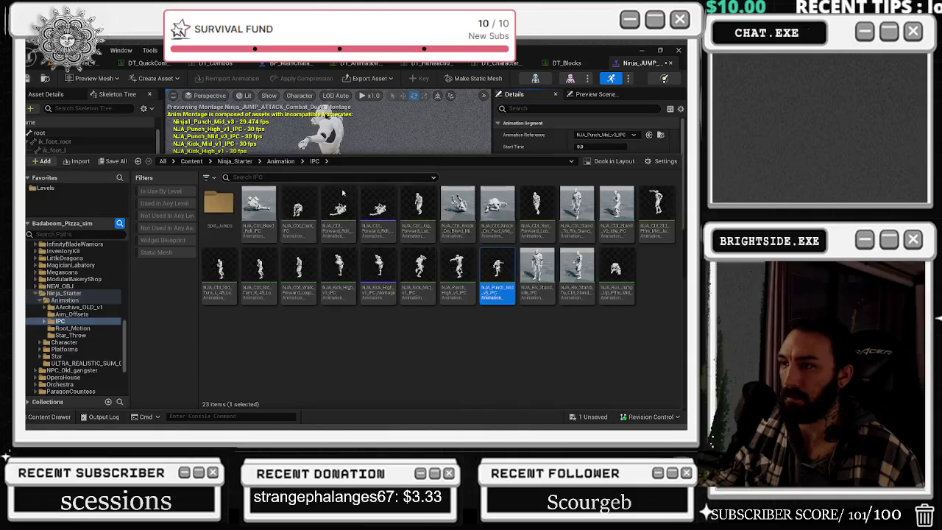
{"action": "left_click", "coordinate": [46, 417]}
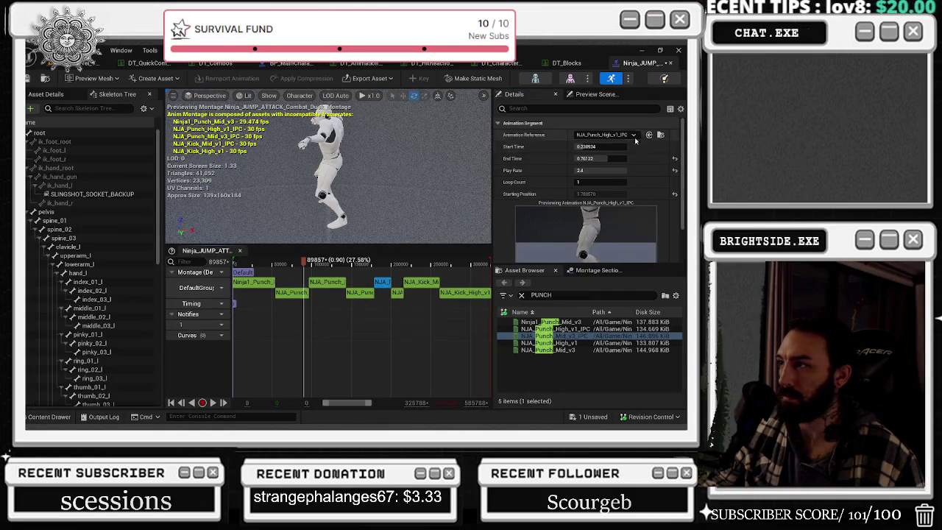
{"action": "left_click", "coordinate": [360, 311]}
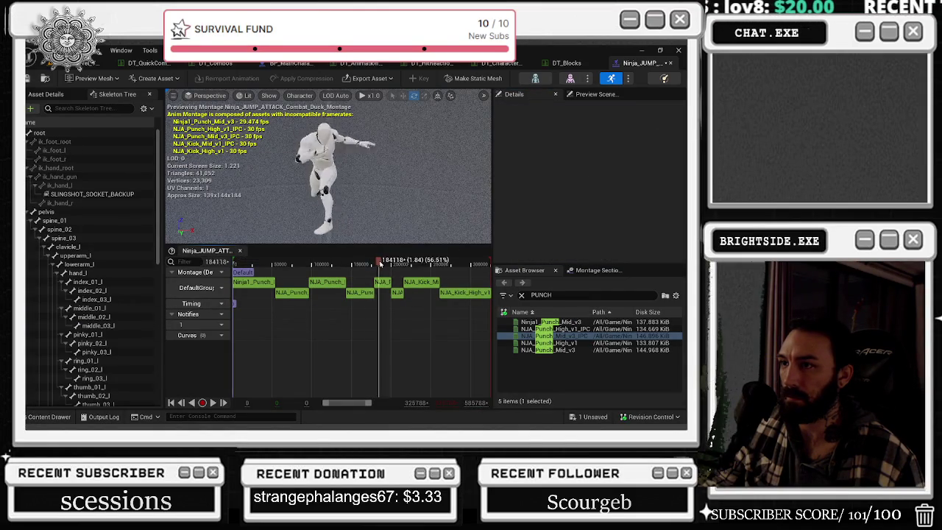
{"action": "left_click_drag", "start_coordinate": [369, 263], "coordinate": [221, 262]}
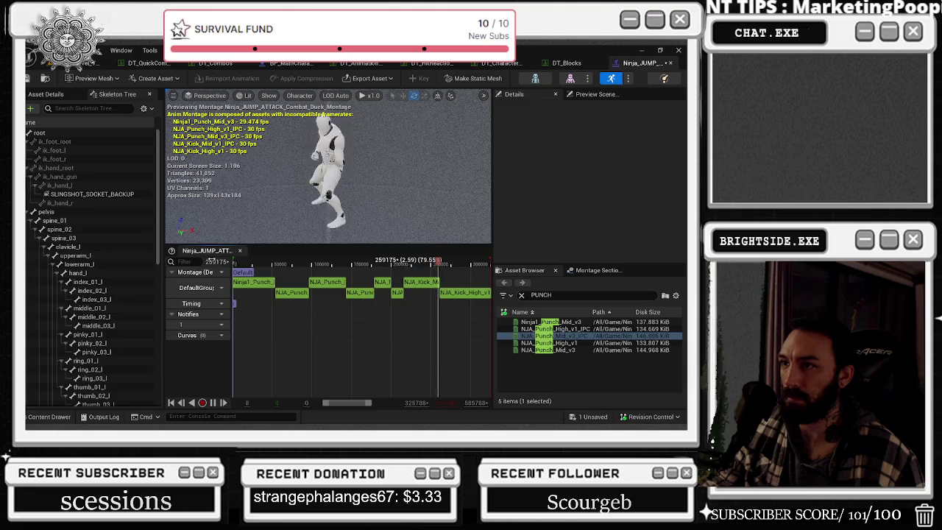
{"action": "left_click_drag", "start_coordinate": [350, 262], "coordinate": [361, 263]}
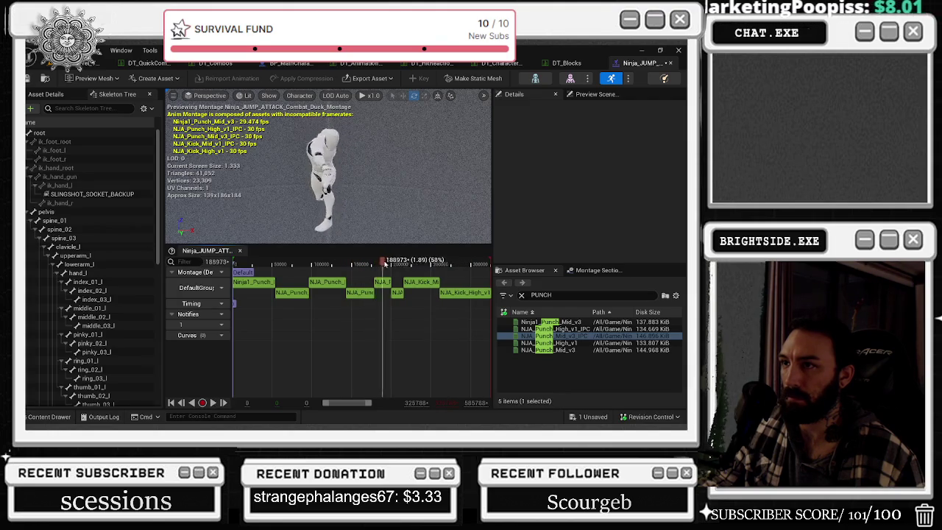
{"action": "left_click", "coordinate": [354, 295]}
{"action": "left_click", "coordinate": [381, 282]}
{"action": "left_click", "coordinate": [347, 262]}
{"action": "left_click_drag", "start_coordinate": [310, 267], "coordinate": [400, 266]}
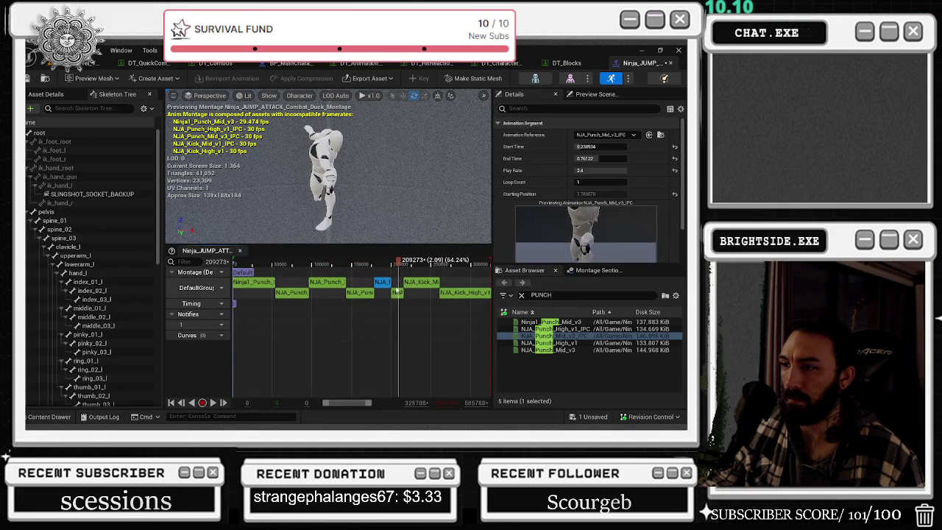
Preview the small punch before Kick_Mid and drag its start time down toward 0.26.
{"action": "left_click", "coordinate": [398, 293]}
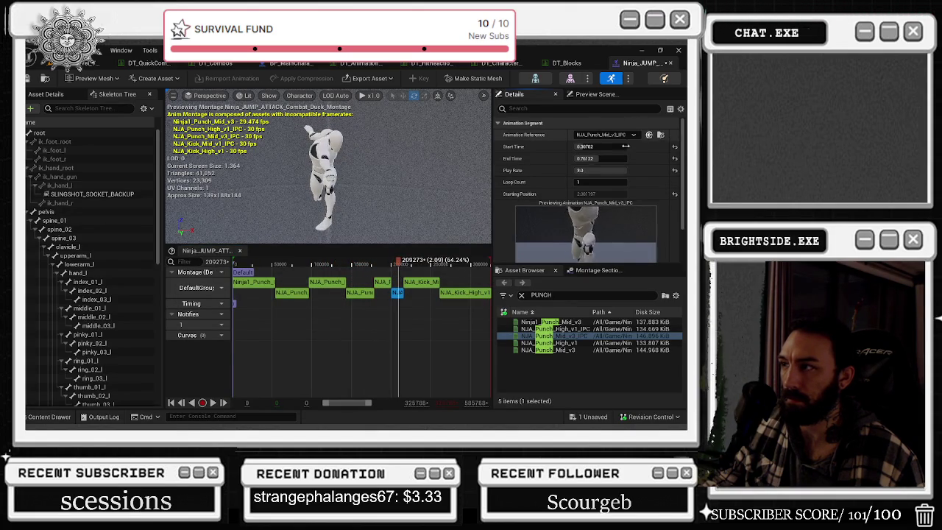
{"action": "left_click", "coordinate": [359, 293]}
{"action": "left_click", "coordinate": [661, 135]}
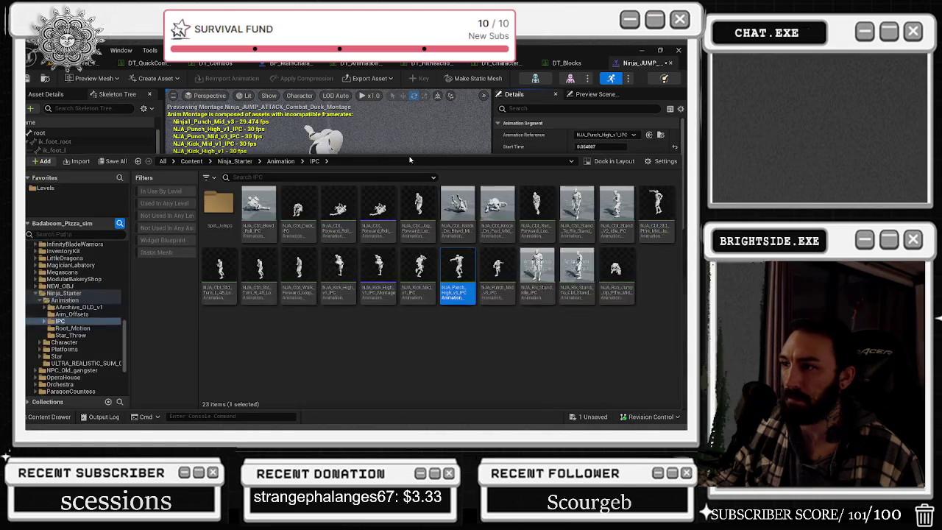
{"action": "left_click", "coordinate": [49, 416]}
{"action": "left_click", "coordinate": [398, 293]}
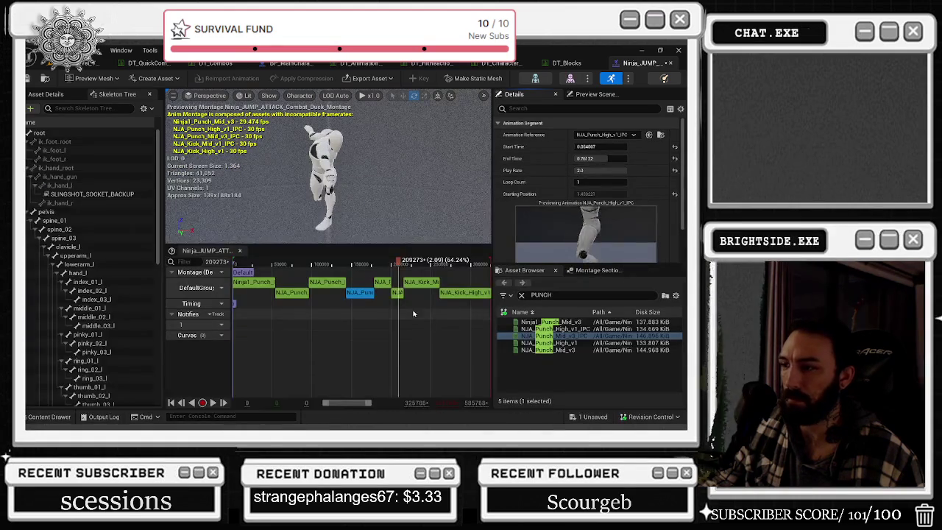
{"action": "key", "text": "space"}
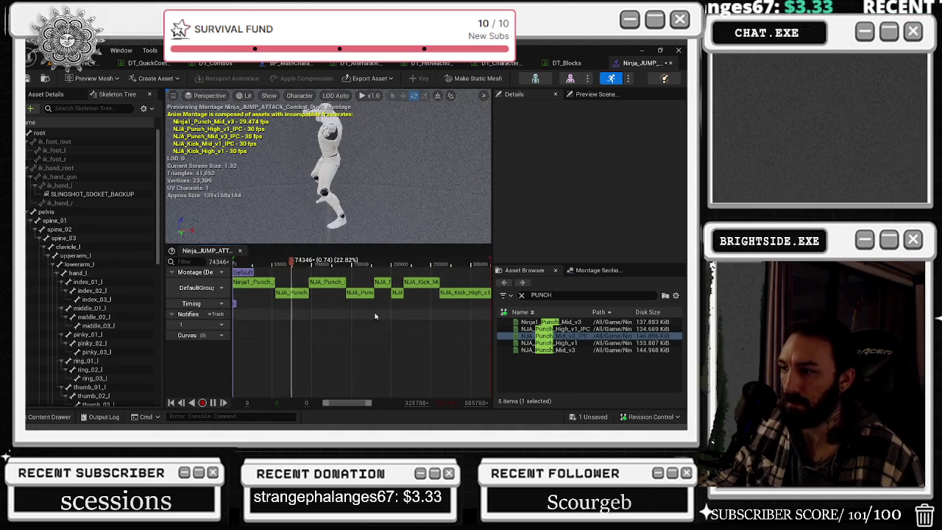
{"action": "left_click", "coordinate": [396, 292]}
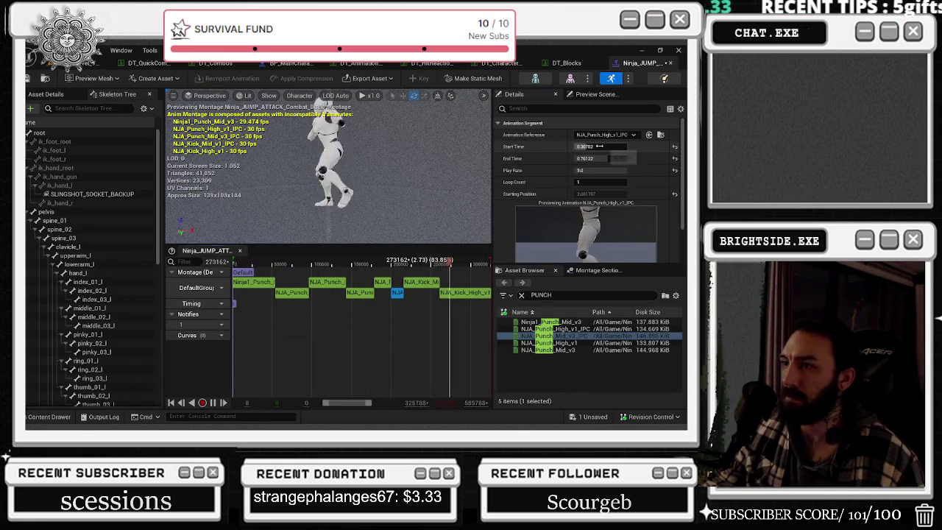
{"action": "left_click_drag", "start_coordinate": [598, 147], "coordinate": [574, 146]}
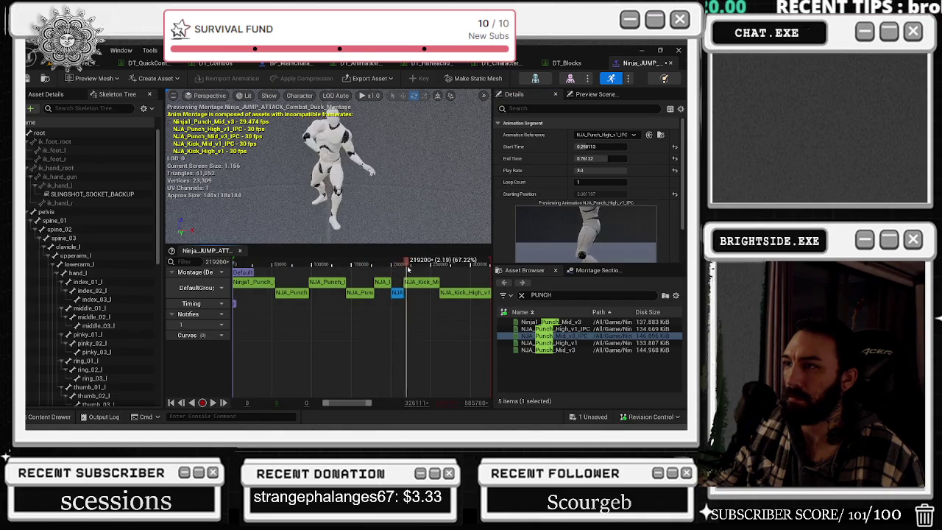
Set the two punch segments' play rates to 2.4 and 2.2.
{"action": "left_click", "coordinate": [579, 170]}
{"action": "type", "text": "2"}
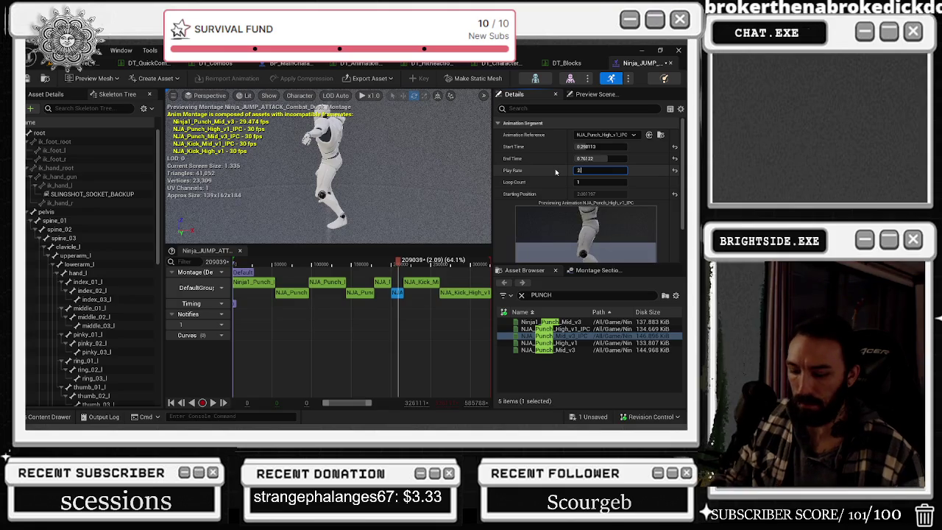
{"action": "type", "text": "3"}
{"action": "key", "text": "Return"}
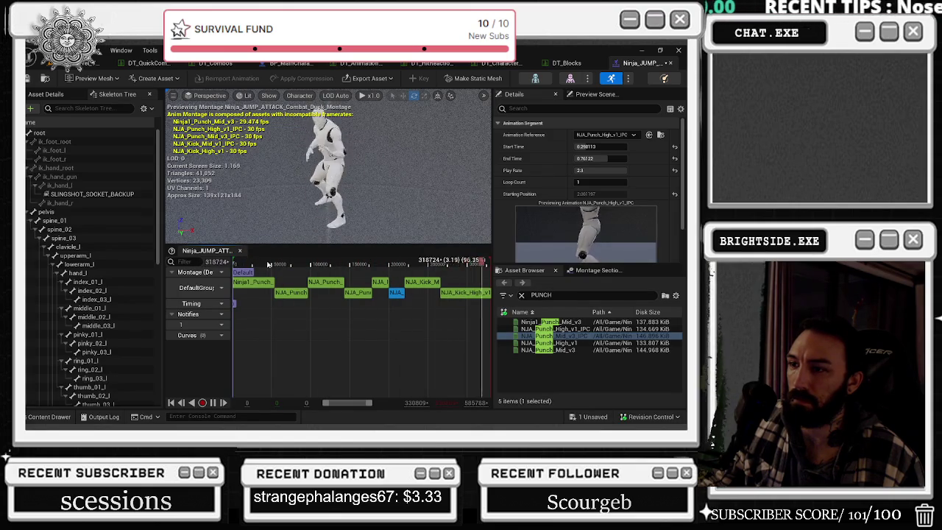
{"action": "left_click_drag", "start_coordinate": [581, 170], "coordinate": [591, 168]}
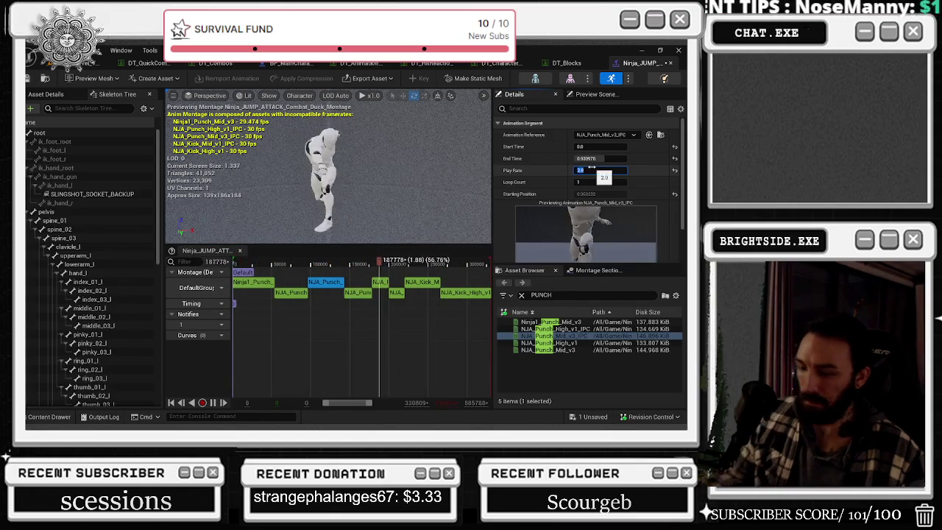
{"action": "left_click", "coordinate": [291, 292]}
{"action": "left_click_drag", "start_coordinate": [581, 170], "coordinate": [592, 171]}
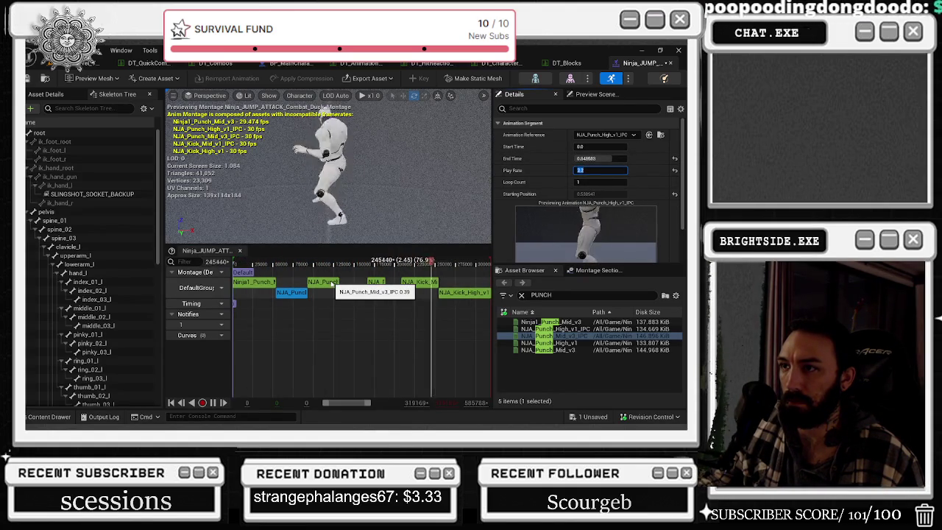
Set NJA_Kick_High_v1's play rate to 1.3.
{"action": "left_click", "coordinate": [463, 292]}
{"action": "left_click", "coordinate": [588, 170]}
{"action": "type", "text": "1"}
{"action": "key", "text": "Return"}
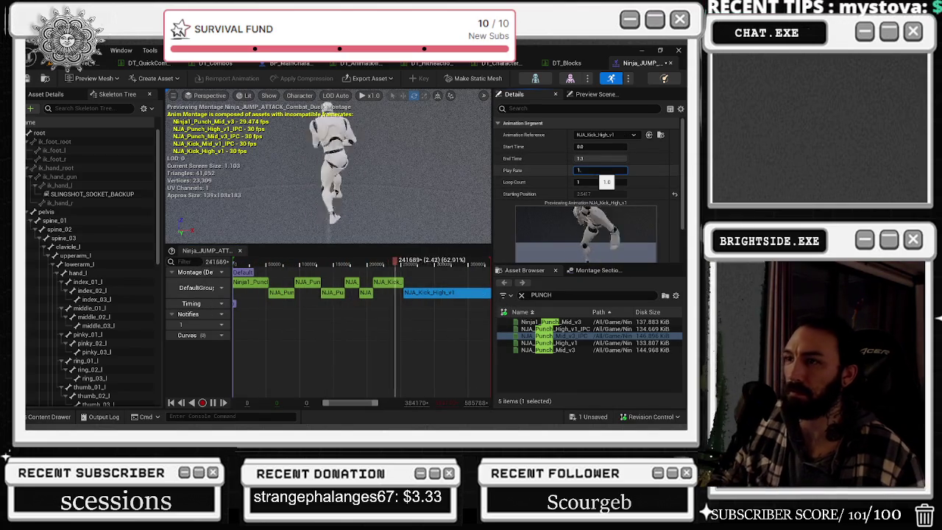
{"action": "type", "text": "3"}
{"action": "key", "text": "Return"}
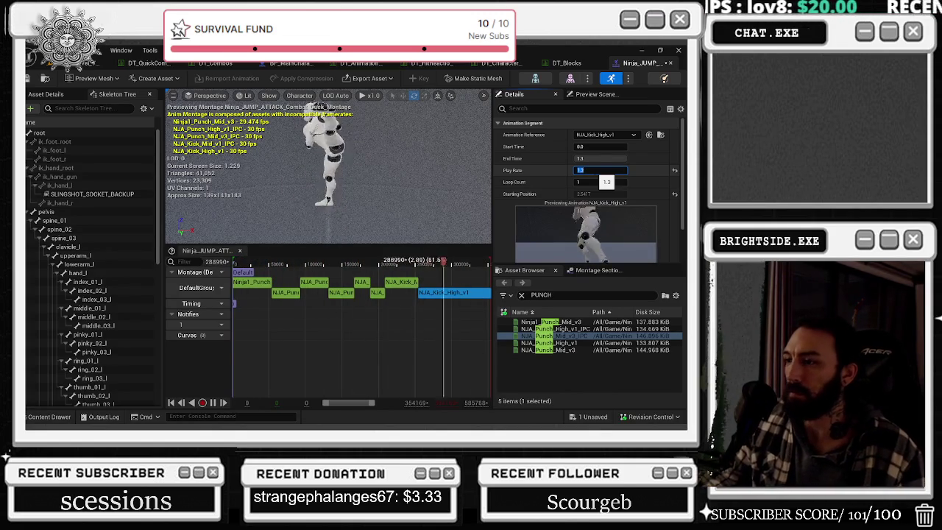
Filter the Asset Browser by JUMP and inspect the run-jump platform animation.
{"action": "left_click", "coordinate": [527, 295]}
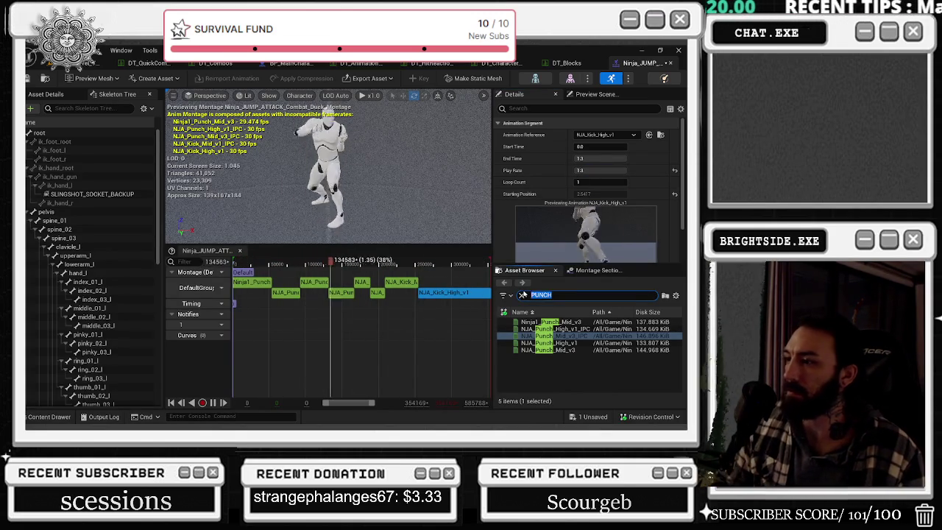
{"action": "type", "text": "JUMP"}
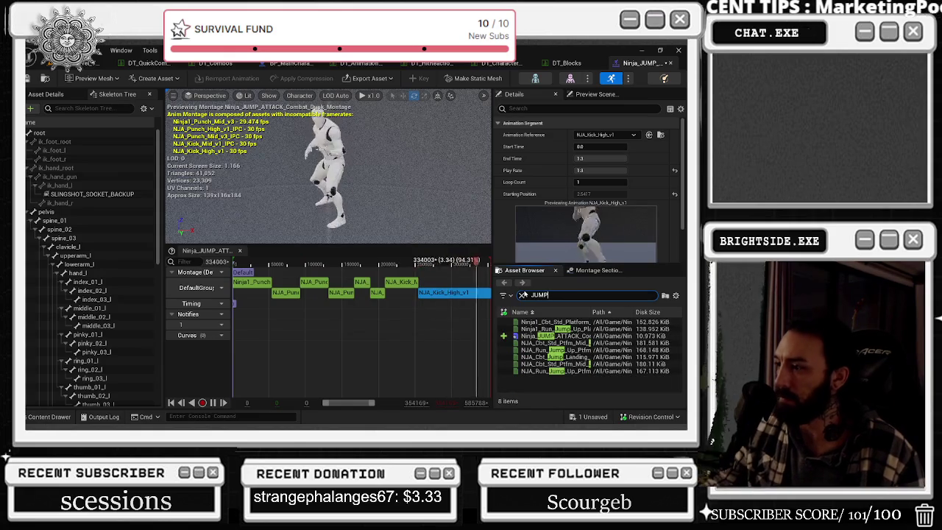
{"action": "left_click", "coordinate": [544, 328]}
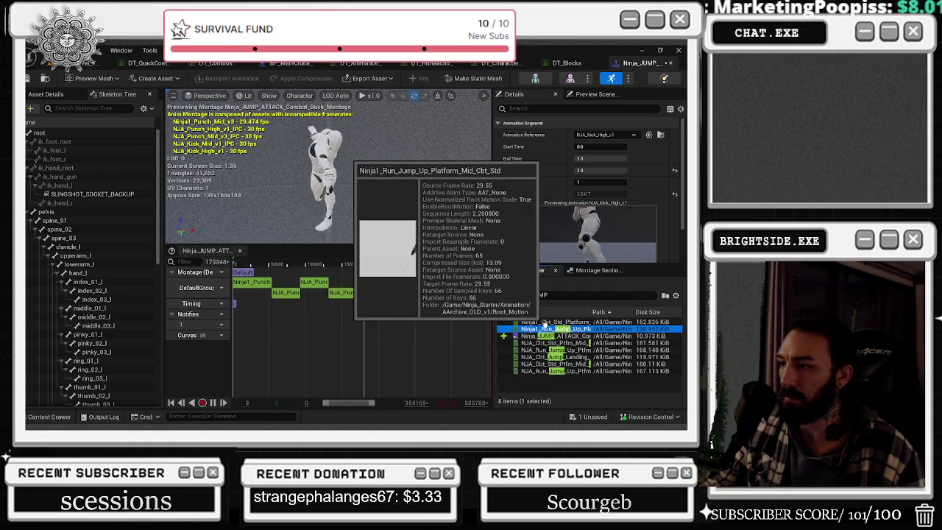
Add NJA_Run_Jump_Up_Ptfm_Mid_Cbt_Std_IPC to the montage, test shorter end times, then restore 2.2.
{"action": "left_click", "coordinate": [541, 351]}
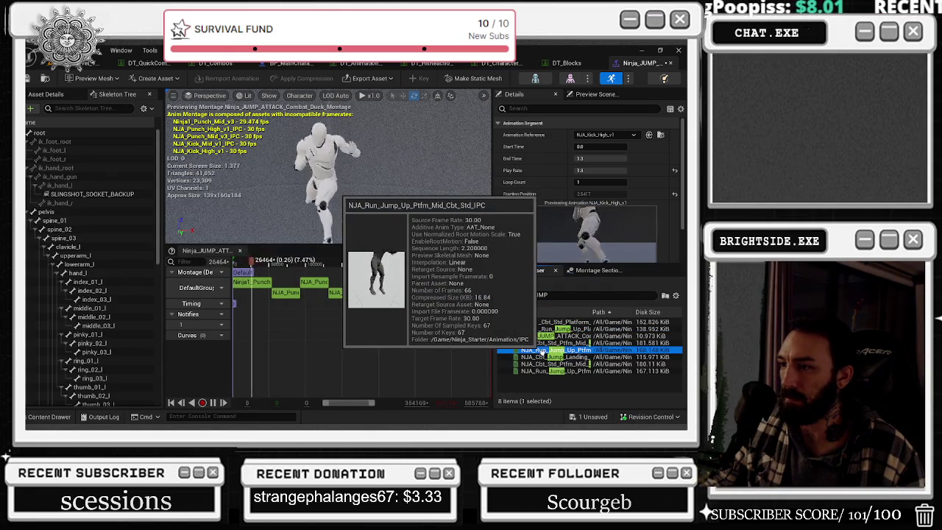
{"action": "mouse_move", "coordinate": [541, 350]}
{"action": "left_mouse_down"}
{"action": "mouse_move", "coordinate": [434, 287]}
{"action": "mouse_move", "coordinate": [372, 281]}
{"action": "mouse_move", "coordinate": [381, 278]}
{"action": "left_mouse_up"}
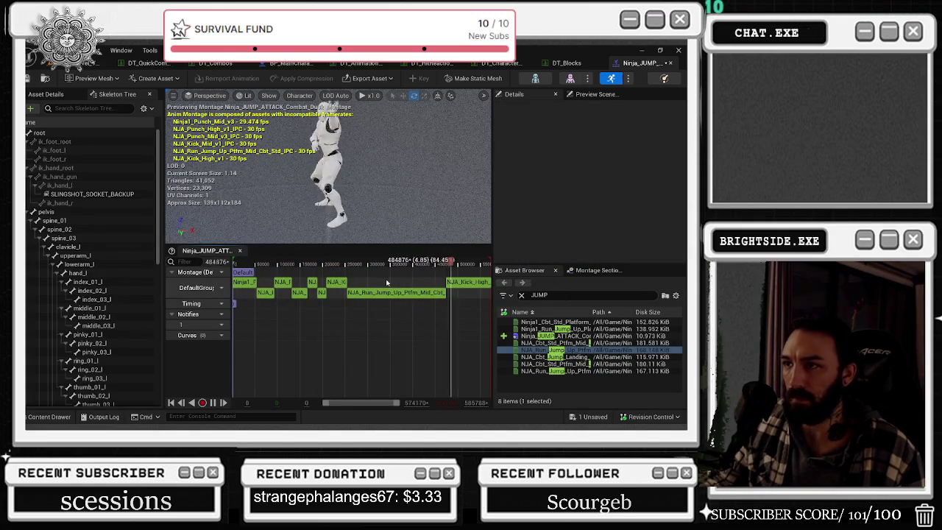
{"action": "left_click", "coordinate": [390, 292]}
{"action": "left_click_drag", "start_coordinate": [600, 158], "coordinate": [581, 159]}
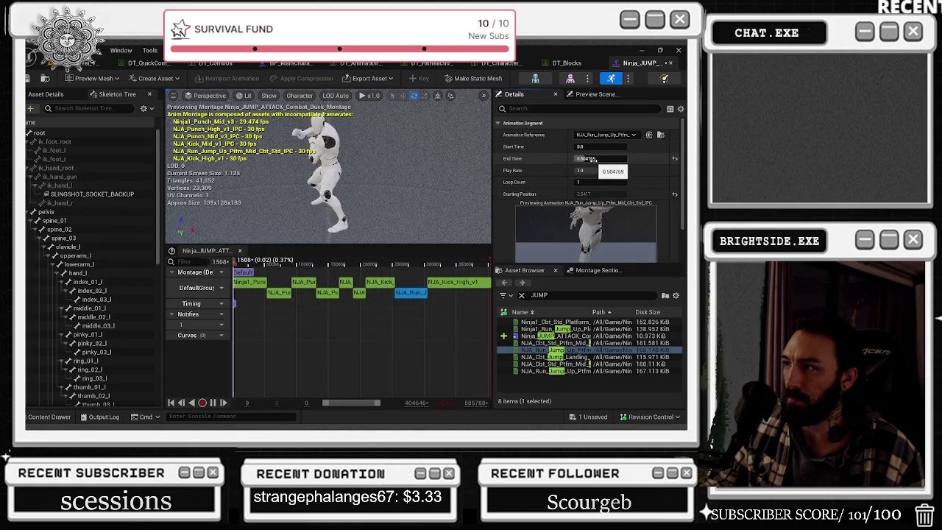
{"action": "left_click_drag", "start_coordinate": [593, 159], "coordinate": [598, 158]}
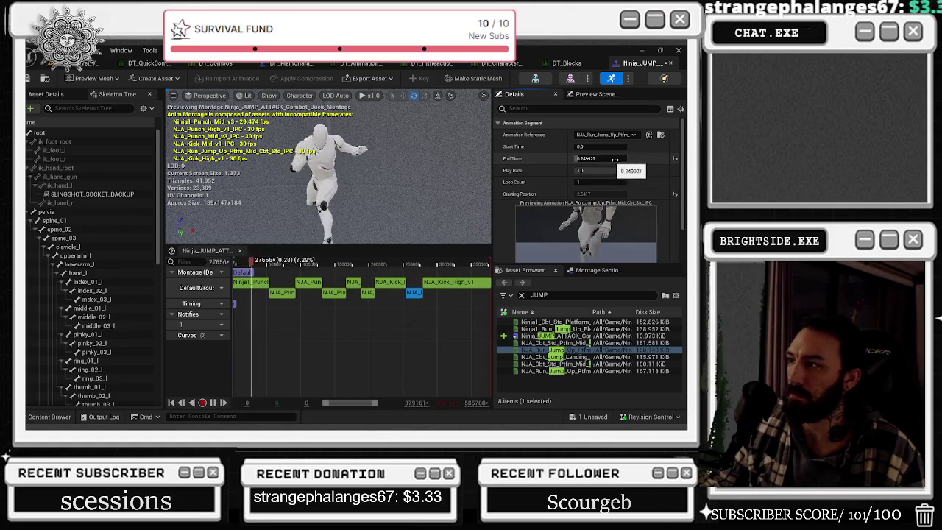
{"action": "left_click", "coordinate": [675, 159]}
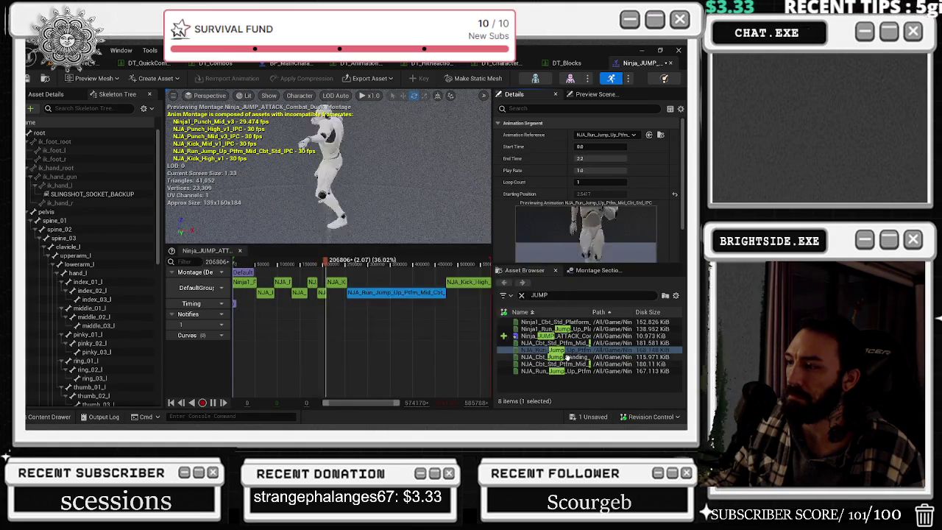
Add the platform jump-down clip, move the high kick before it, and scrub to check.
{"action": "mouse_move", "coordinate": [565, 357]}
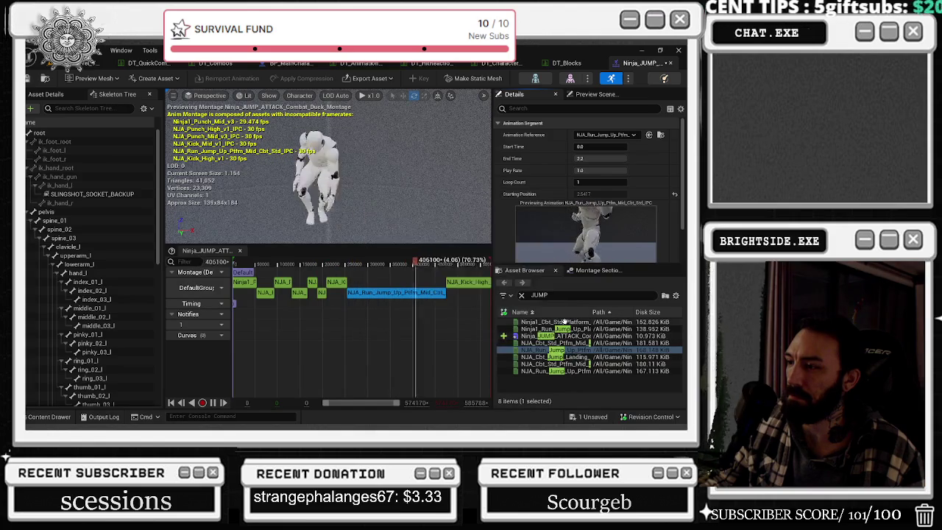
{"action": "mouse_move", "coordinate": [565, 321]}
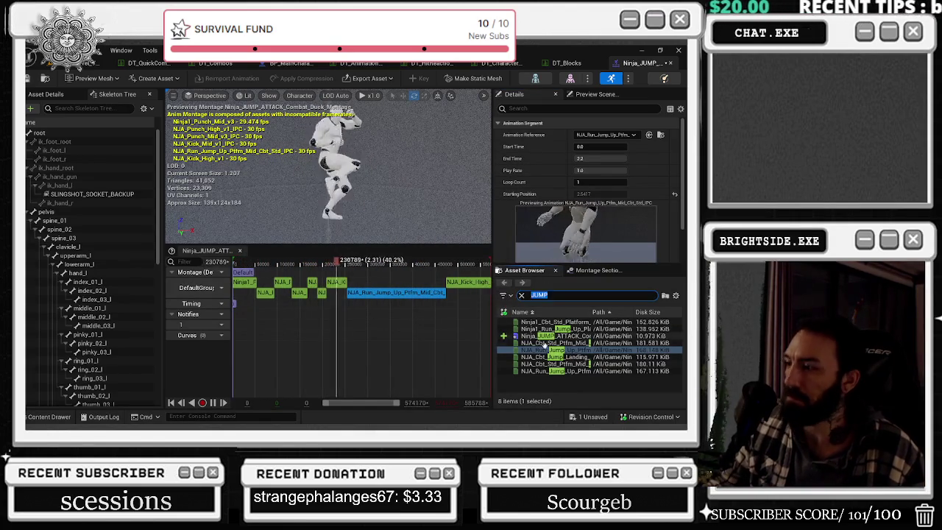
{"action": "mouse_move", "coordinate": [553, 362]}
{"action": "left_mouse_down"}
{"action": "mouse_move", "coordinate": [395, 312]}
{"action": "mouse_move", "coordinate": [358, 286]}
{"action": "mouse_move", "coordinate": [383, 284]}
{"action": "left_mouse_up"}
{"action": "left_click_drag", "start_coordinate": [475, 295], "coordinate": [396, 283]}
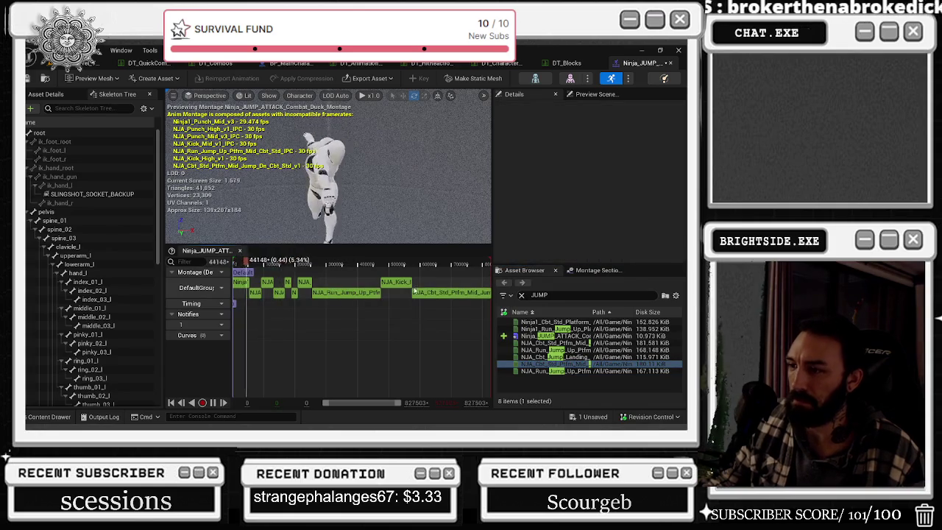
{"action": "left_click", "coordinate": [398, 265]}
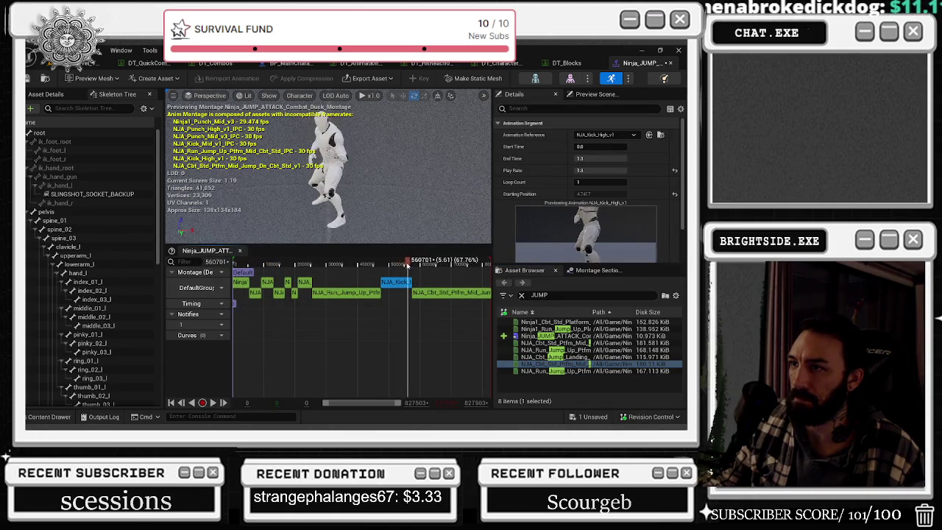
{"action": "mouse_move", "coordinate": [443, 263]}
{"action": "left_mouse_down"}
{"action": "mouse_move", "coordinate": [412, 263]}
{"action": "mouse_move", "coordinate": [464, 263]}
{"action": "mouse_move", "coordinate": [436, 267]}
{"action": "left_mouse_up"}
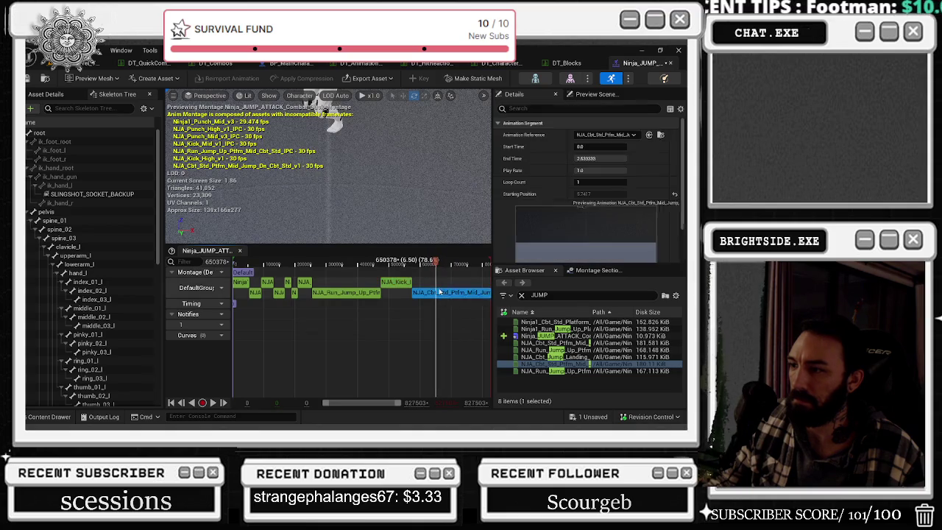
{"action": "scroll", "coordinate": [442, 295], "scroll_direction": "up", "scroll_amount": 2}
Search assets for 'CR', trial-add Ninja1_Combat_Duck and undo it, then delete the Run_Jump segment.
{"action": "type", "text": "CROU"}
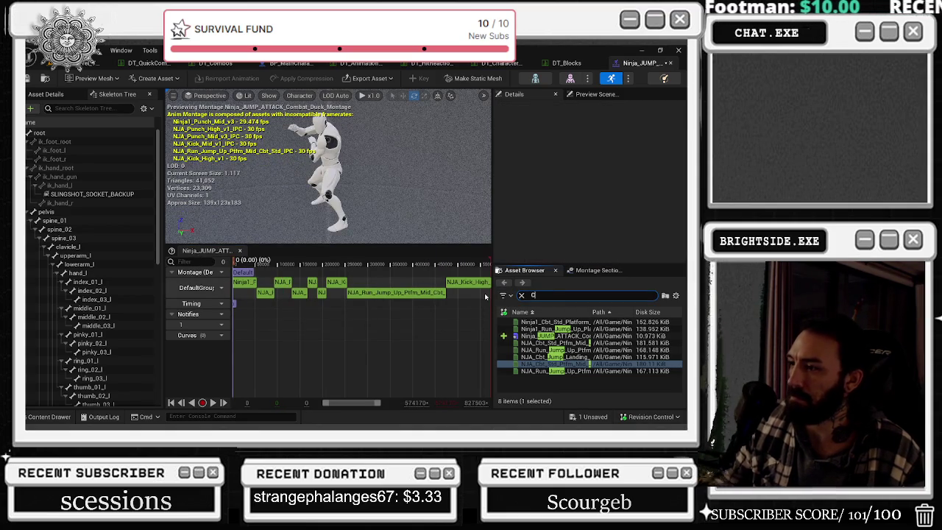
{"action": "key", "text": "BackSpace"}
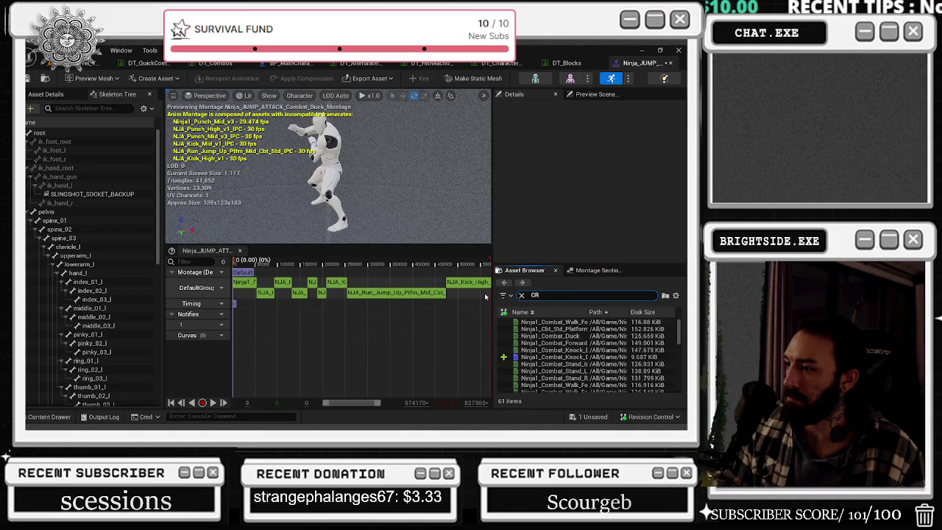
{"action": "mouse_move", "coordinate": [548, 336]}
{"action": "left_mouse_down"}
{"action": "mouse_move", "coordinate": [414, 300]}
{"action": "mouse_move", "coordinate": [427, 309]}
{"action": "mouse_move", "coordinate": [411, 289]}
{"action": "mouse_move", "coordinate": [478, 293]}
{"action": "left_mouse_up"}
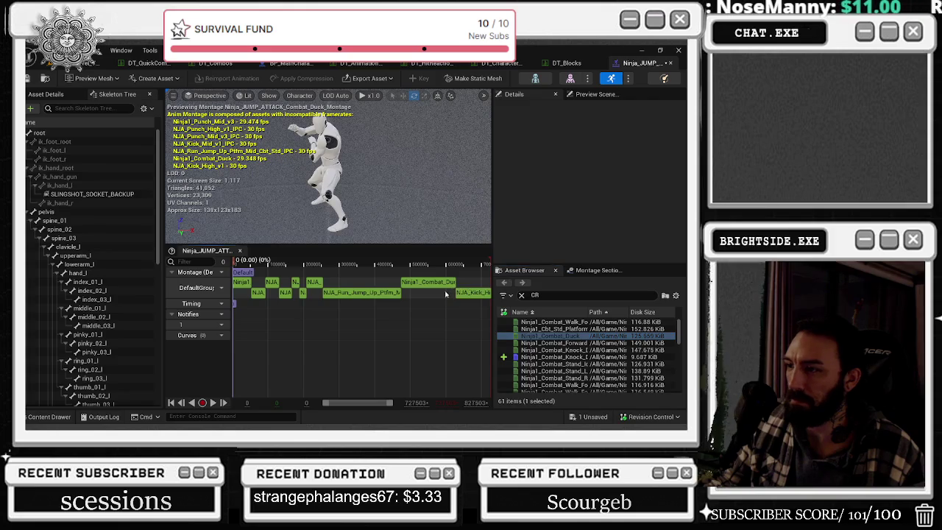
{"action": "left_click", "coordinate": [394, 296]}
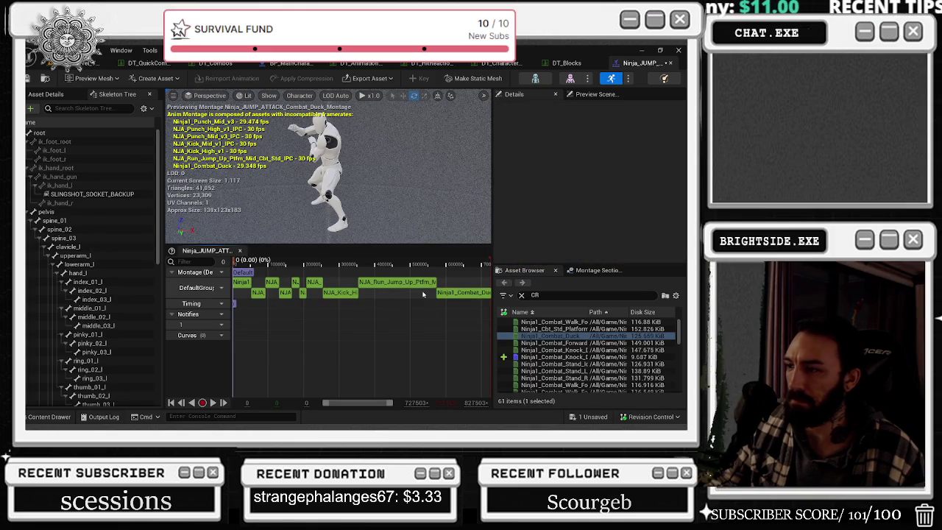
{"action": "key", "text": "ctrl+z"}
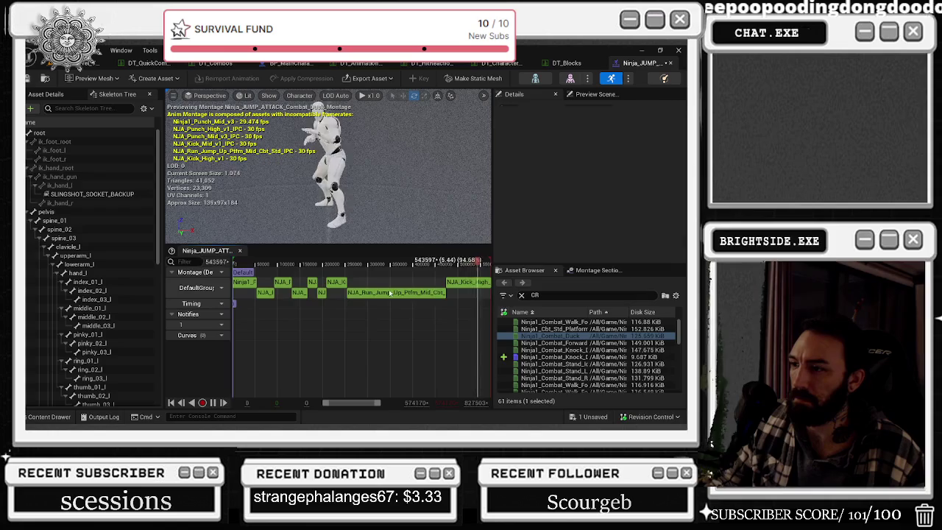
{"action": "key", "text": "Delete"}
Re-add Ninja1_Combat_Duck, trim its end time to about 0.65, then delete it from the montage.
{"action": "mouse_move", "coordinate": [550, 336]}
{"action": "left_mouse_down"}
{"action": "mouse_move", "coordinate": [424, 296]}
{"action": "mouse_move", "coordinate": [452, 289]}
{"action": "left_mouse_up"}
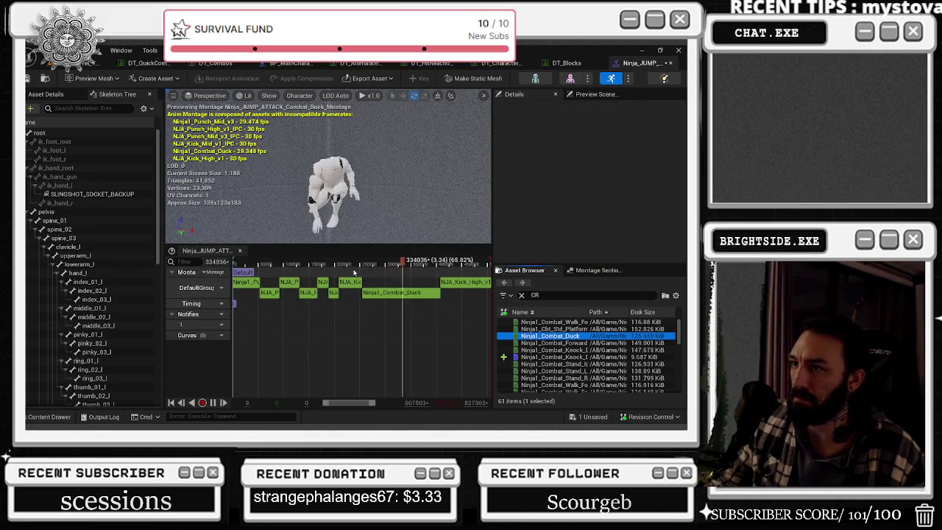
{"action": "left_click", "coordinate": [424, 293]}
{"action": "left_click", "coordinate": [600, 159]}
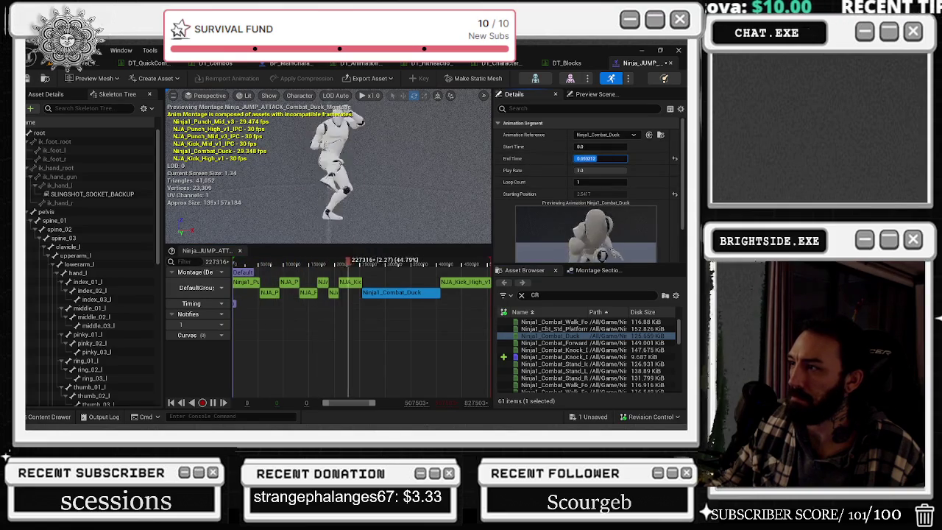
{"action": "left_click_drag", "start_coordinate": [599, 158], "coordinate": [612, 158]}
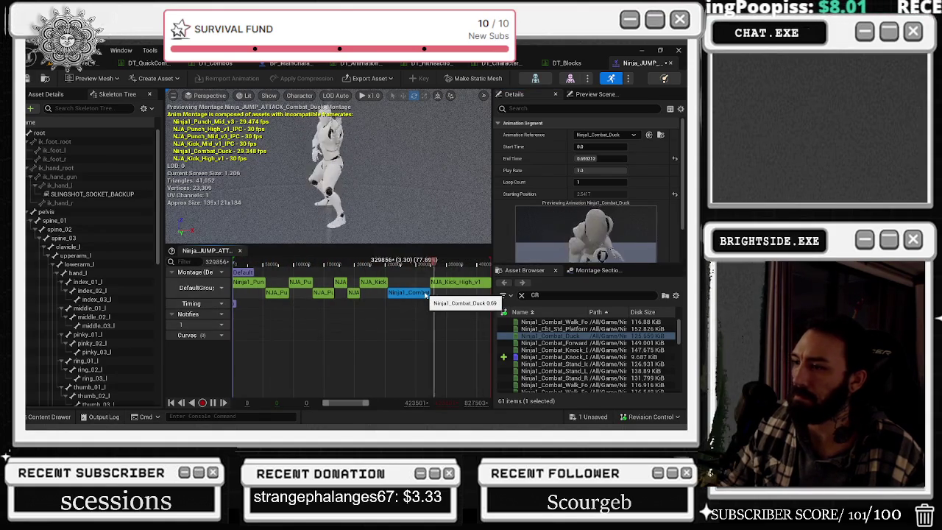
{"action": "key", "text": "Delete"}
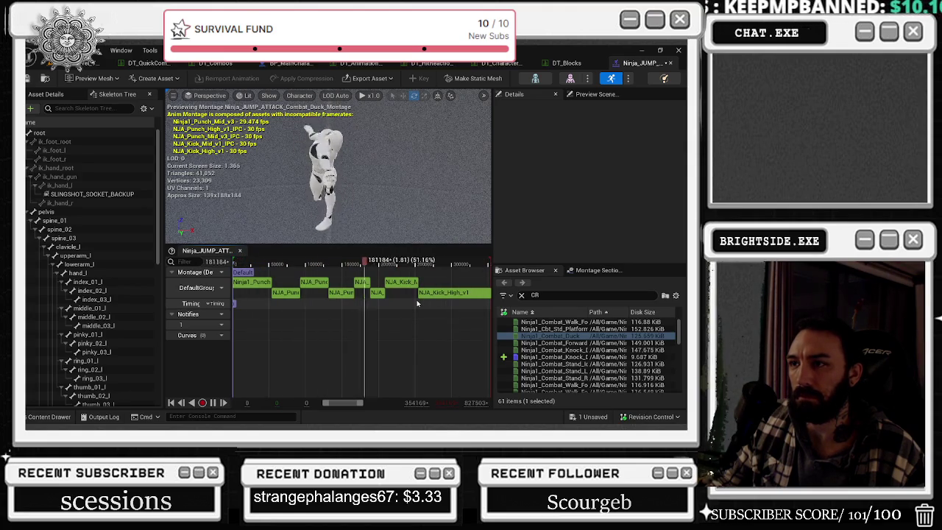
Pause the preview and trim the opening punch segment's End Time to 0.934484.
{"action": "key", "text": "space"}
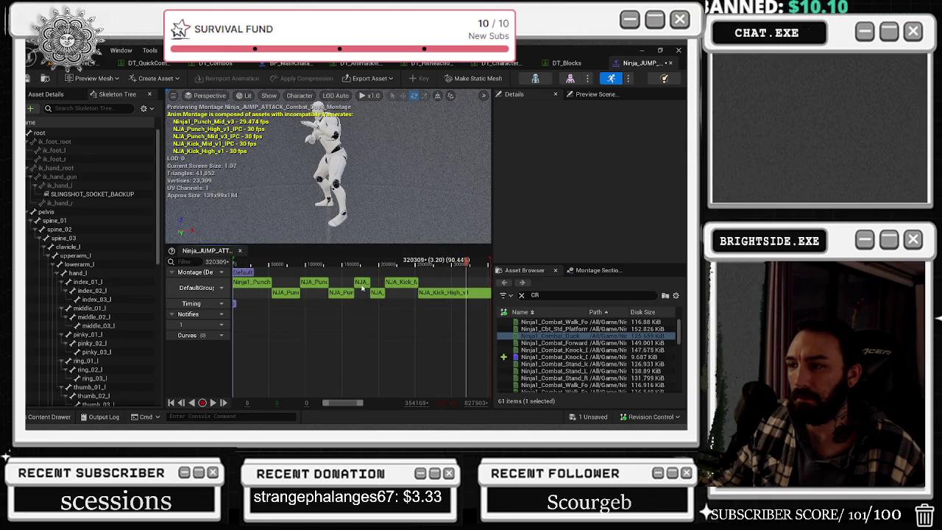
{"action": "left_click", "coordinate": [361, 283]}
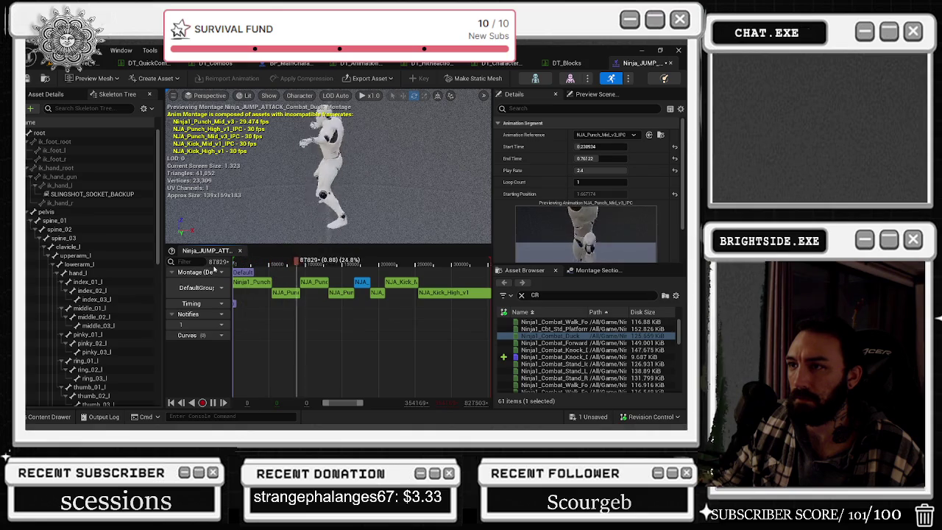
{"action": "left_click", "coordinate": [277, 280]}
{"action": "left_click", "coordinate": [269, 282]}
{"action": "left_click", "coordinate": [596, 158]}
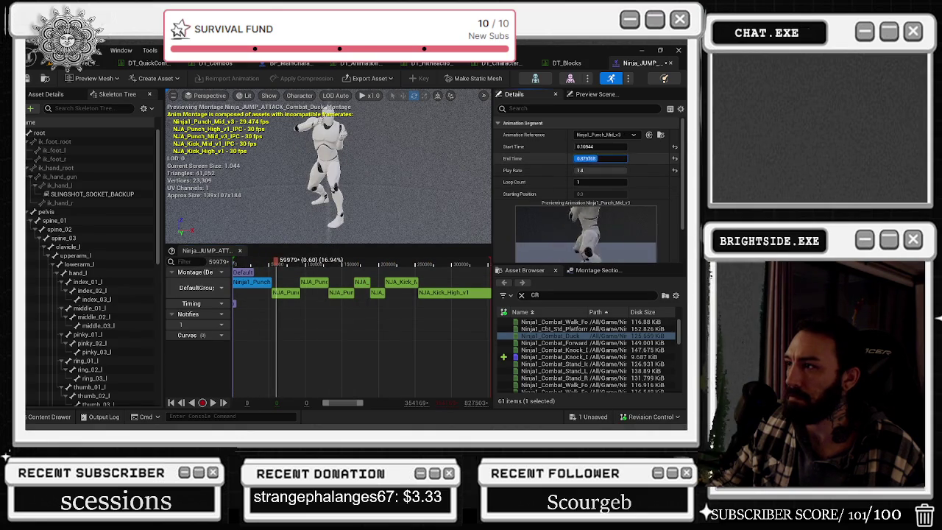
{"action": "key", "text": "Return"}
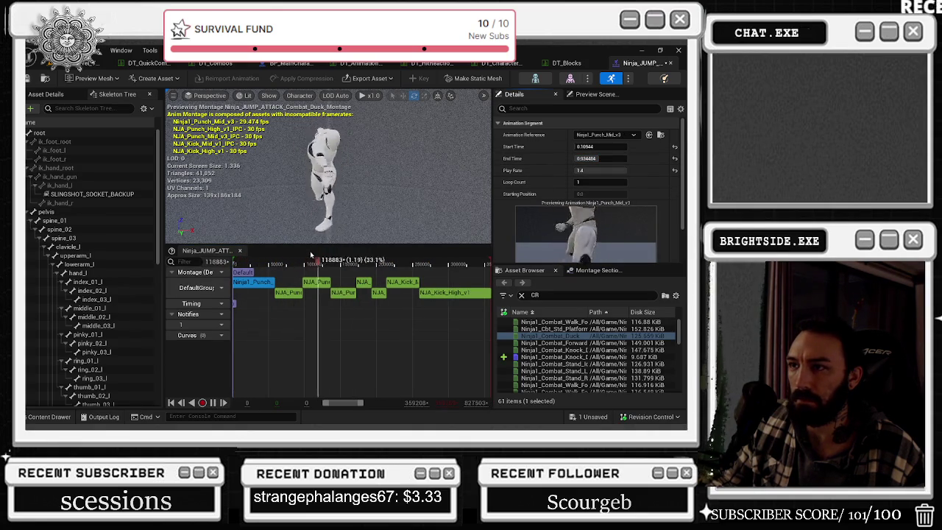
Try Duplicate Slot on the punch segment, reorder the copied kicks, then undo the duplication.
{"action": "left_click", "coordinate": [378, 292]}
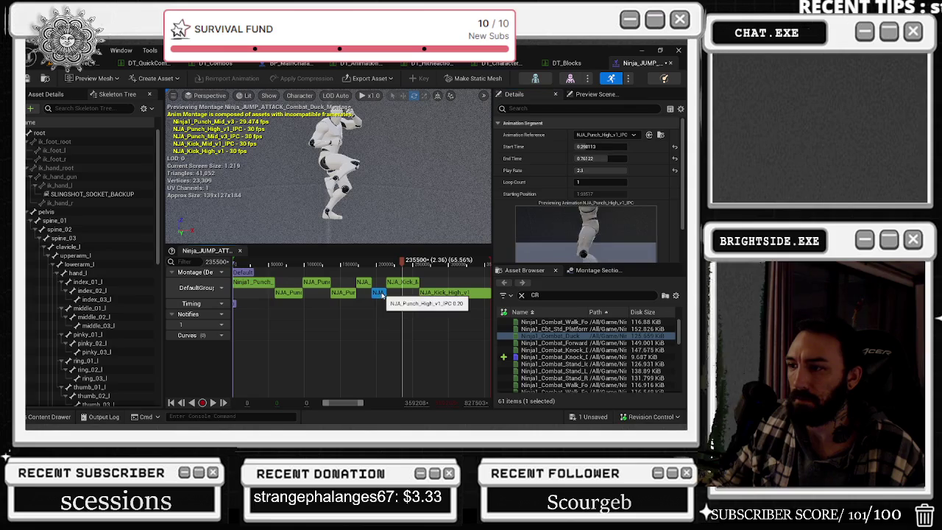
{"action": "left_click", "coordinate": [363, 284]}
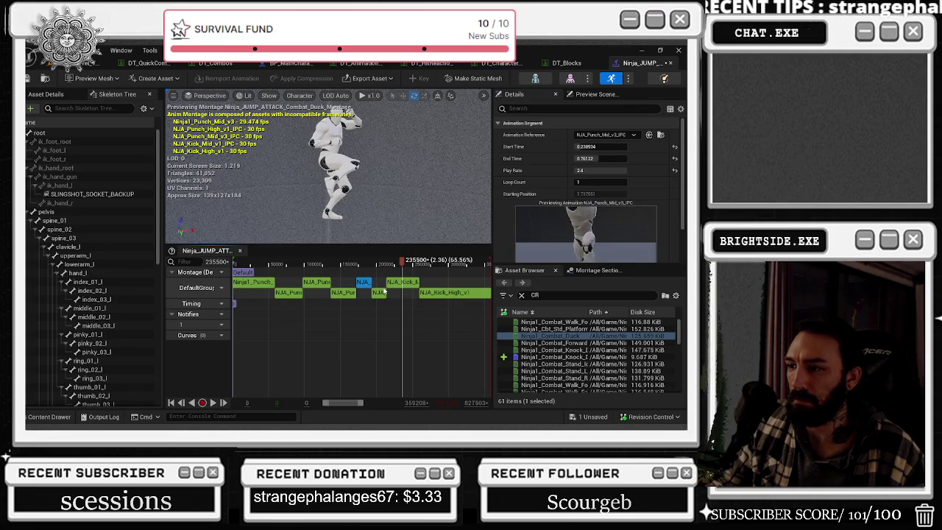
{"action": "right_click", "coordinate": [363, 288]}
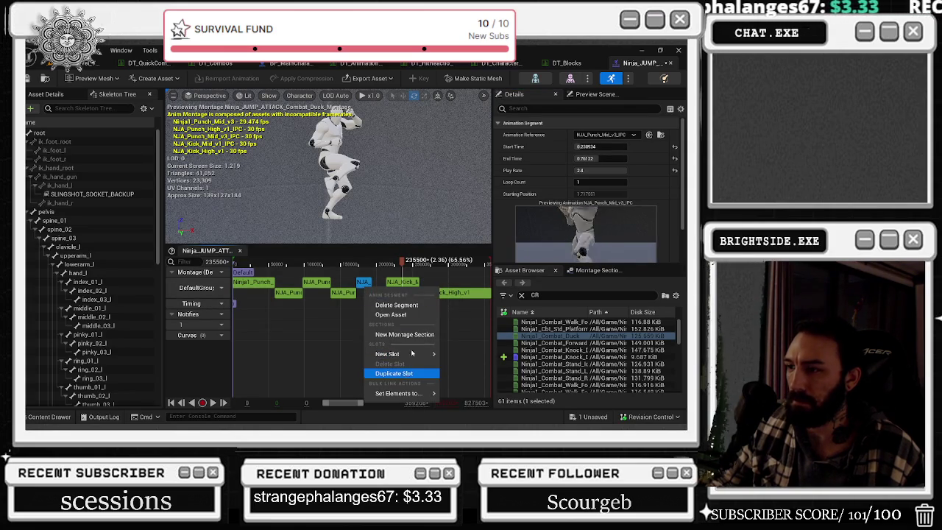
{"action": "left_click", "coordinate": [443, 283]}
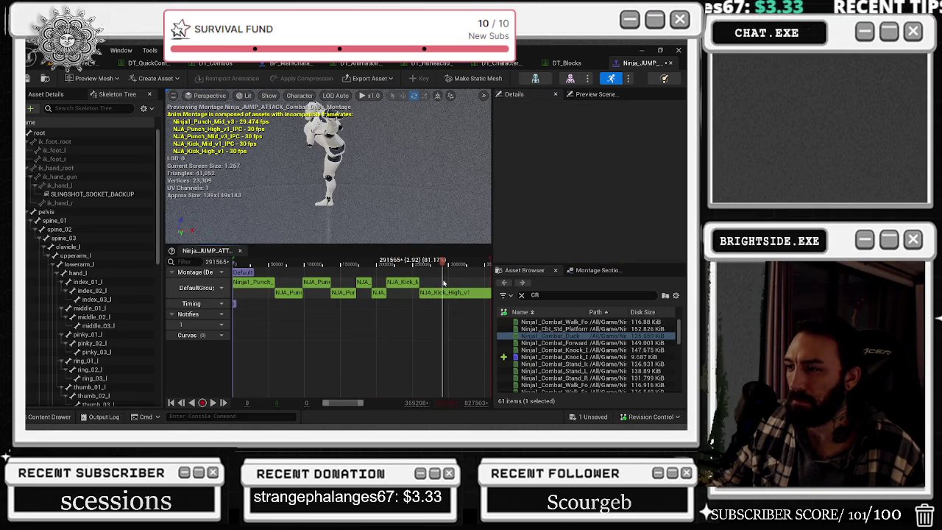
{"action": "left_click", "coordinate": [364, 286]}
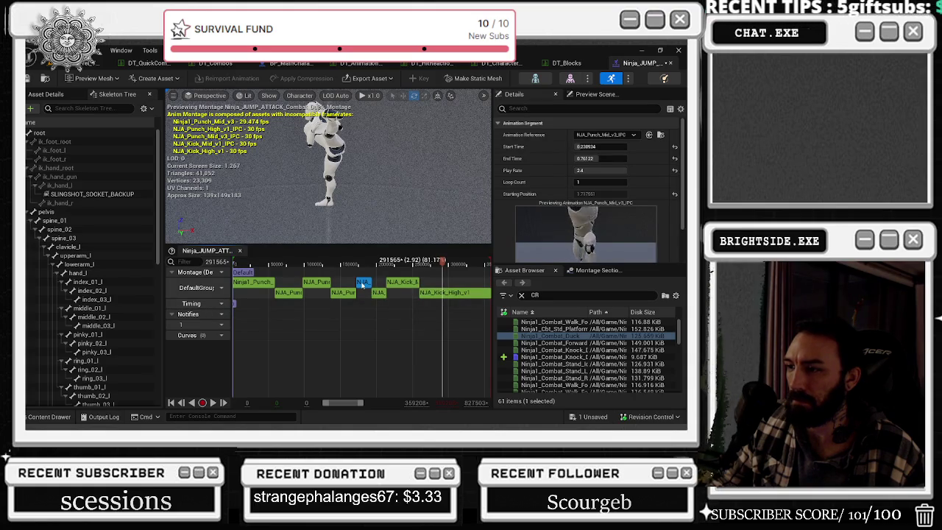
{"action": "right_click", "coordinate": [362, 286]}
{"action": "left_click", "coordinate": [406, 372]}
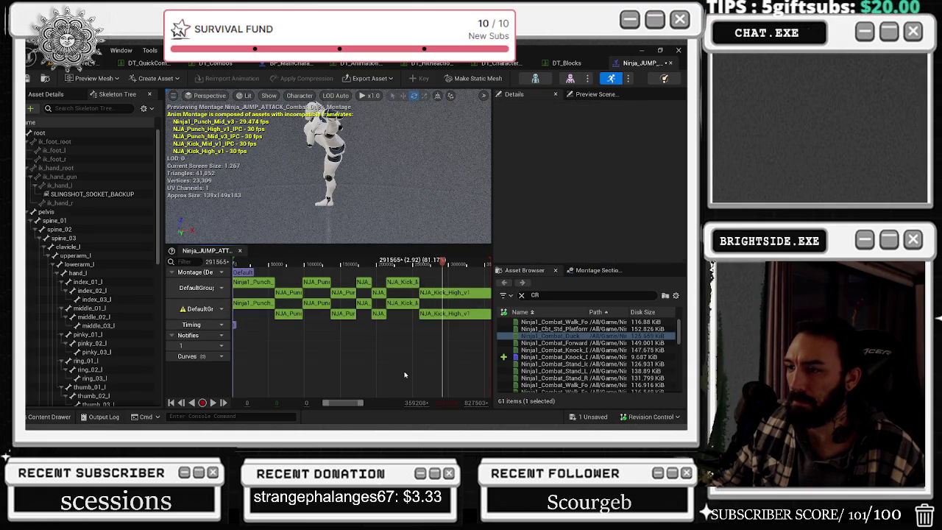
{"action": "left_click", "coordinate": [403, 303]}
{"action": "left_click", "coordinate": [442, 314]}
{"action": "left_click_drag", "start_coordinate": [405, 309], "coordinate": [405, 303]}
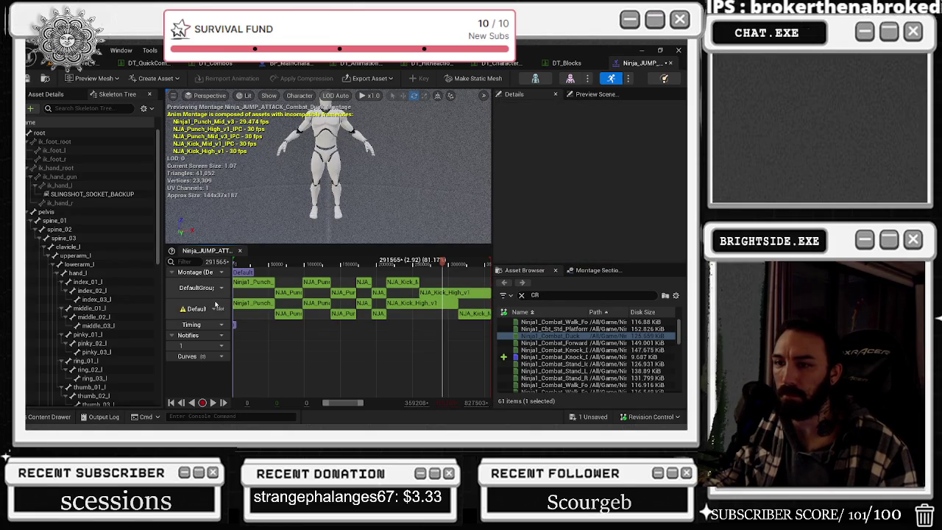
{"action": "key", "text": "ctrl+z"}
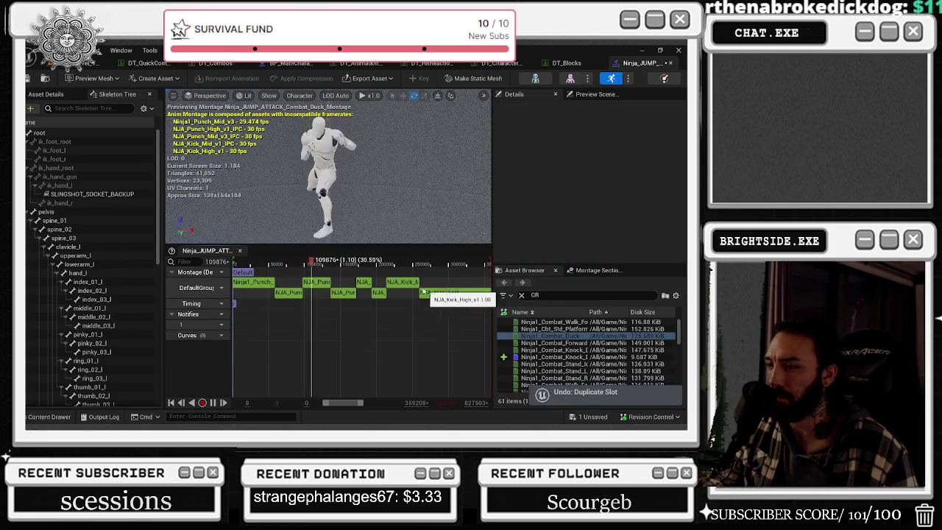
{"action": "left_click", "coordinate": [378, 293]}
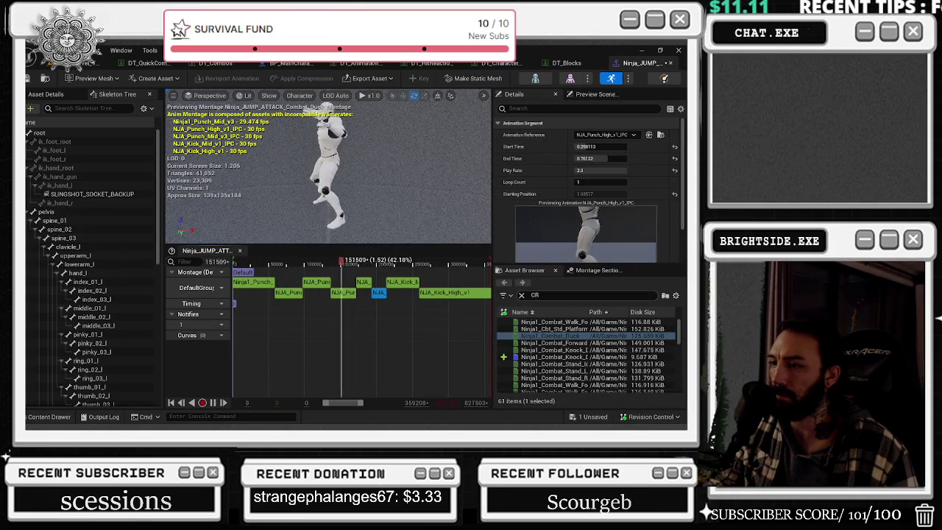
Search 'high' and append an NJA_Kick_High_v1 segment to the end of the montage slot track.
{"action": "type", "text": "Nhigh"}
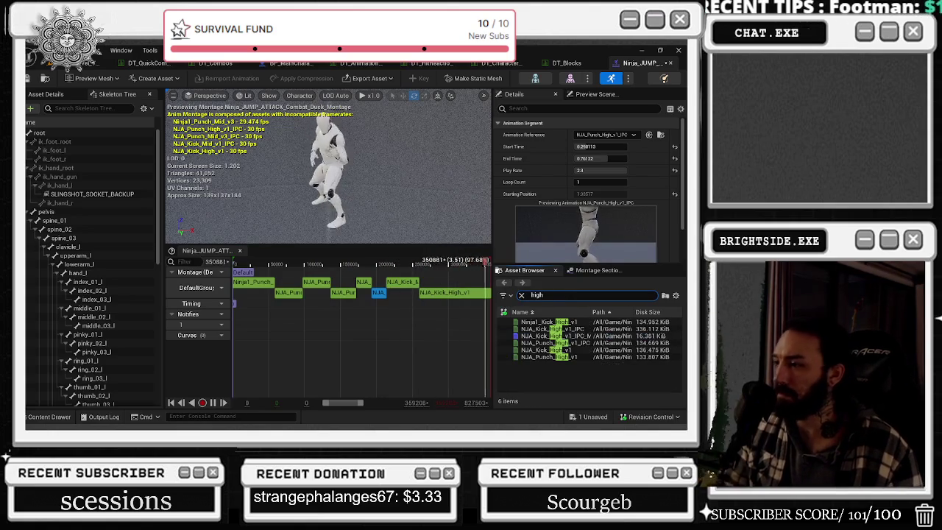
{"action": "scroll", "coordinate": [429, 345], "scroll_direction": "down", "scroll_amount": 5}
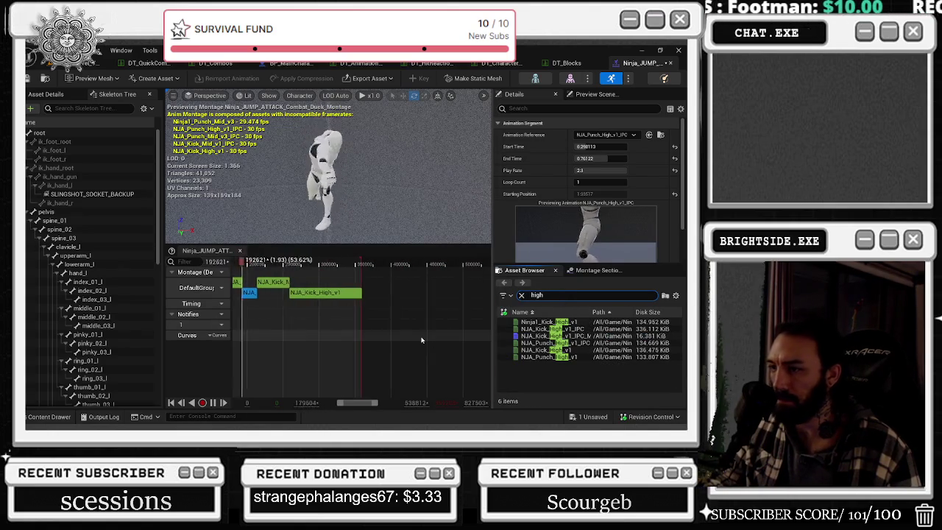
{"action": "scroll", "coordinate": [420, 339], "scroll_direction": "up", "scroll_amount": 5}
{"action": "left_click", "coordinate": [580, 336]}
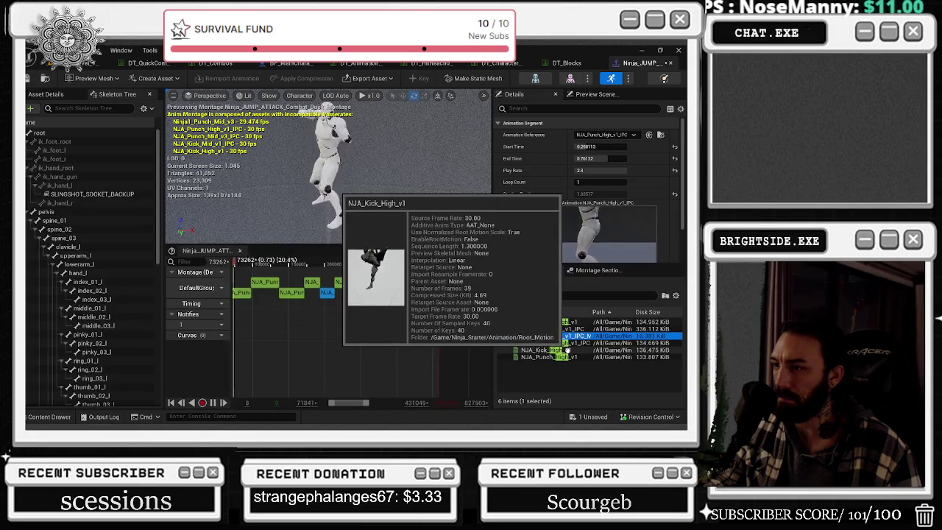
{"action": "left_click_drag", "start_coordinate": [579, 349], "coordinate": [397, 292]}
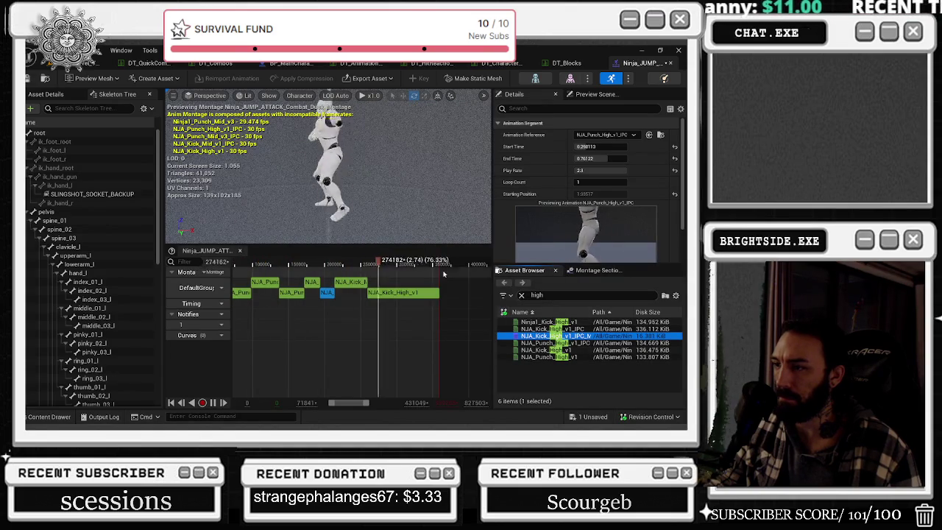
{"action": "left_click", "coordinate": [489, 288]}
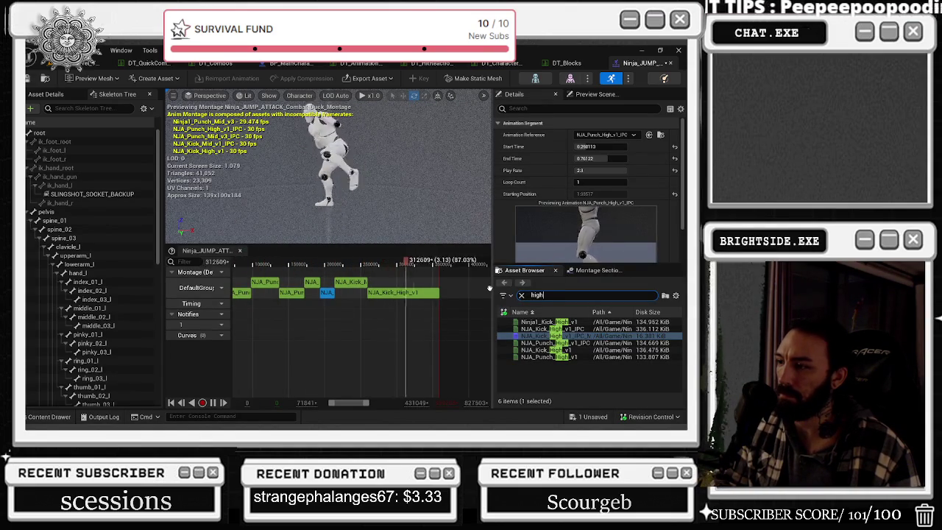
Add a Ninja1_Punch_Mid_v3 segment from a 'punch' search and set NJA_Kick_High_v1's play rate to 2.5.
{"action": "type", "text": "punch"}
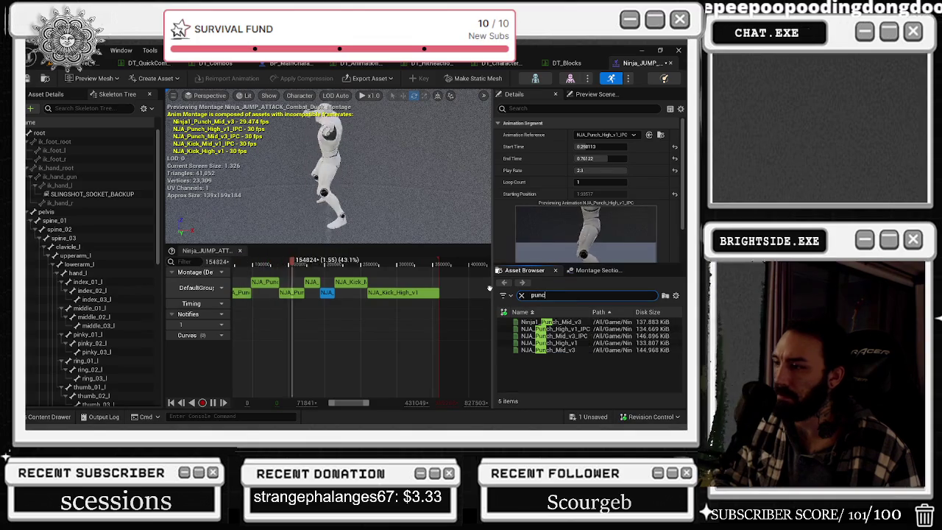
{"action": "mouse_move", "coordinate": [548, 322]}
{"action": "left_mouse_down"}
{"action": "mouse_move", "coordinate": [530, 318]}
{"action": "mouse_move", "coordinate": [368, 158]}
{"action": "mouse_move", "coordinate": [326, 293]}
{"action": "mouse_move", "coordinate": [345, 288]}
{"action": "left_mouse_up"}
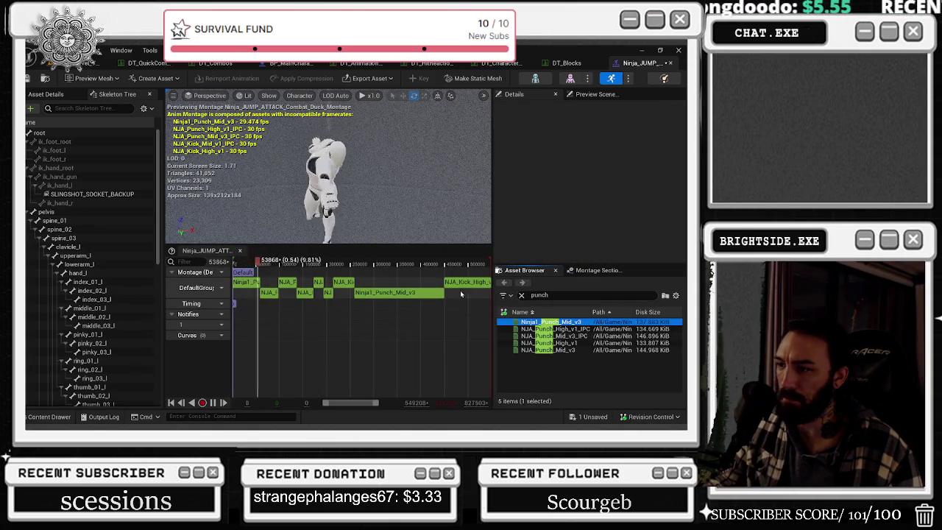
{"action": "left_click", "coordinate": [328, 293]}
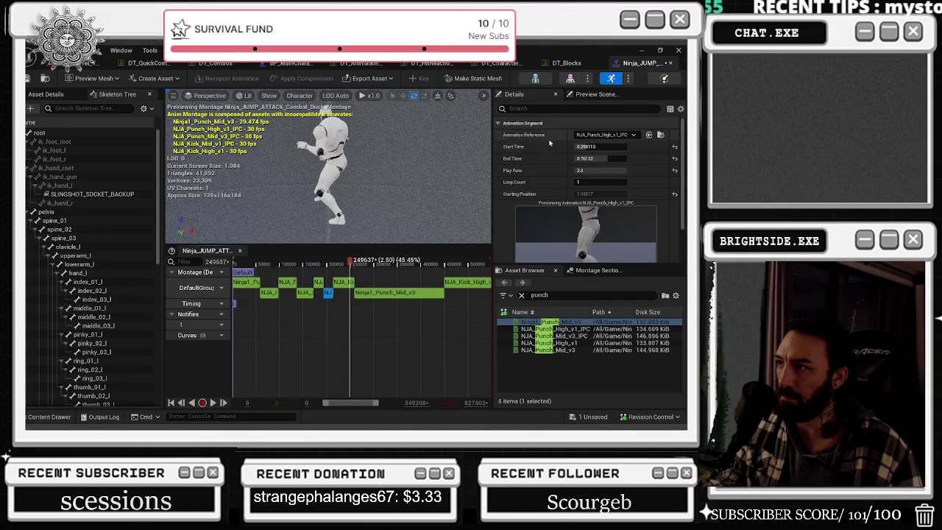
{"action": "left_click", "coordinate": [468, 283]}
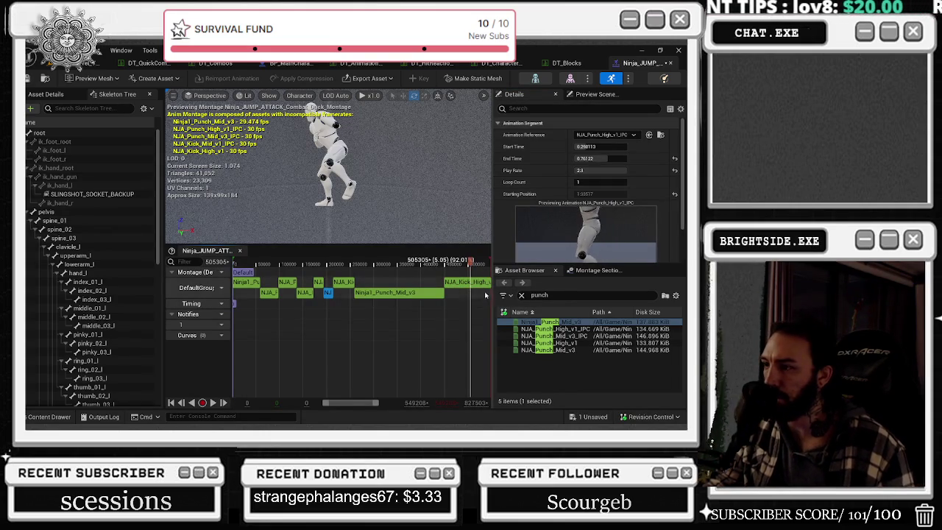
{"action": "left_click", "coordinate": [465, 282]}
{"action": "left_click", "coordinate": [600, 170]}
{"action": "type", "text": "2.5"}
{"action": "key", "text": "Return"}
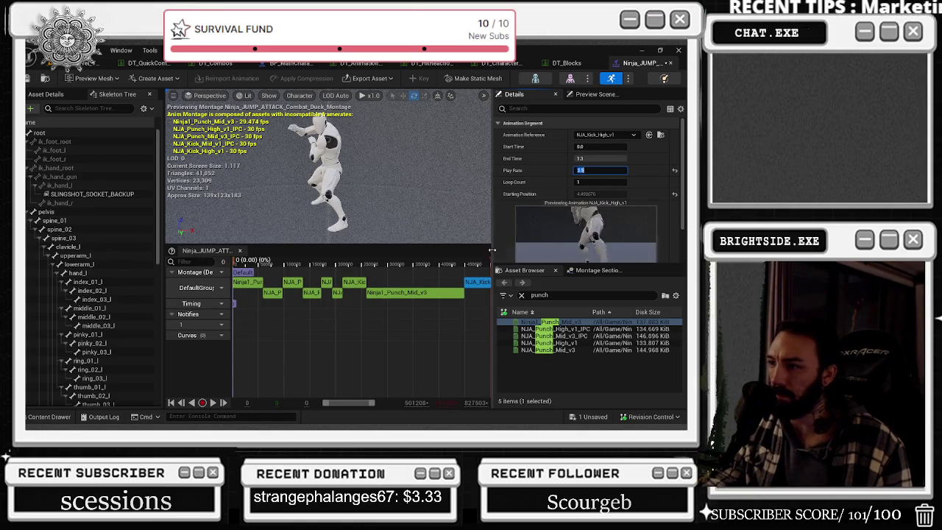
Set the kick's end time to 1.188865, move it before the mid punch, and trim NJA_Punch_High_v1_IPC to 0.786714.
{"action": "left_click", "coordinate": [337, 293]}
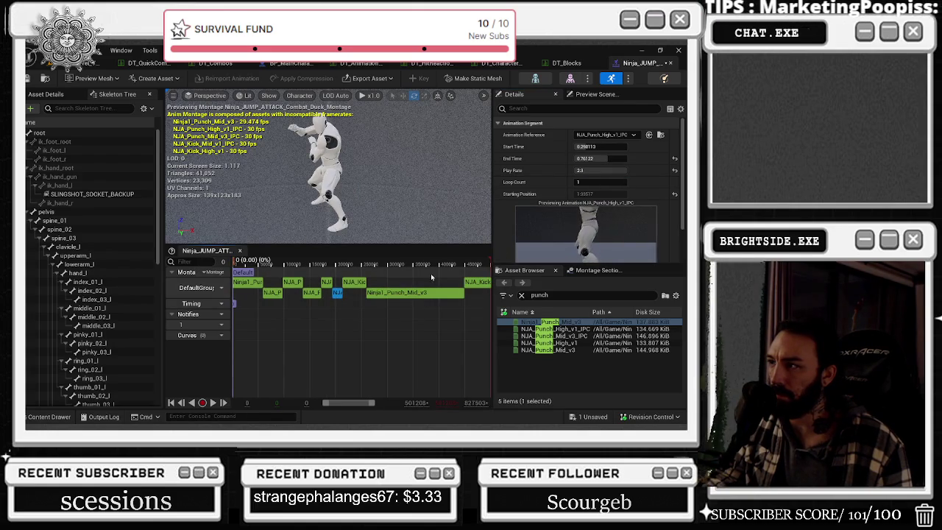
{"action": "left_click", "coordinate": [475, 282]}
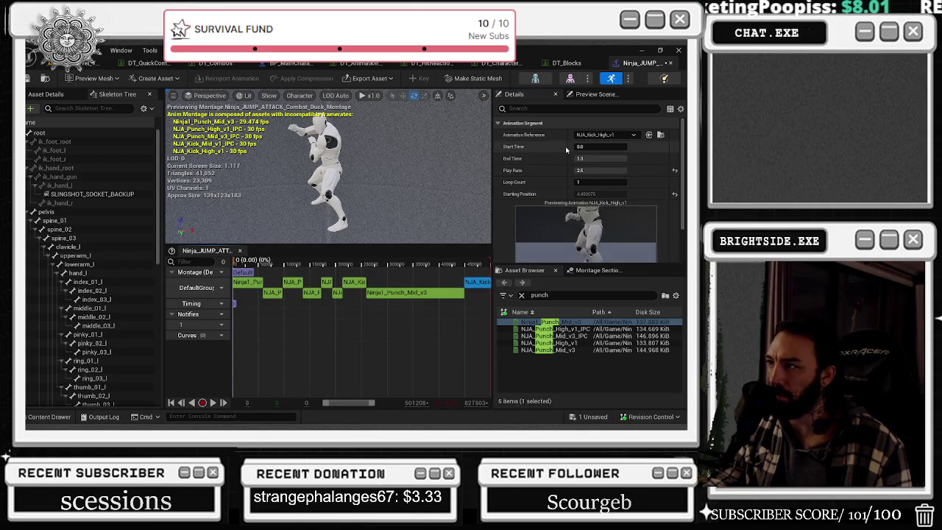
{"action": "key", "text": "Return"}
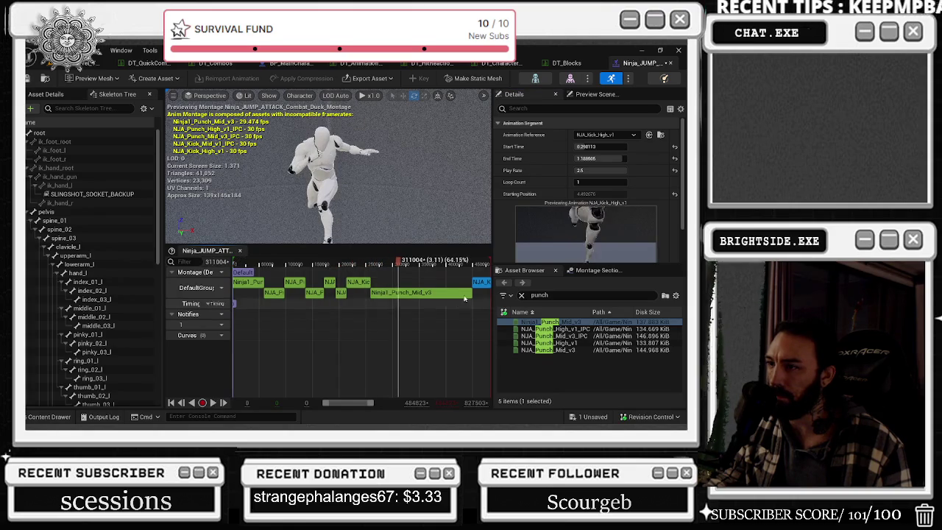
{"action": "left_click", "coordinate": [353, 285]}
{"action": "left_click_drag", "start_coordinate": [346, 287], "coordinate": [350, 278]}
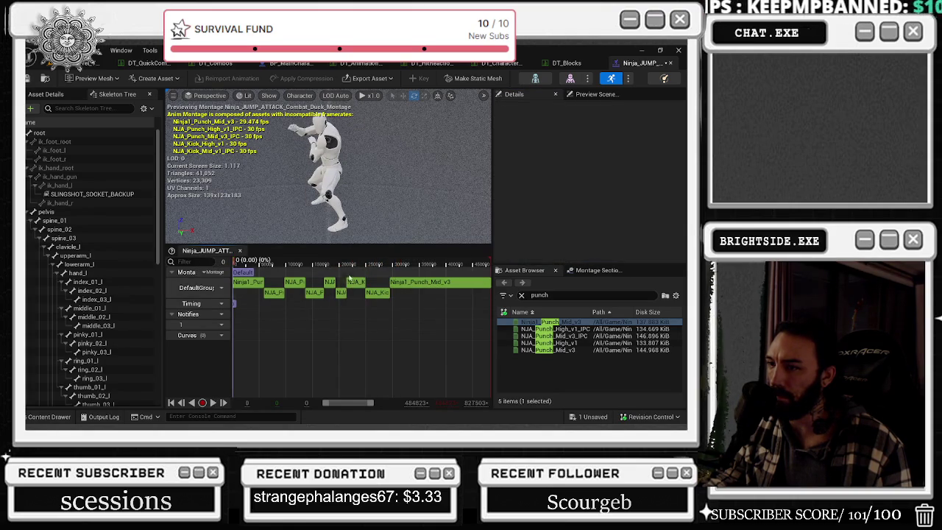
{"action": "left_click", "coordinate": [341, 292]}
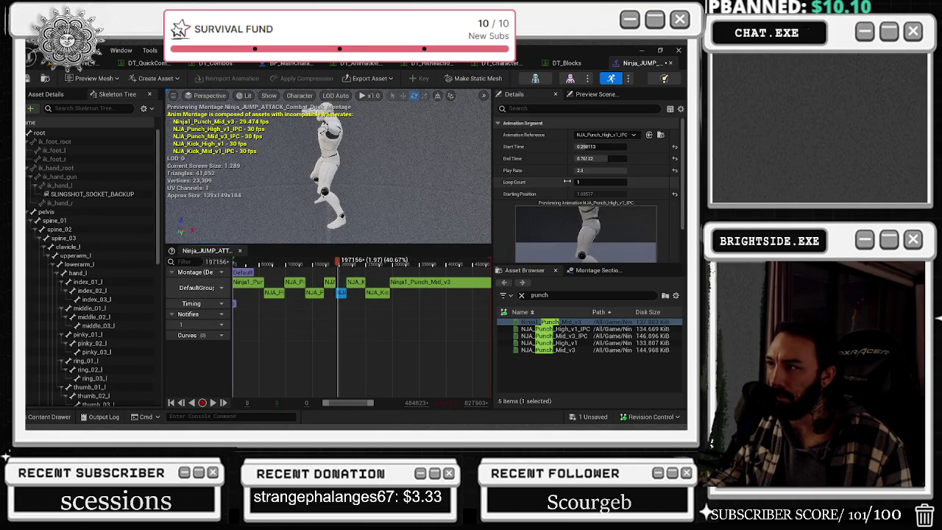
{"action": "type", "text": "0.786714"}
{"action": "key", "text": "Return"}
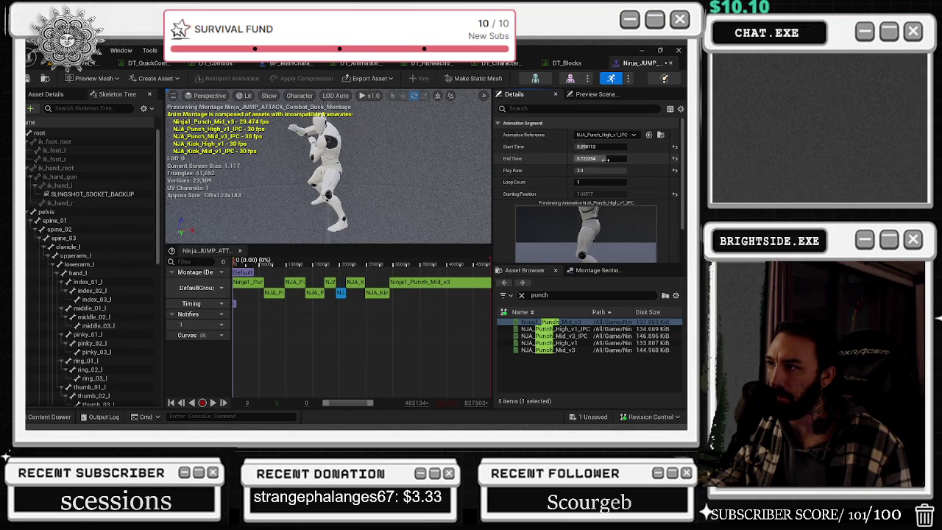
{"action": "left_click", "coordinate": [355, 261]}
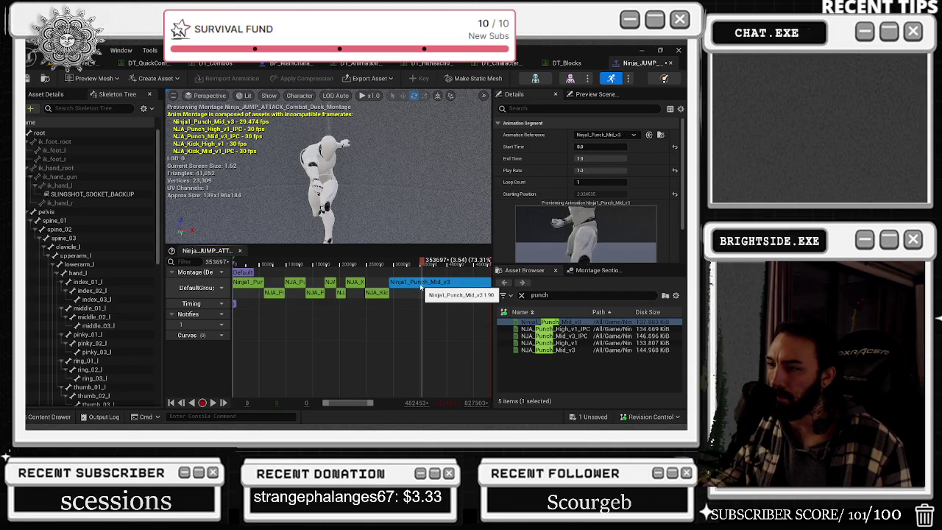
Undo the last two end-time edits and the play-rate change.
{"action": "key", "text": "ctrl+z"}
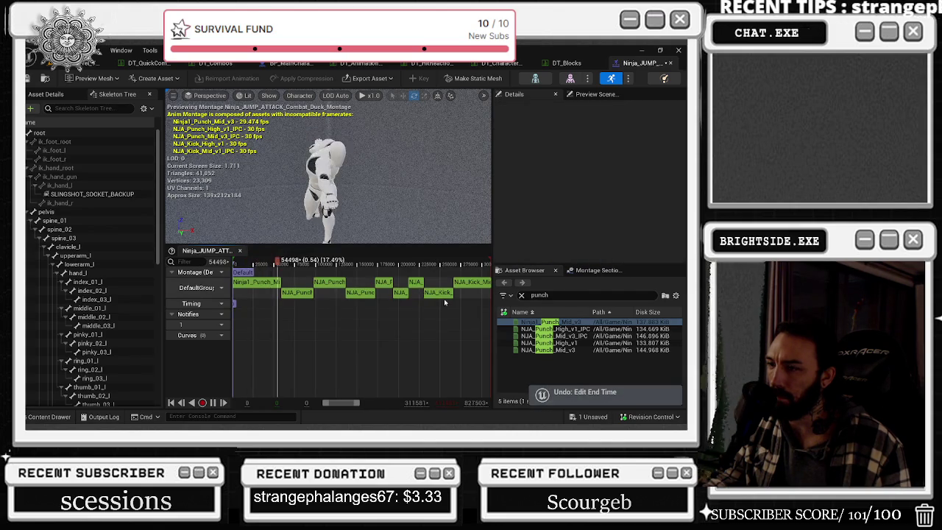
{"action": "scroll", "coordinate": [453, 300], "scroll_direction": "down", "scroll_amount": 2}
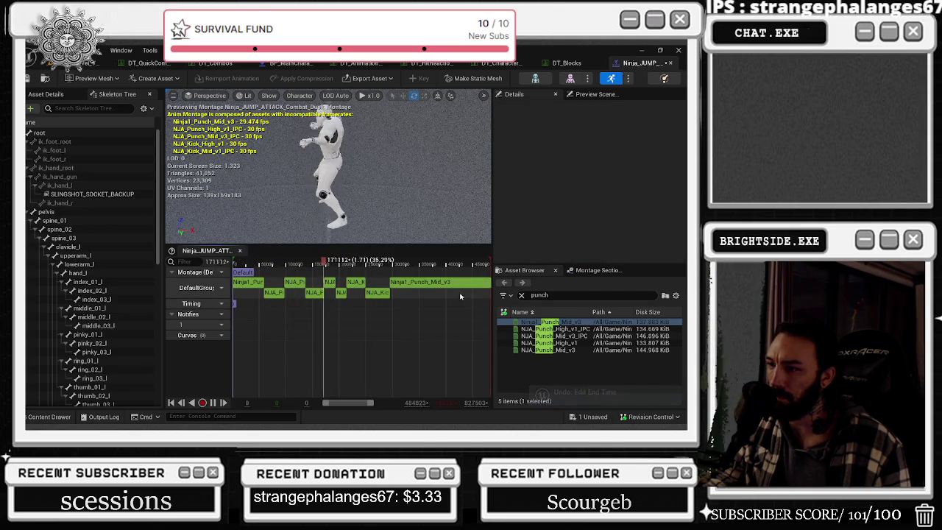
{"action": "key", "text": "ctrl+z"}
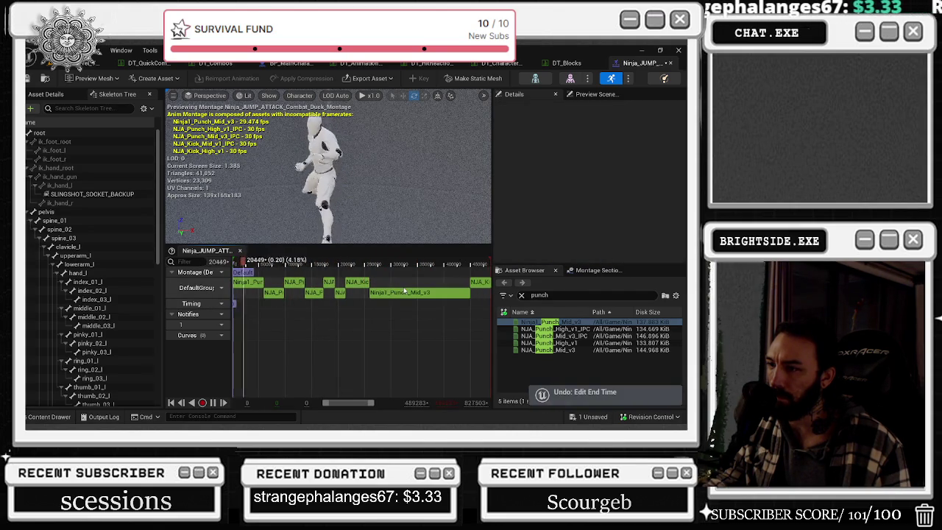
{"action": "key", "text": "ctrl+z"}
{"action": "key", "text": "ctrl+z"}
{"action": "key", "text": "ctrl+z"}
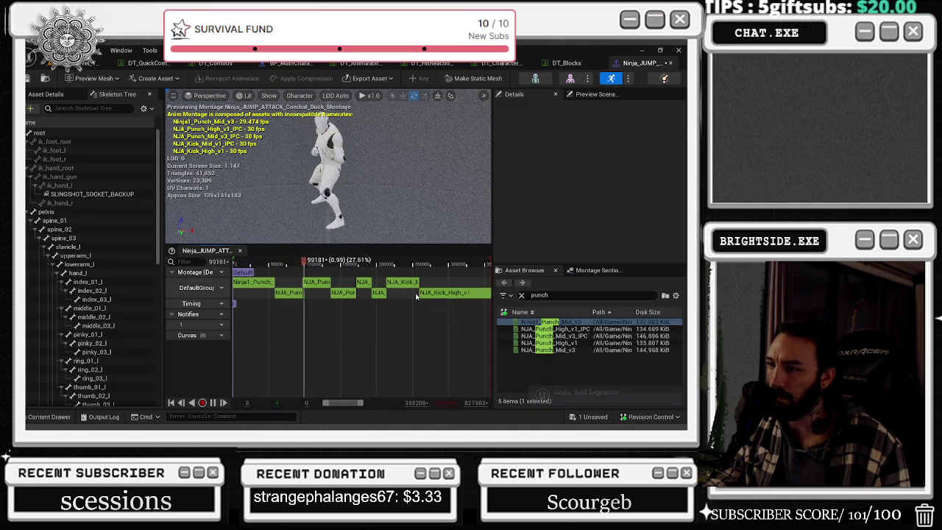
Add Ninja1_Punch_Mid_v3 to the track, position it, shorten its end time, and move the mid kick after it.
{"action": "left_click_drag", "start_coordinate": [603, 322], "coordinate": [403, 278]}
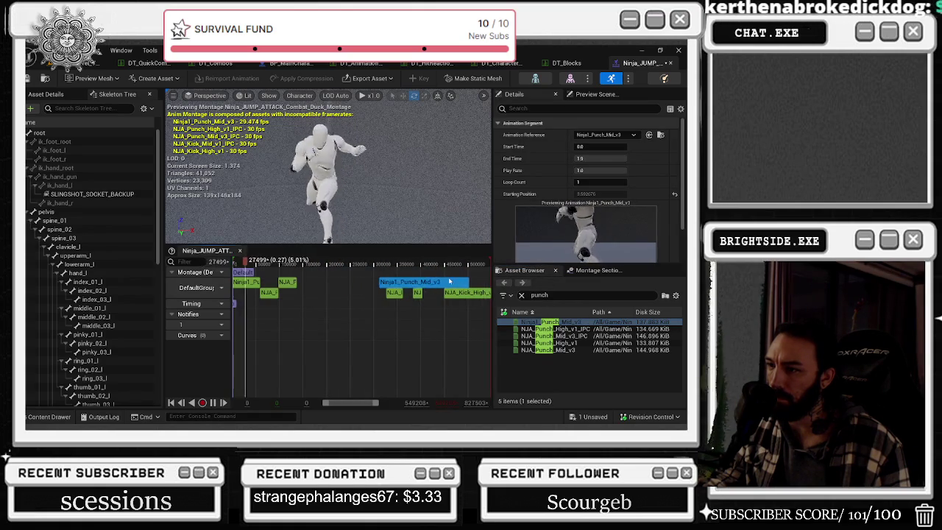
{"action": "left_click_drag", "start_coordinate": [449, 281], "coordinate": [450, 280]}
{"action": "left_click_drag", "start_coordinate": [308, 297], "coordinate": [417, 290]}
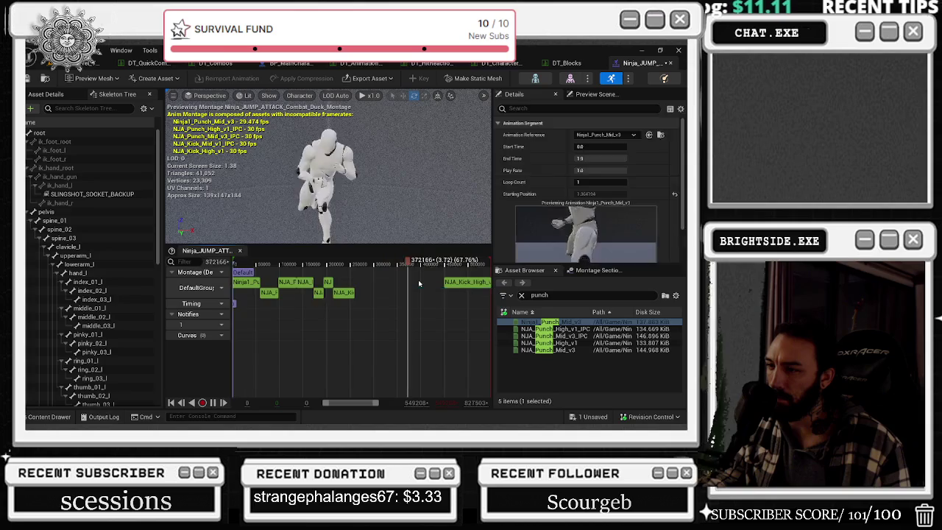
{"action": "left_click_drag", "start_coordinate": [420, 284], "coordinate": [371, 288]}
{"action": "left_click_drag", "start_coordinate": [592, 159], "coordinate": [582, 159]}
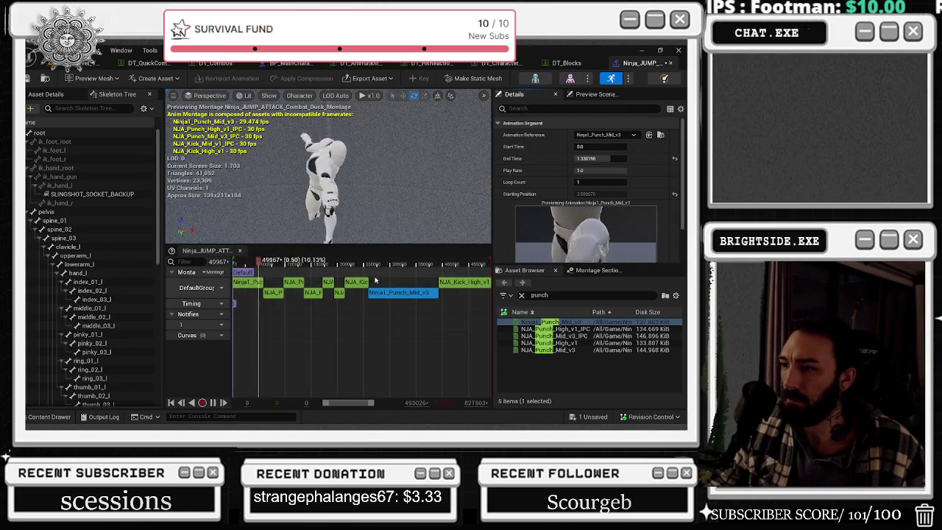
{"action": "left_click", "coordinate": [360, 284]}
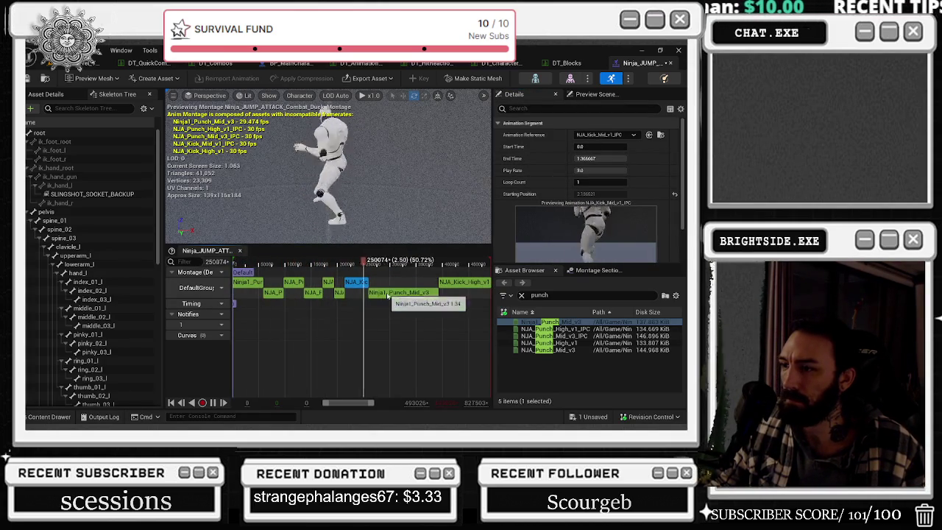
{"action": "mouse_move", "coordinate": [362, 287]}
{"action": "left_mouse_down"}
{"action": "mouse_move", "coordinate": [427, 292]}
{"action": "mouse_move", "coordinate": [362, 292]}
{"action": "left_mouse_up"}
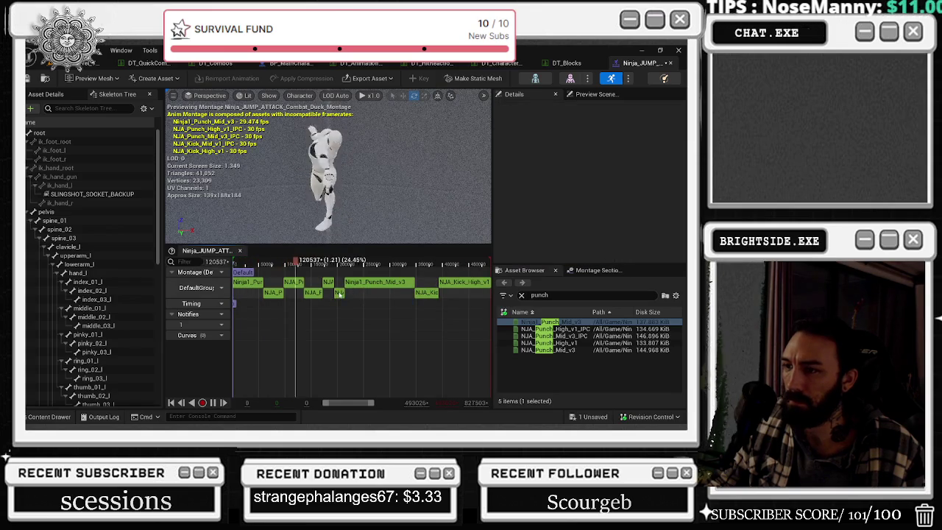
Set Ninja1_Punch_Mid_v3's play rate to 2.5, preview it, then add an NJA_Punch_High_v1 segment.
{"action": "left_click", "coordinate": [339, 293]}
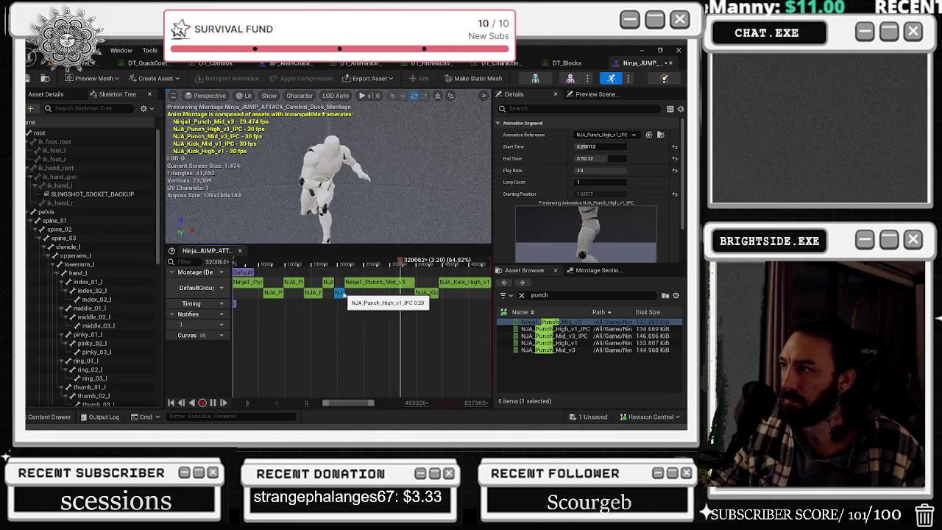
{"action": "left_click", "coordinate": [376, 282]}
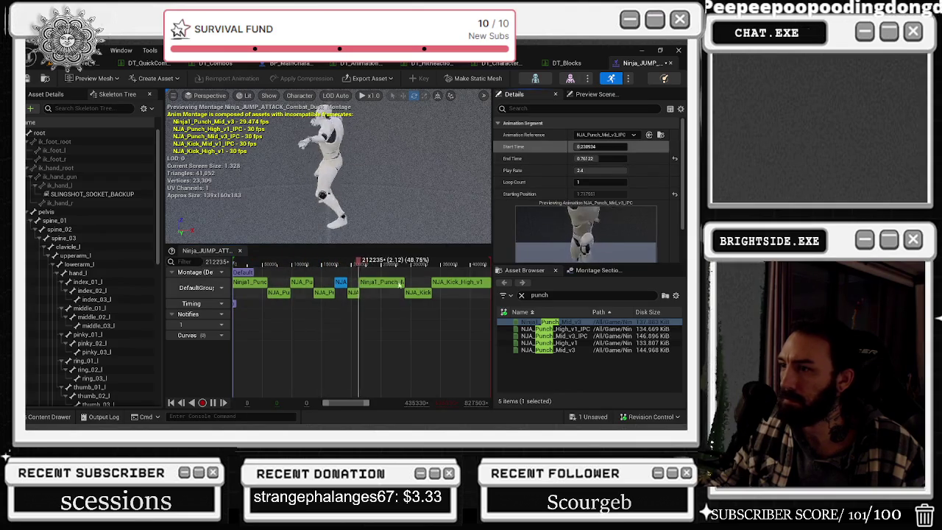
{"action": "key", "text": "ctrl+z"}
{"action": "left_click", "coordinate": [600, 170]}
{"action": "type", "text": "2.5"}
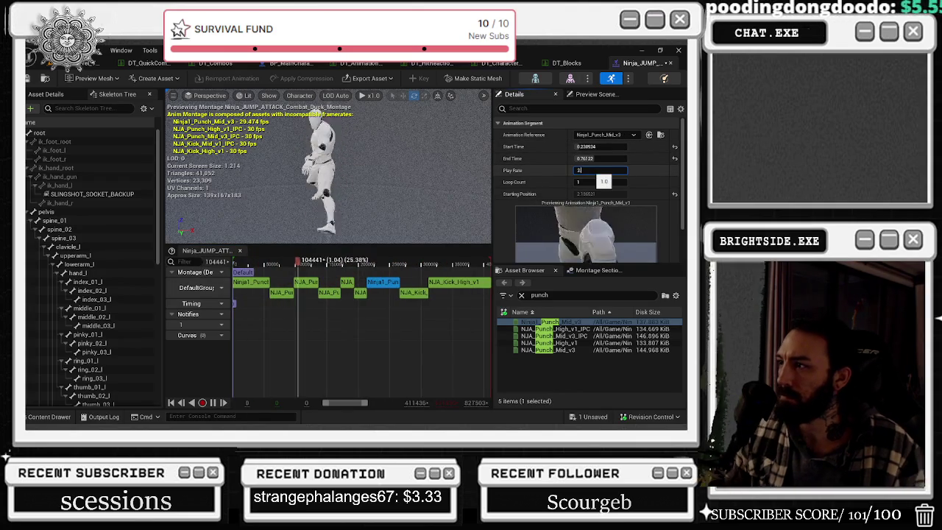
{"action": "key", "text": "Return"}
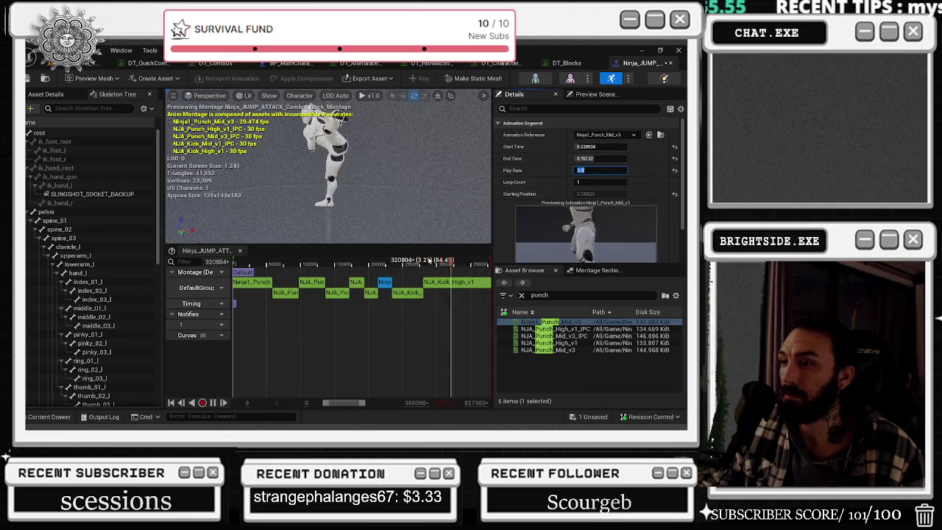
{"action": "left_click", "coordinate": [379, 264]}
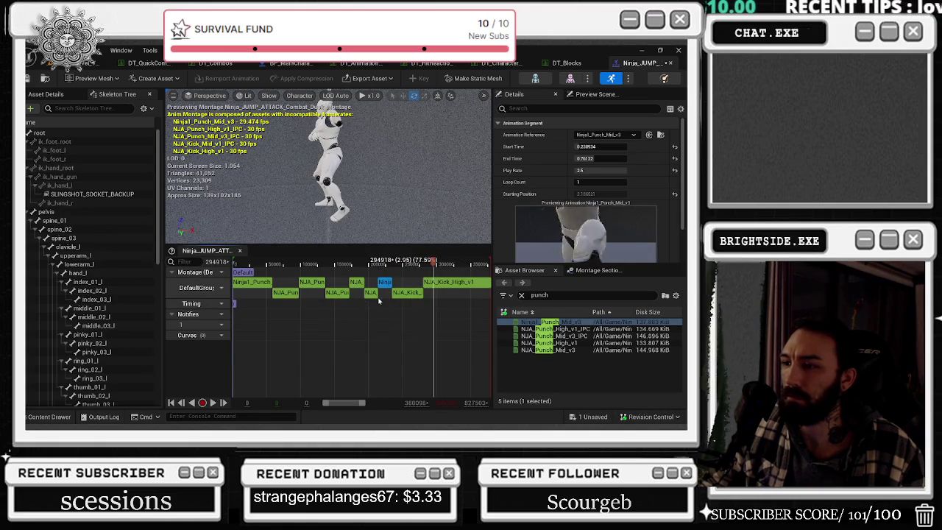
{"action": "left_click", "coordinate": [372, 293]}
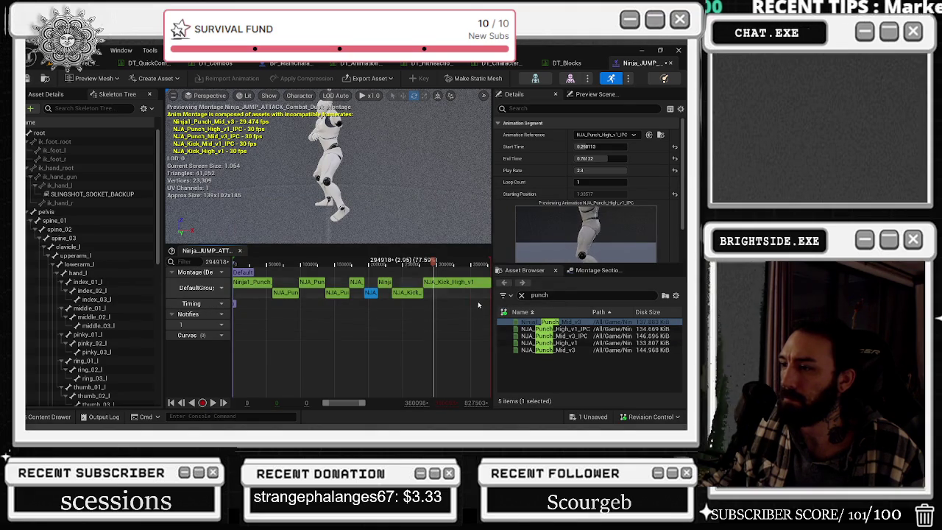
{"action": "mouse_move", "coordinate": [545, 343]}
{"action": "left_mouse_down"}
{"action": "mouse_move", "coordinate": [503, 272]}
{"action": "mouse_move", "coordinate": [485, 295]}
{"action": "left_mouse_up"}
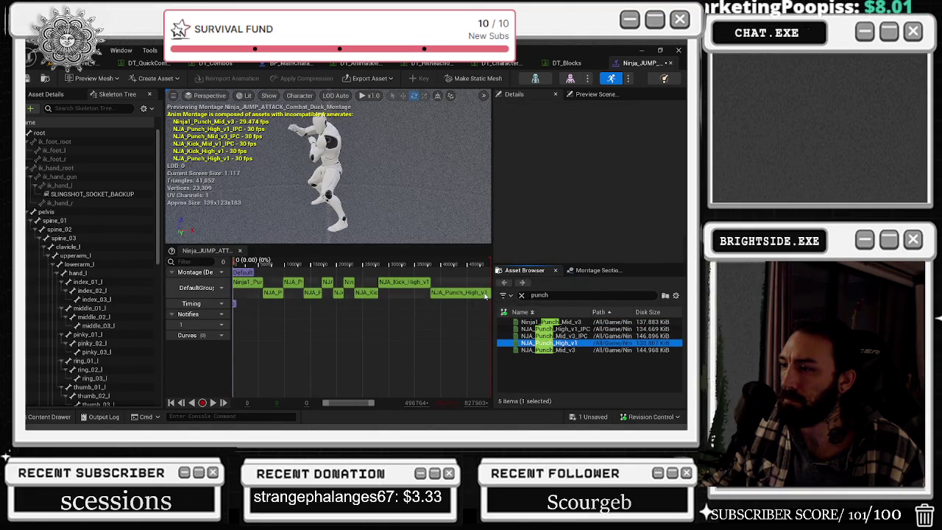
Reposition the new NJA_Punch_High_v1 segment, shorten its end time and set its play rate to 2.5.
{"action": "left_click", "coordinate": [477, 294]}
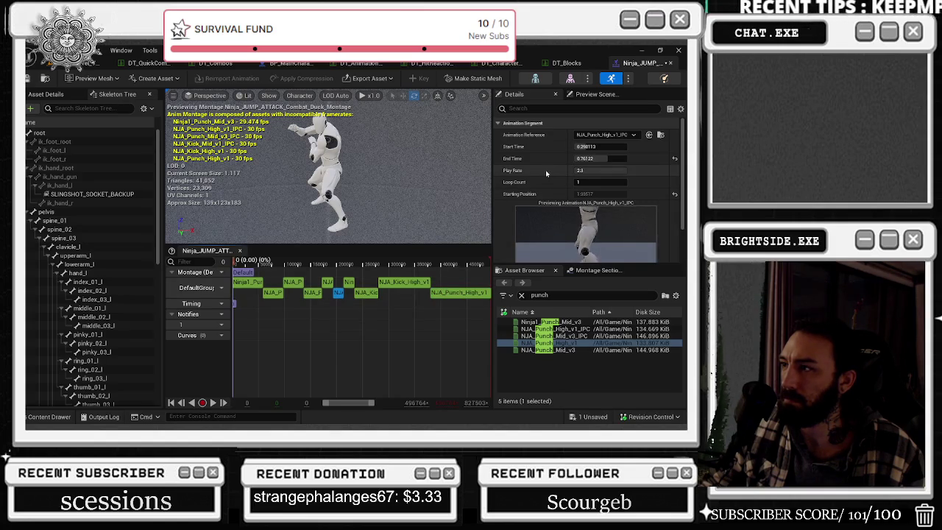
{"action": "left_click_drag", "start_coordinate": [338, 297], "coordinate": [462, 294]}
{"action": "left_click", "coordinate": [588, 158]}
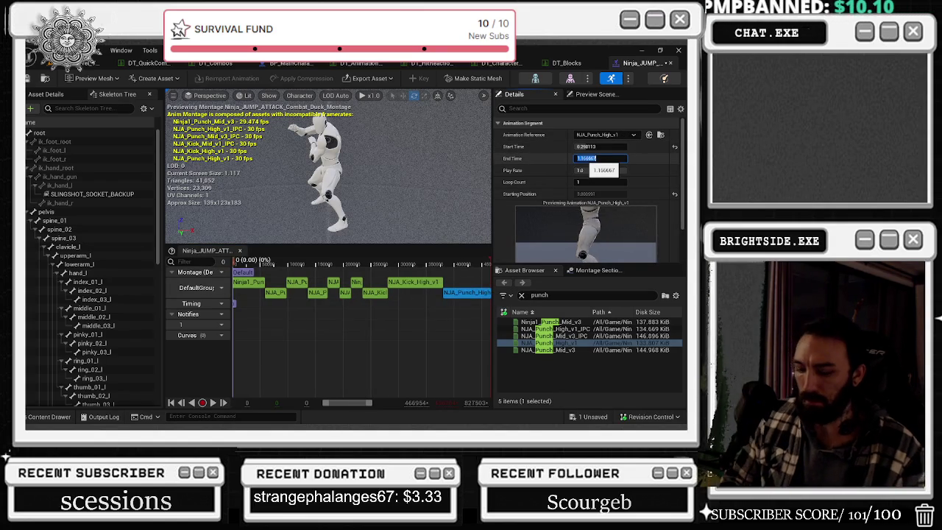
{"action": "key", "text": "Tab"}
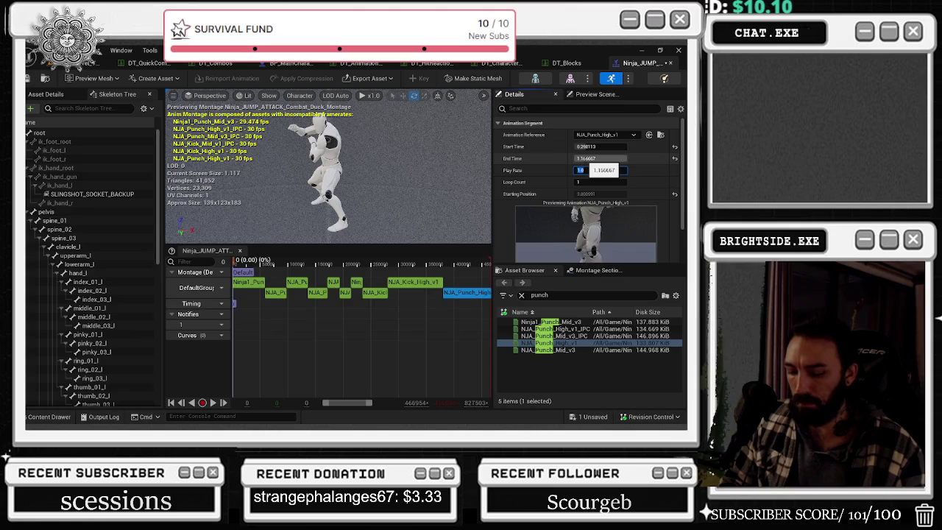
{"action": "type", "text": "2.5"}
{"action": "key", "text": "Return"}
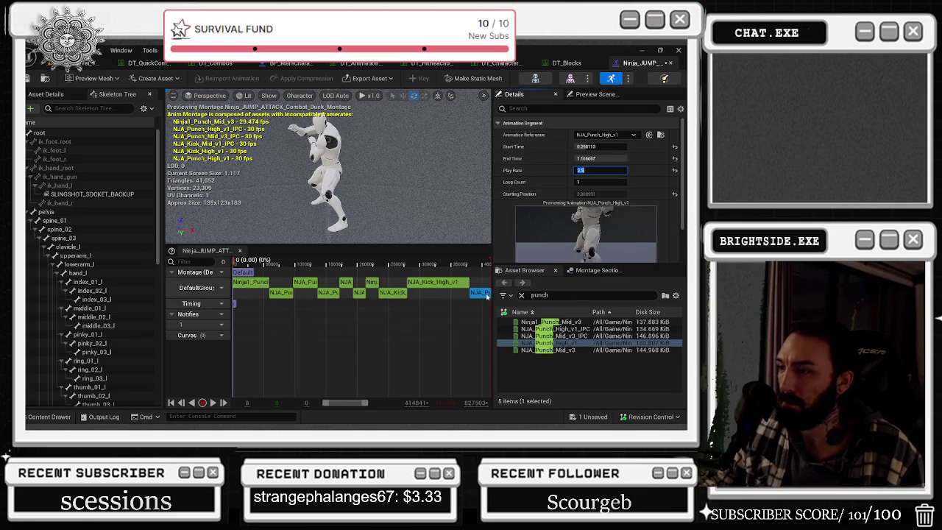
{"action": "left_click_drag", "start_coordinate": [382, 293], "coordinate": [384, 294]}
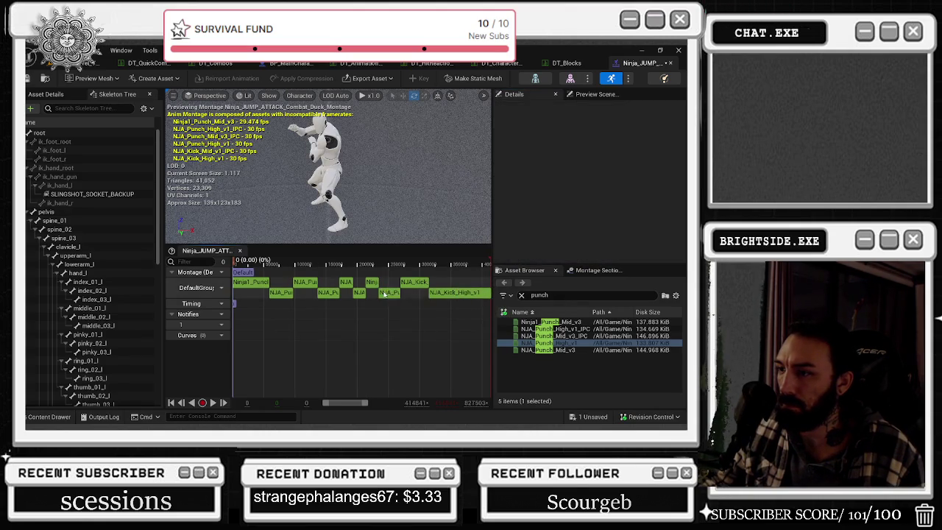
{"action": "left_click", "coordinate": [373, 283]}
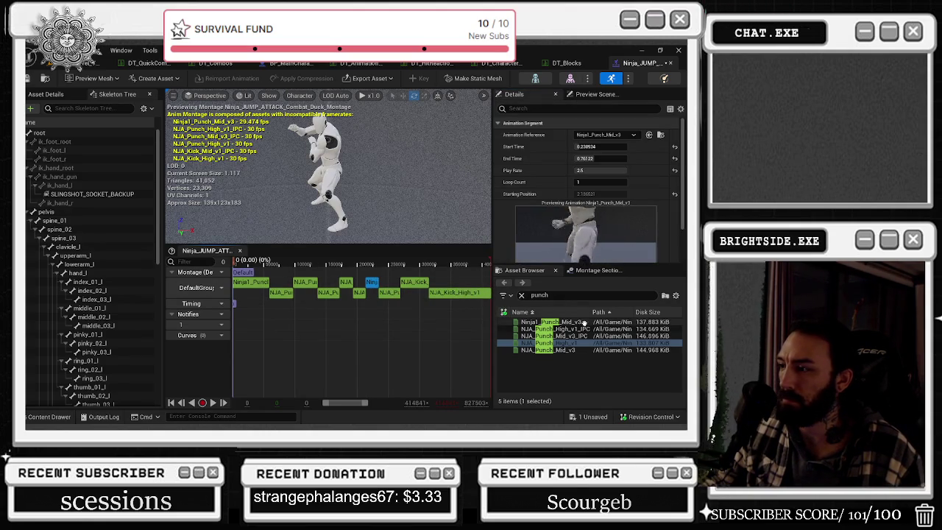
Add NJA_Punch_Mid_v3_IPC with end time 0.76122, move it ahead of the high kick, and preview.
{"action": "mouse_move", "coordinate": [578, 336]}
{"action": "left_mouse_down"}
{"action": "mouse_move", "coordinate": [530, 254]}
{"action": "mouse_move", "coordinate": [475, 291]}
{"action": "mouse_move", "coordinate": [486, 297]}
{"action": "left_mouse_up"}
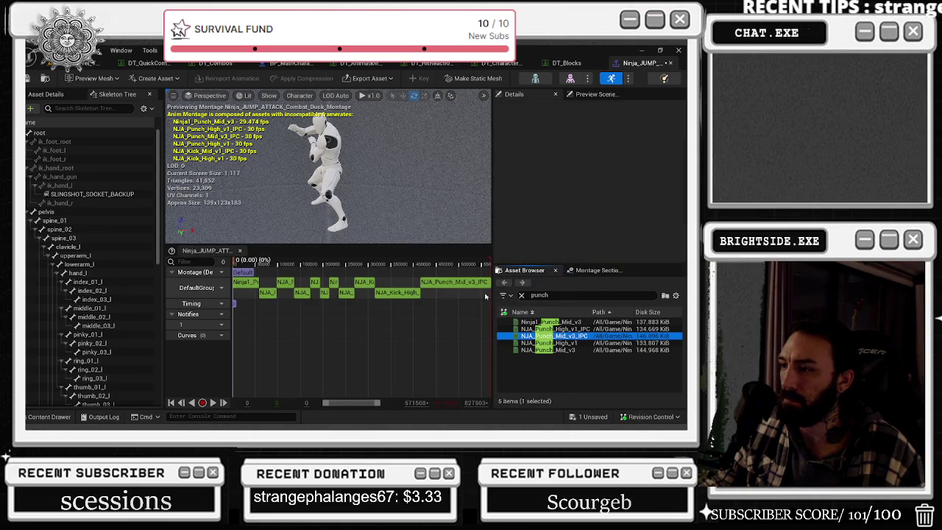
{"action": "left_click", "coordinate": [460, 284]}
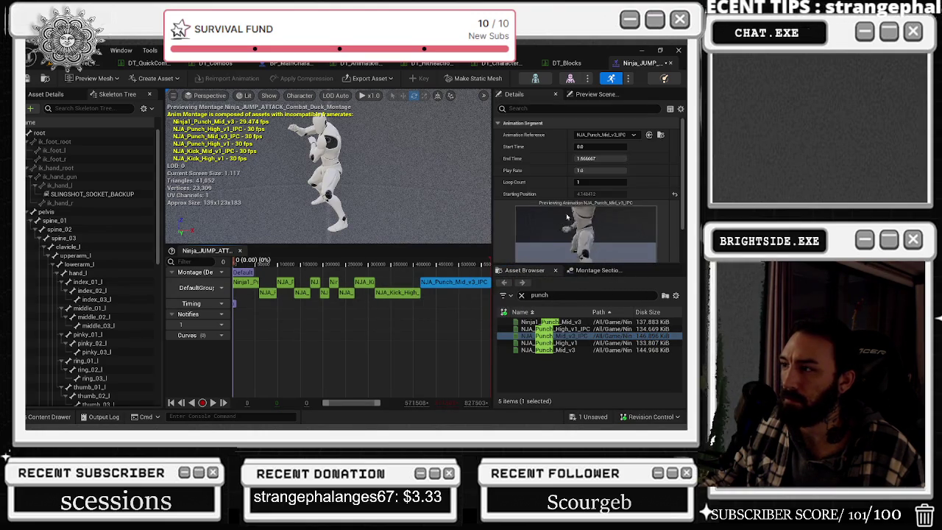
{"action": "left_click", "coordinate": [600, 159]}
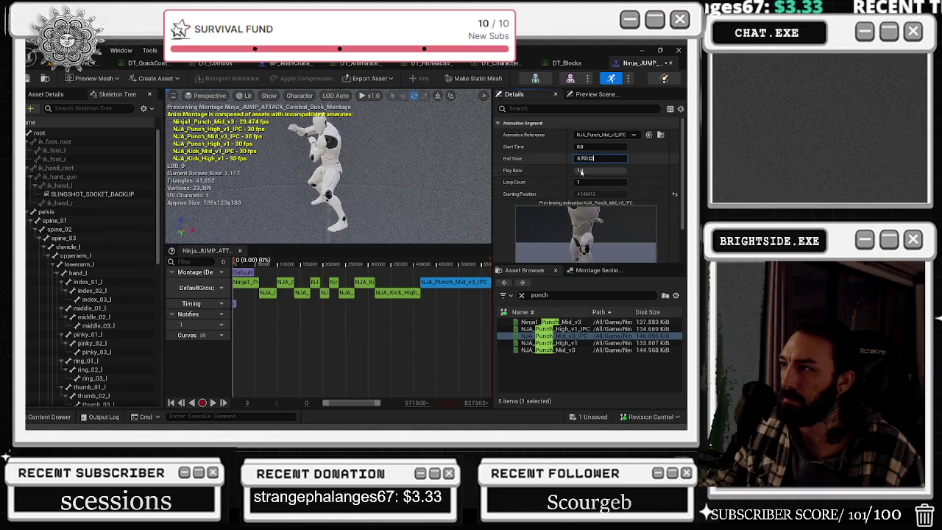
{"action": "key", "text": "Return"}
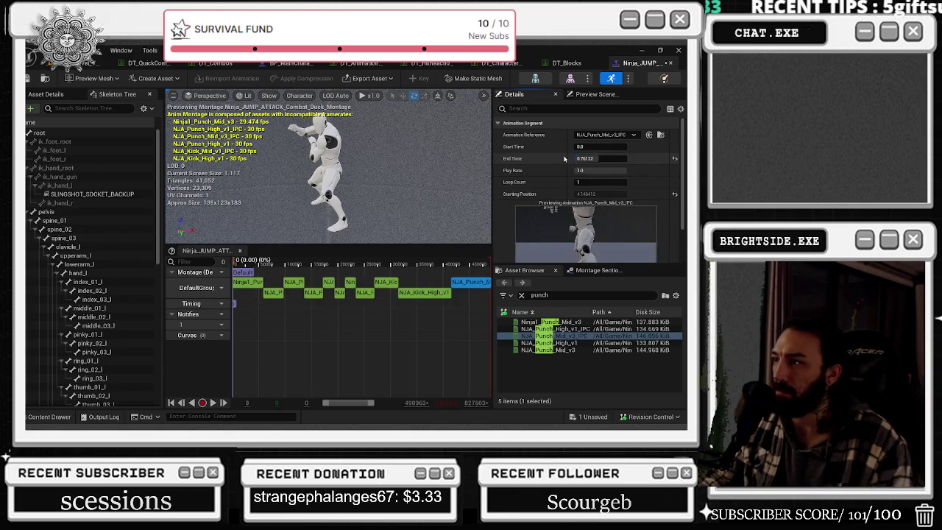
{"action": "left_click", "coordinate": [350, 282]}
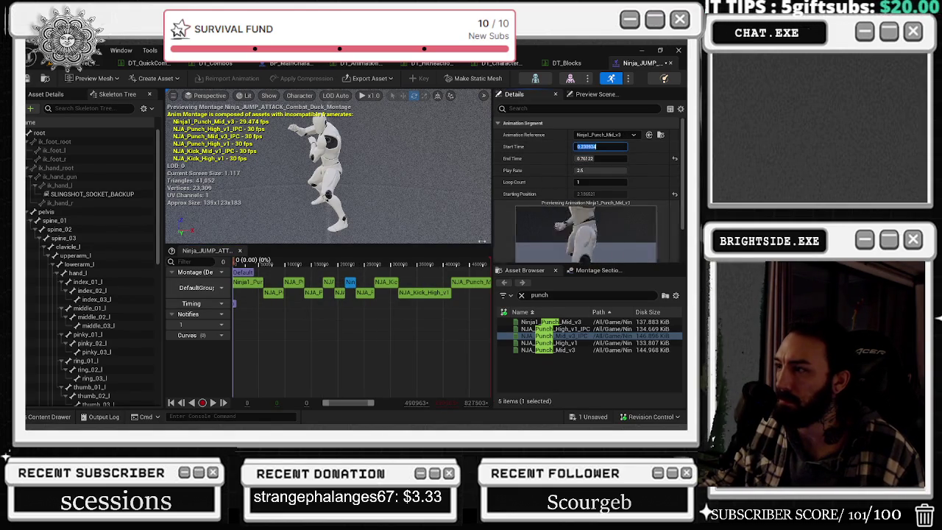
{"action": "left_click", "coordinate": [475, 282]}
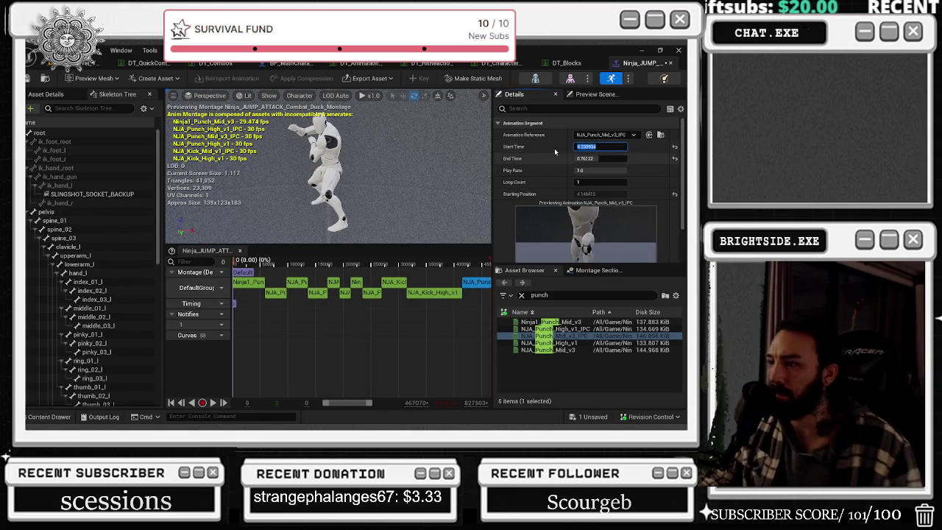
{"action": "left_click_drag", "start_coordinate": [474, 283], "coordinate": [392, 281]}
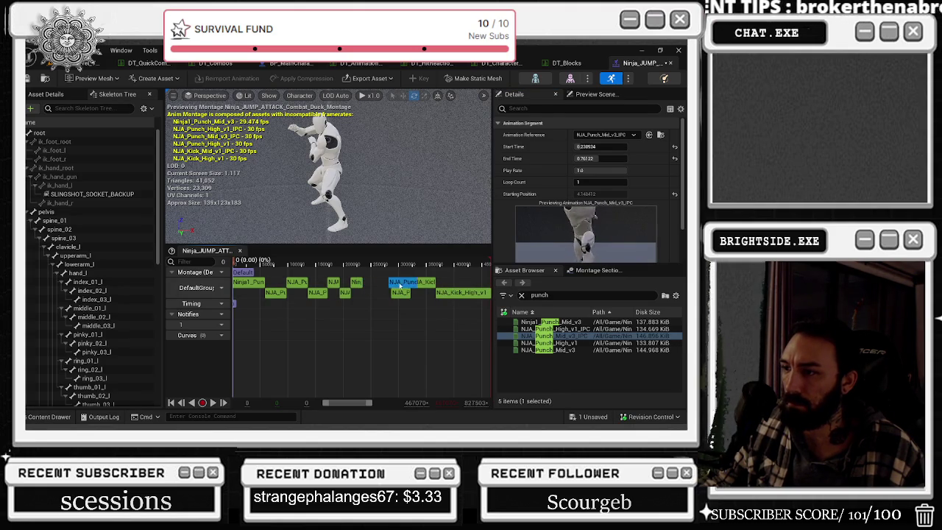
{"action": "left_click_drag", "start_coordinate": [410, 286], "coordinate": [393, 284]}
{"action": "key", "text": "space"}
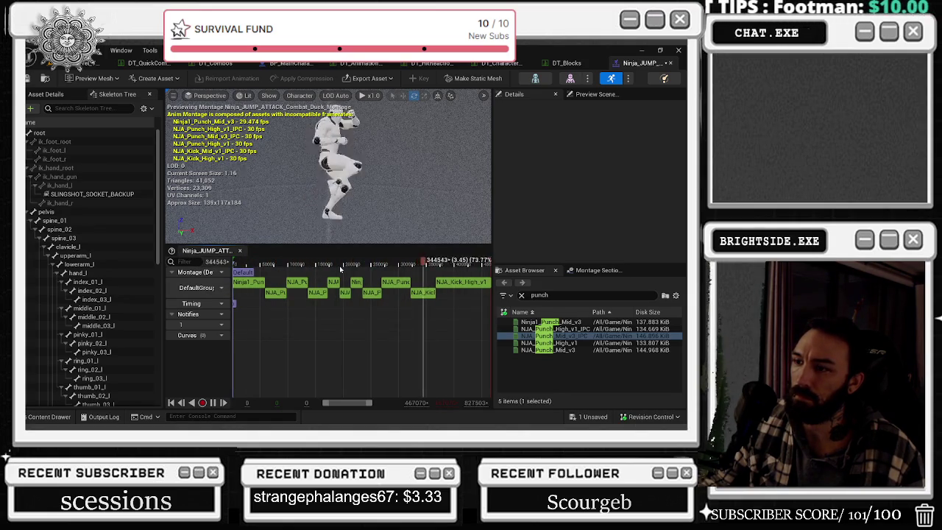
{"action": "left_click", "coordinate": [379, 294]}
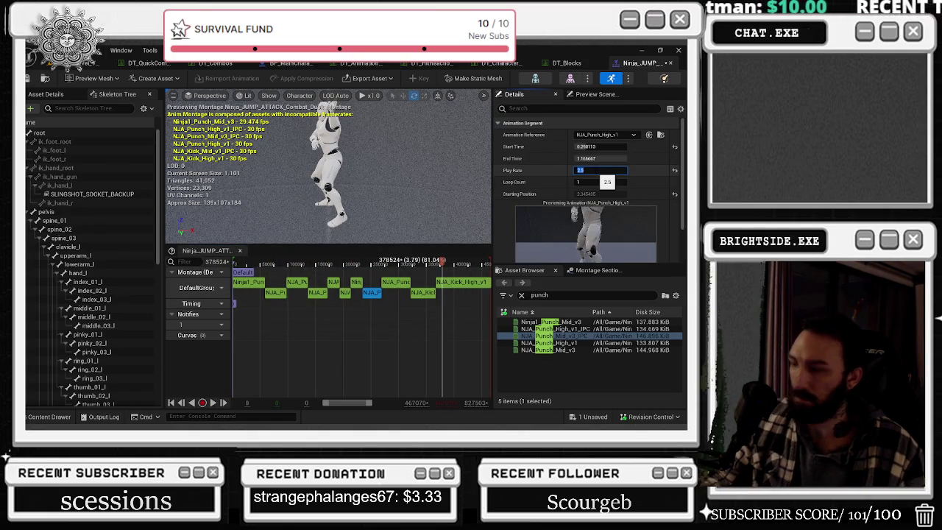
Set the punch segments' play rates to 3.0 and 4.0, postpone the autosave, and preview the montage.
{"action": "type", "text": "3"}
{"action": "key", "text": "Return"}
{"action": "left_click", "coordinate": [395, 283]}
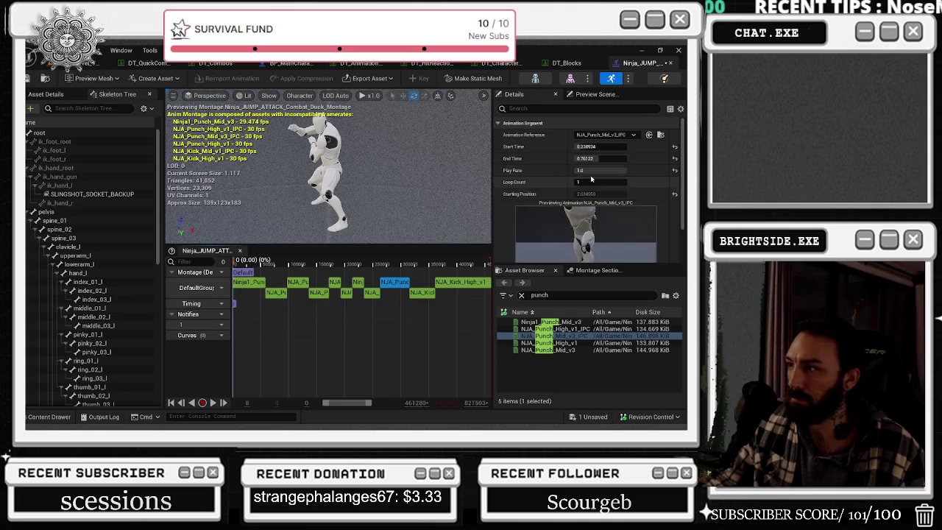
{"action": "type", "text": "4"}
{"action": "key", "text": "Return"}
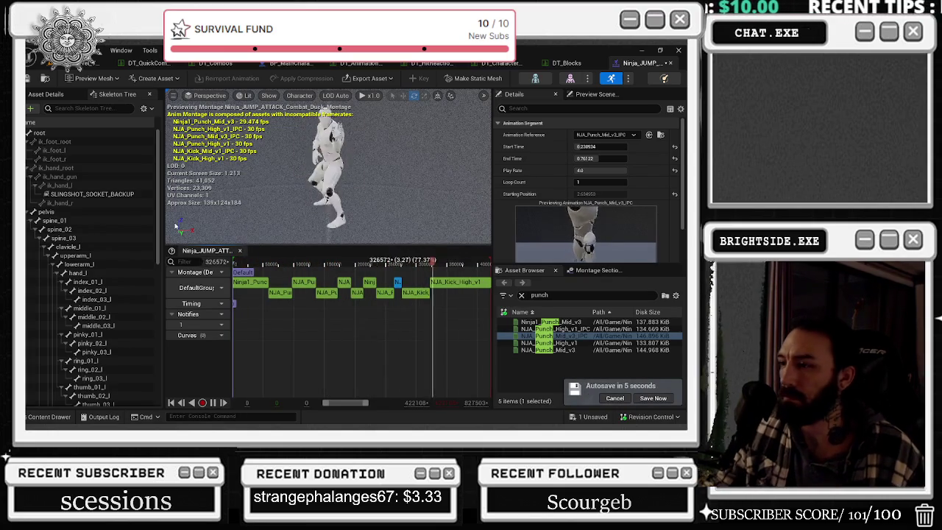
{"action": "left_click", "coordinate": [614, 398]}
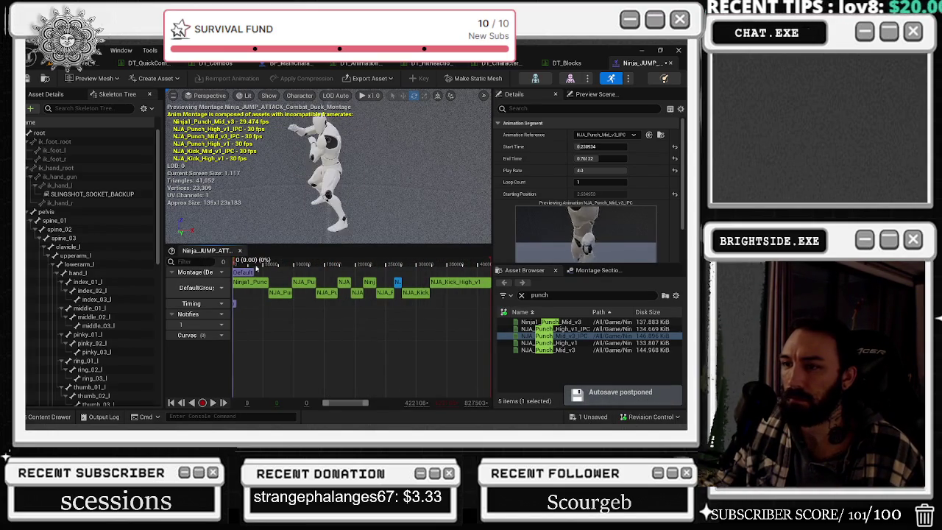
{"action": "left_click_drag", "start_coordinate": [264, 266], "coordinate": [480, 265]}
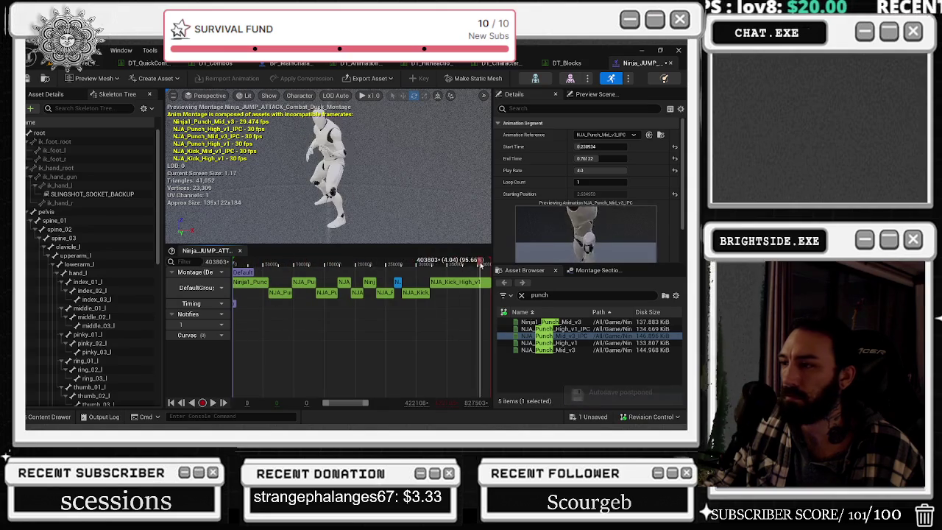
{"action": "key", "text": "space"}
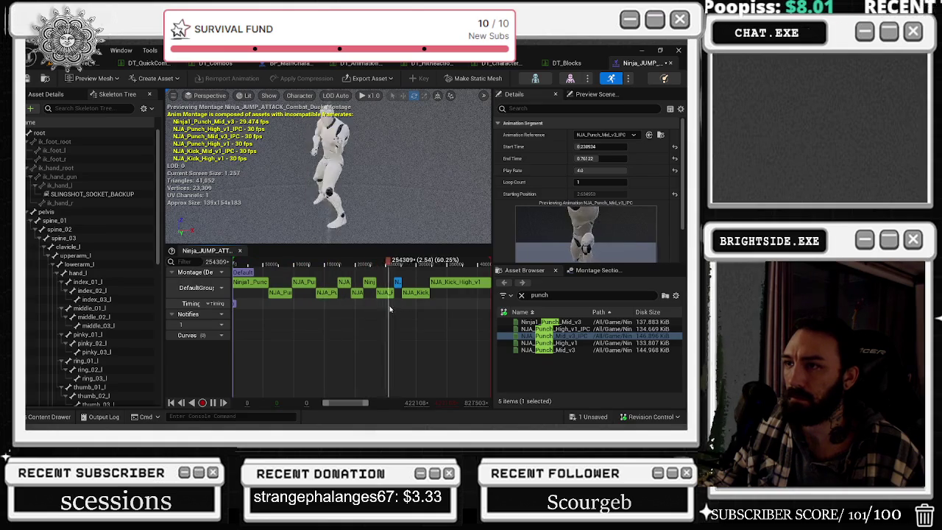
Delete NJA_Punch_Mid_v3_IPC and one more segment, then save the montage.
{"action": "left_click", "coordinate": [313, 283]}
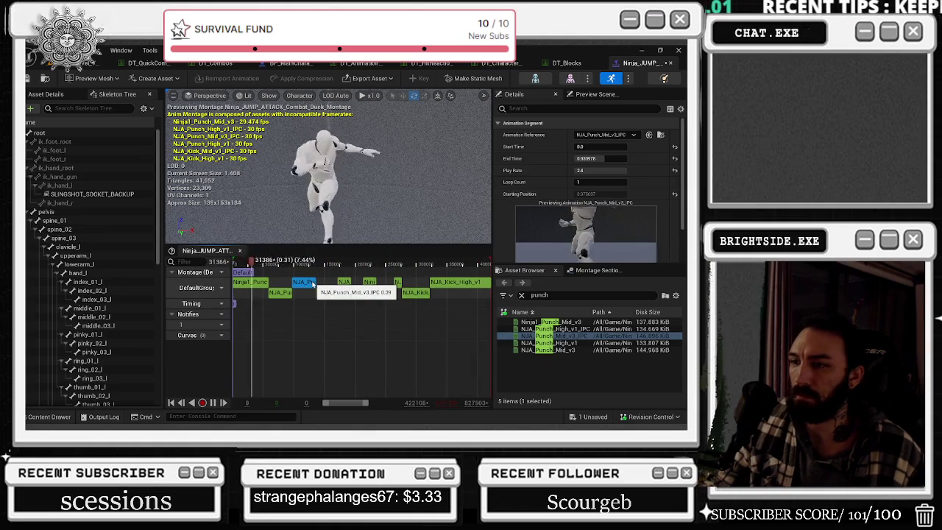
{"action": "key", "text": "Delete"}
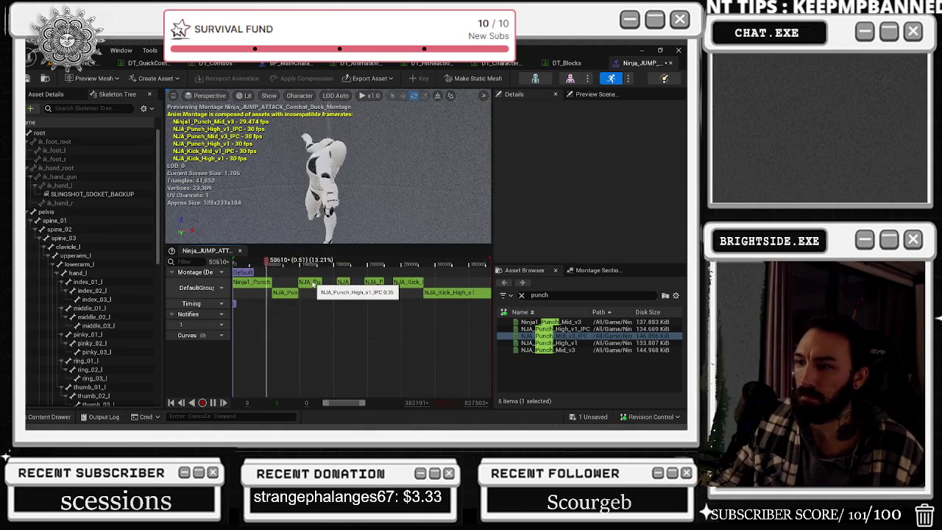
{"action": "left_click", "coordinate": [312, 283]}
{"action": "key", "text": "Delete"}
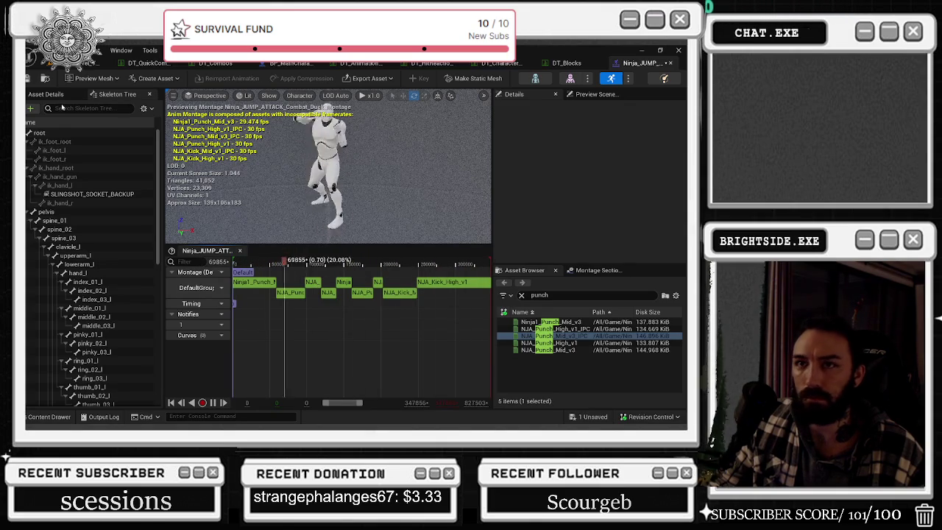
{"action": "key", "text": "ctrl+s"}
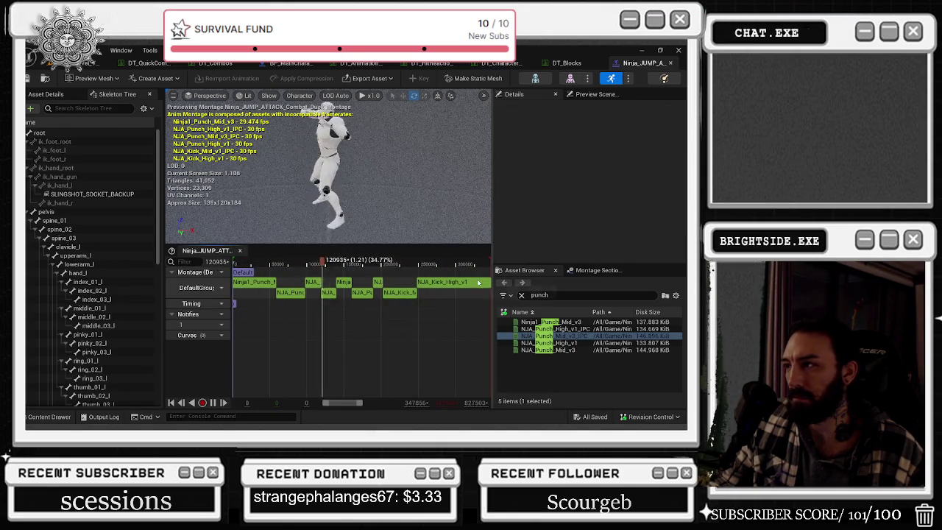
Try a 1.6 play rate on NJA_Kick_High_v1, then set it back to 1 and save.
{"action": "left_click", "coordinate": [441, 282]}
{"action": "left_click", "coordinate": [581, 170]}
{"action": "type", "text": "1.6"}
{"action": "key", "text": "Return"}
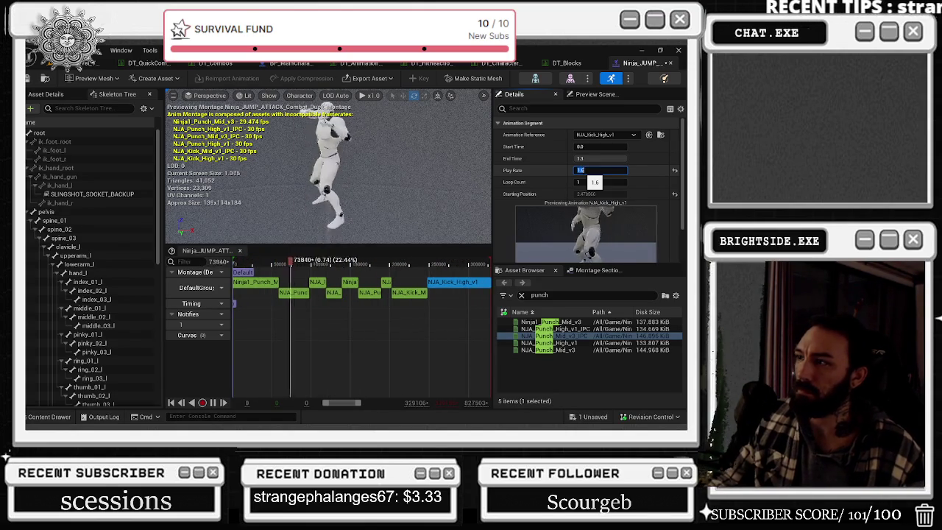
{"action": "type", "text": "1"}
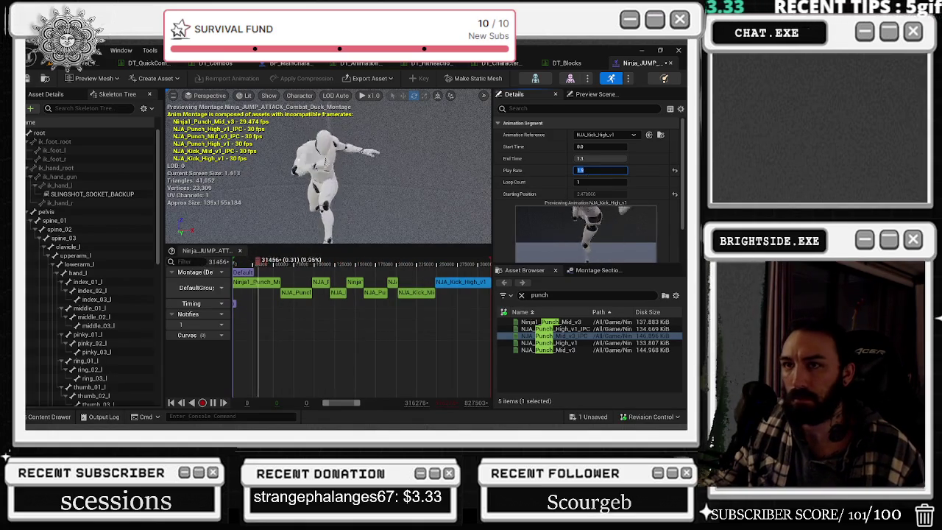
{"action": "key", "text": "ctrl+s"}
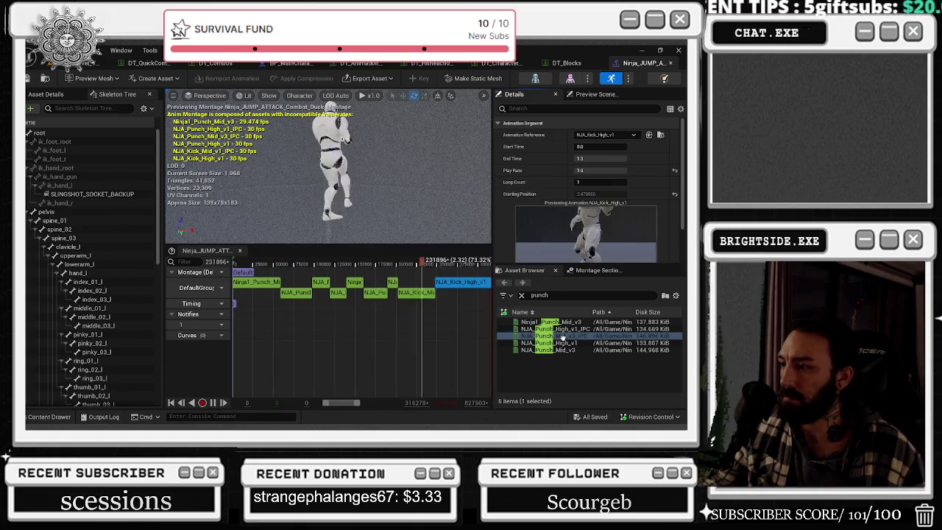
Search 'kick' and open the NJA_Kick_High_v1_IPC montage in a new window.
{"action": "double_click", "coordinate": [539, 295]}
{"action": "type", "text": "kick"}
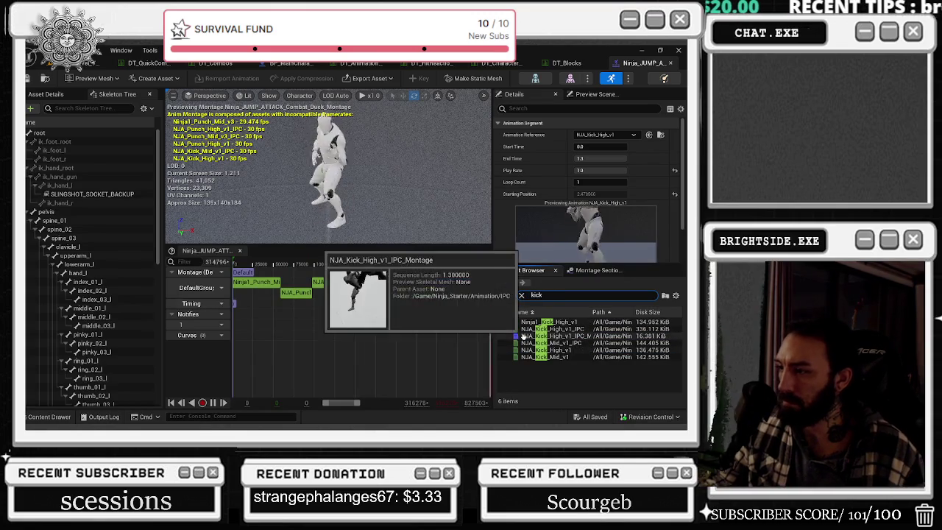
{"action": "right_click", "coordinate": [526, 337]}
{"action": "left_click", "coordinate": [557, 386]}
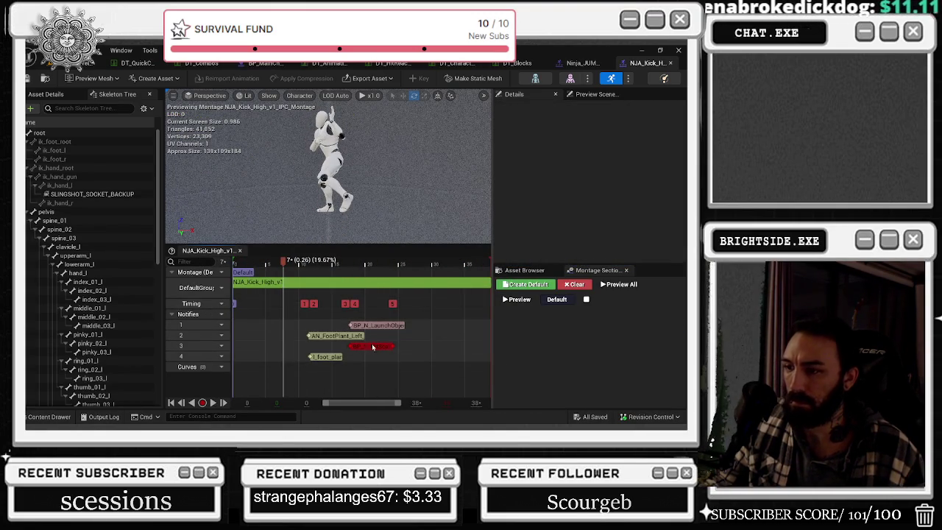
Select the kick montage's four notifies, compare with the jump-attack montage, then switch to DT_QuickCombos.
{"action": "left_click_drag", "start_coordinate": [439, 361], "coordinate": [241, 298]}
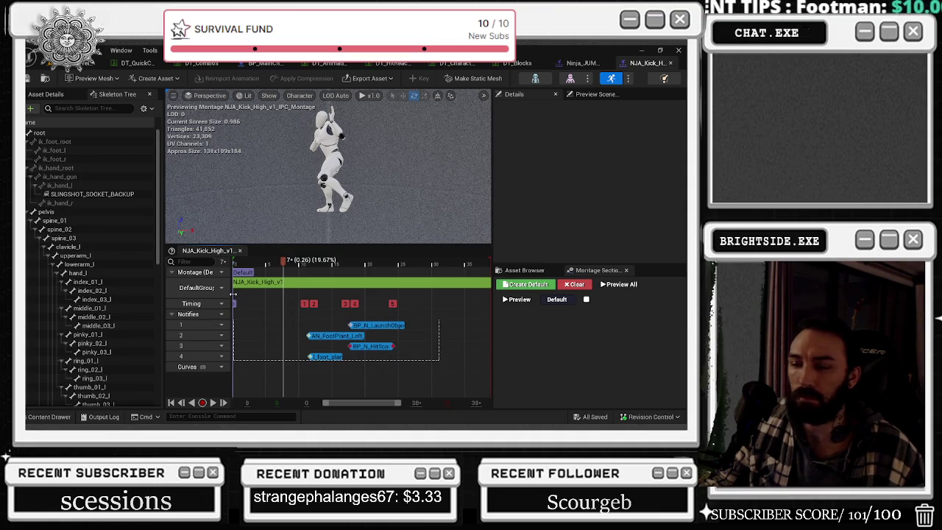
{"action": "left_click_drag", "start_coordinate": [233, 293], "coordinate": [236, 290]}
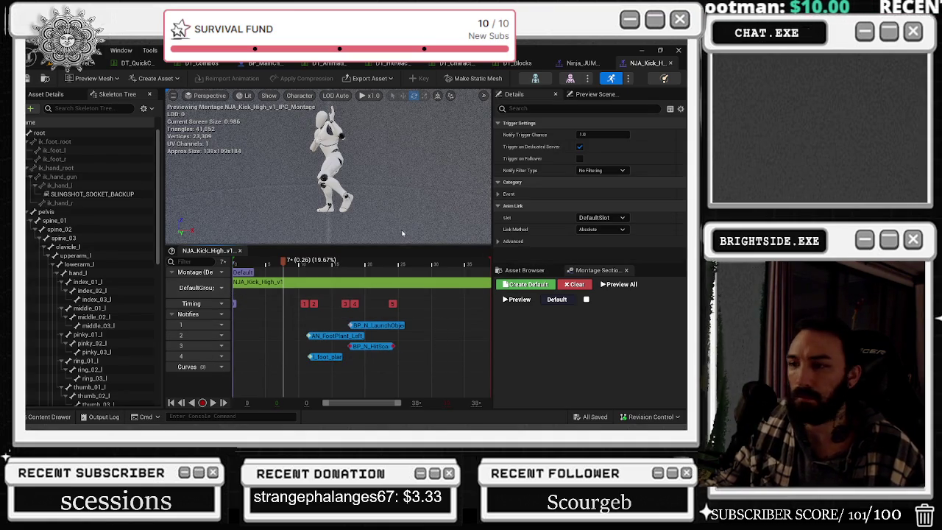
{"action": "left_click", "coordinate": [581, 62]}
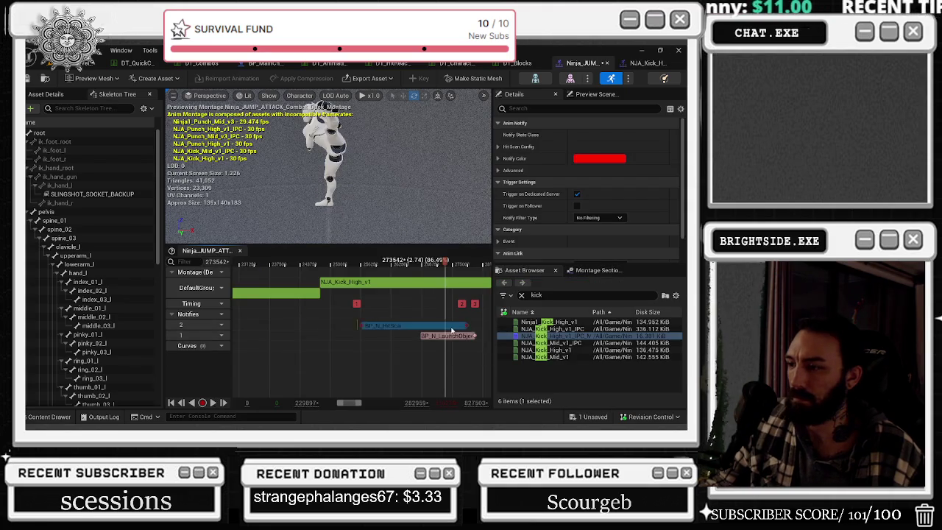
{"action": "scroll", "coordinate": [441, 325], "scroll_direction": "down", "scroll_amount": 10}
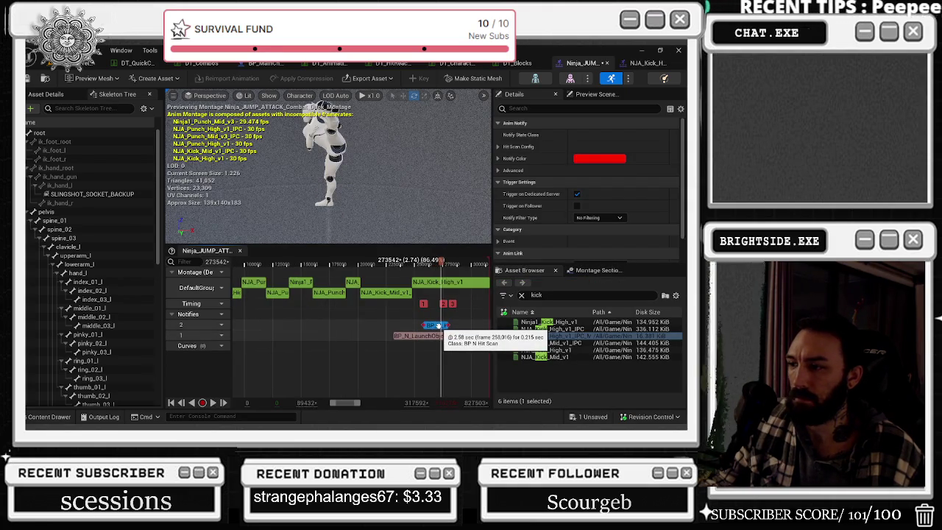
{"action": "left_click", "coordinate": [640, 63]}
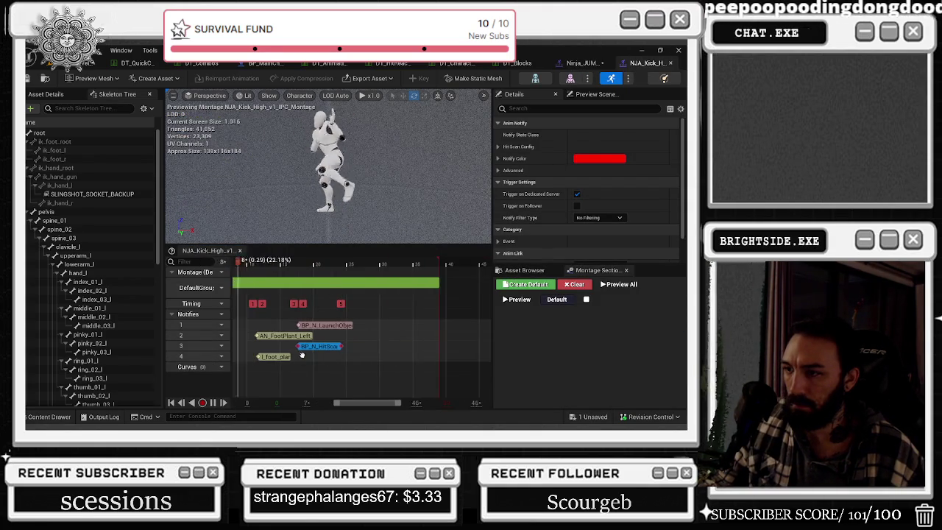
{"action": "scroll", "coordinate": [295, 322], "scroll_direction": "down", "scroll_amount": 2}
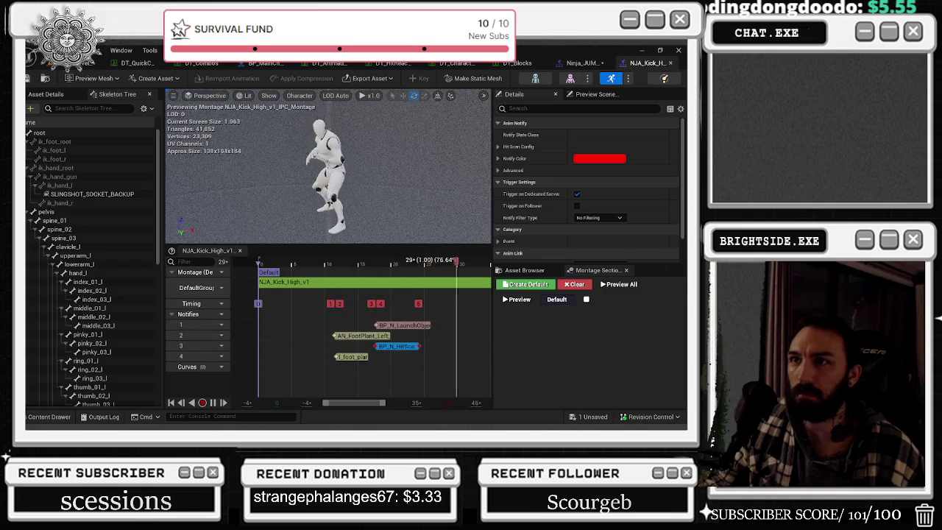
{"action": "left_click", "coordinate": [143, 65]}
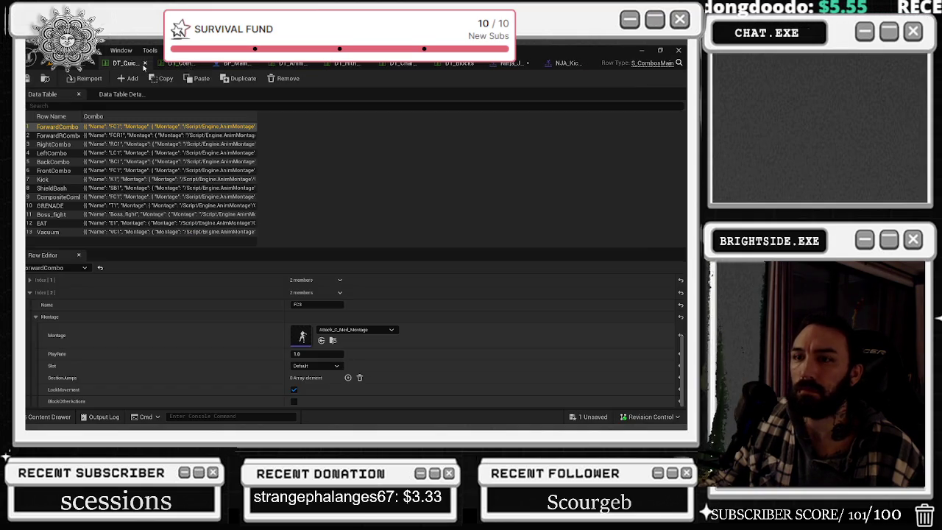
From the DT_Combos data table, open the Attack_D_Med_Montage via the asset drawer.
{"action": "left_click", "coordinate": [189, 64]}
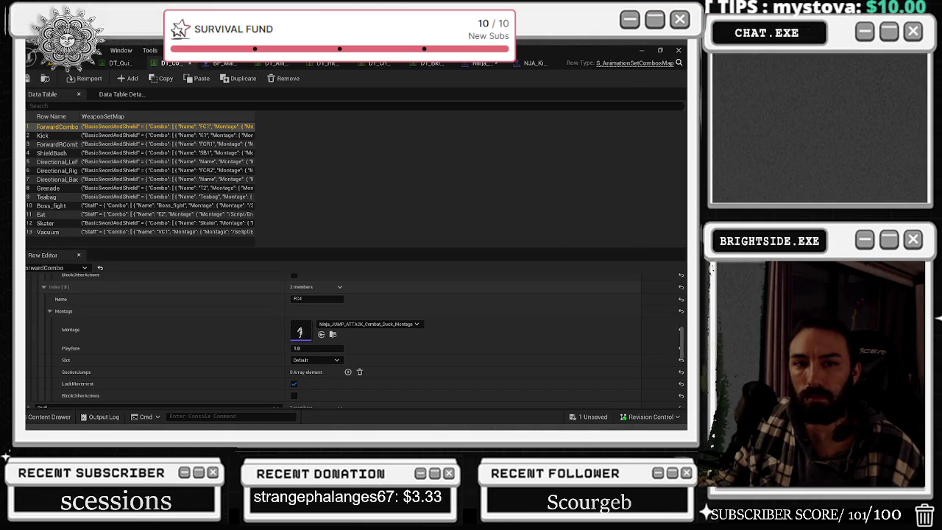
{"action": "scroll", "coordinate": [330, 343], "scroll_direction": "up", "scroll_amount": 4}
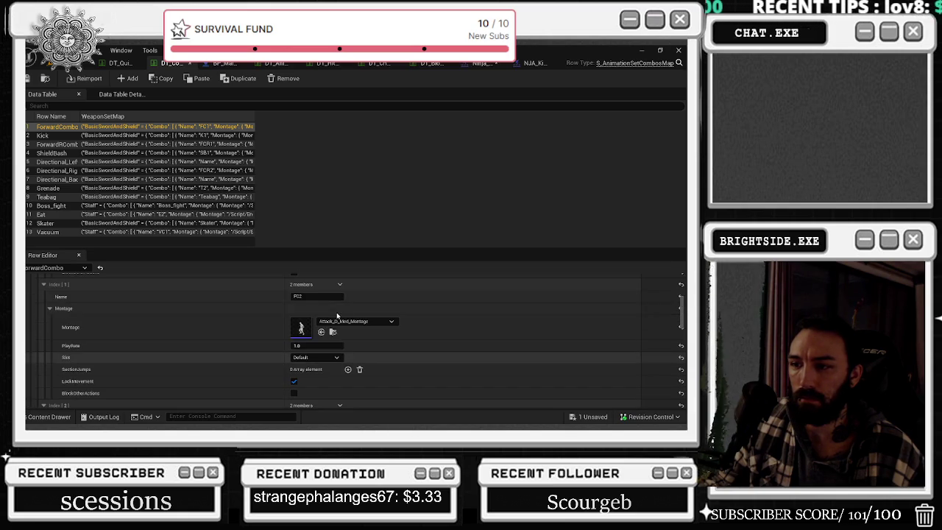
{"action": "key", "text": "ctrl+space"}
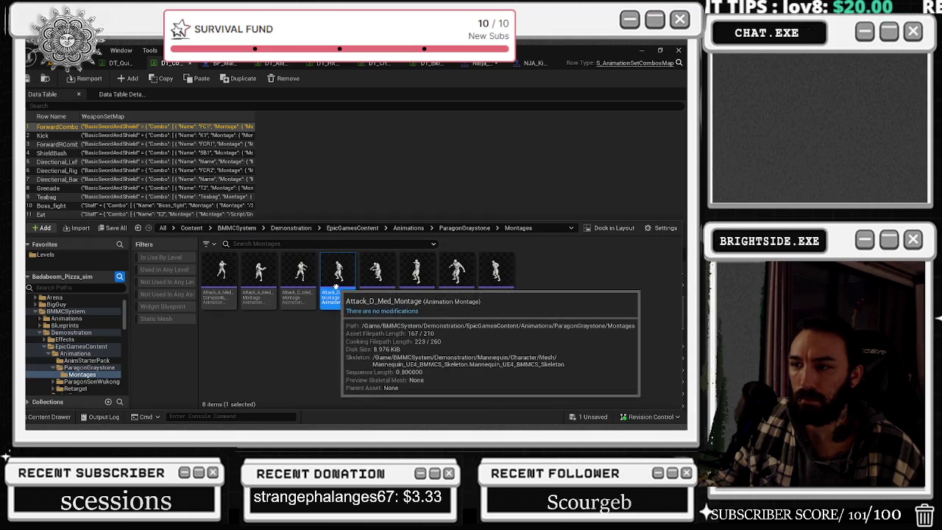
{"action": "key", "text": "Return"}
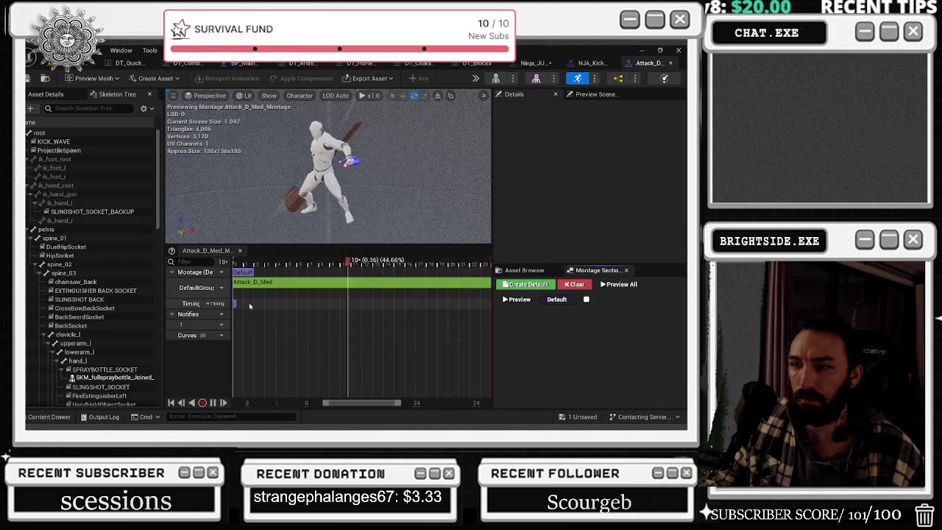
Open the Attack_D_Med animation, select its two notifies, then return to the jump-attack montage.
{"action": "left_click", "coordinate": [265, 285]}
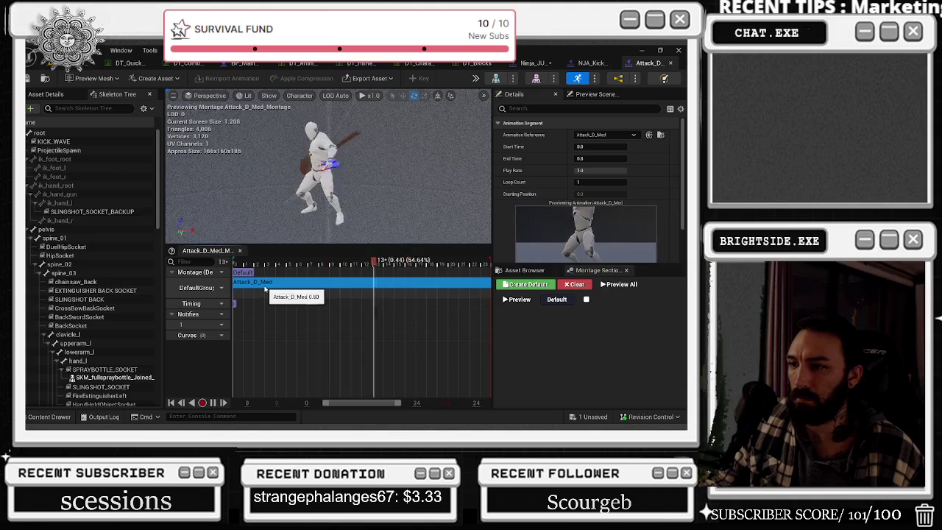
{"action": "right_click", "coordinate": [265, 289]}
{"action": "left_click", "coordinate": [253, 286]}
{"action": "double_click", "coordinate": [253, 284]}
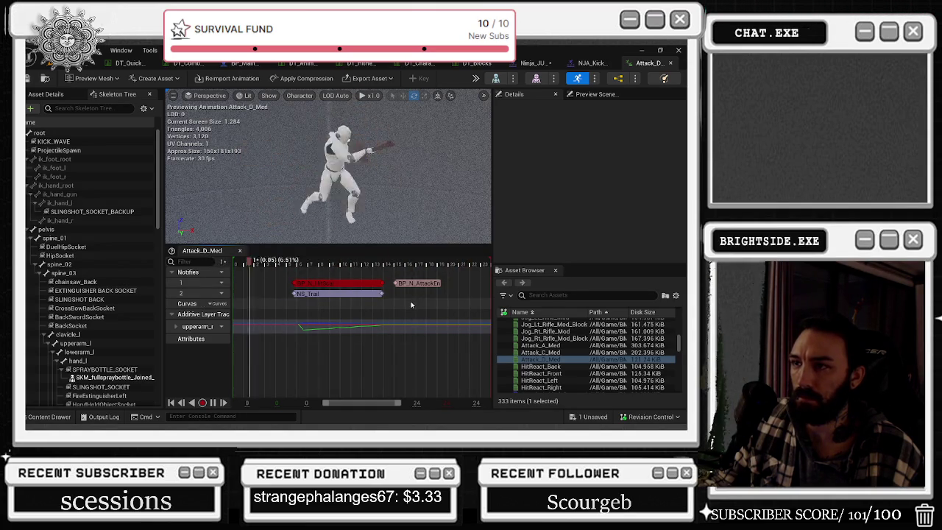
{"action": "left_click_drag", "start_coordinate": [260, 281], "coordinate": [449, 289]}
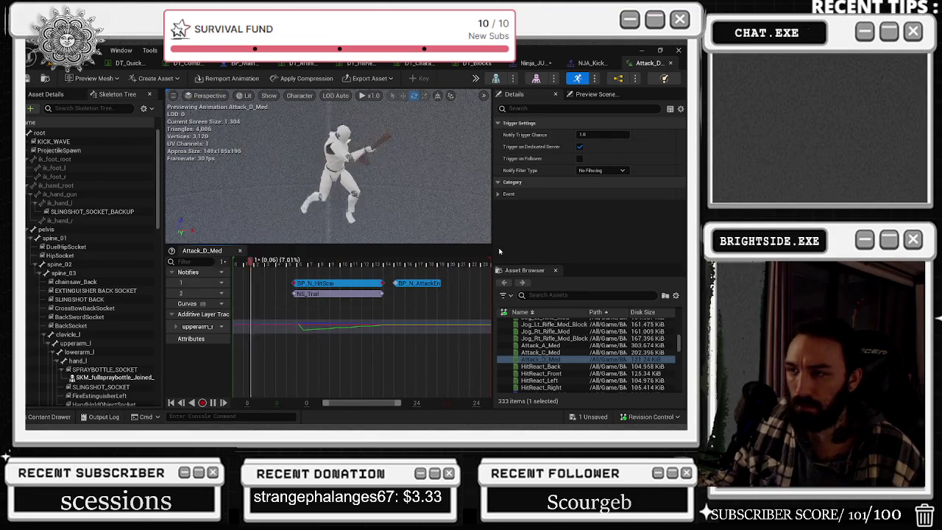
{"action": "left_click", "coordinate": [588, 64]}
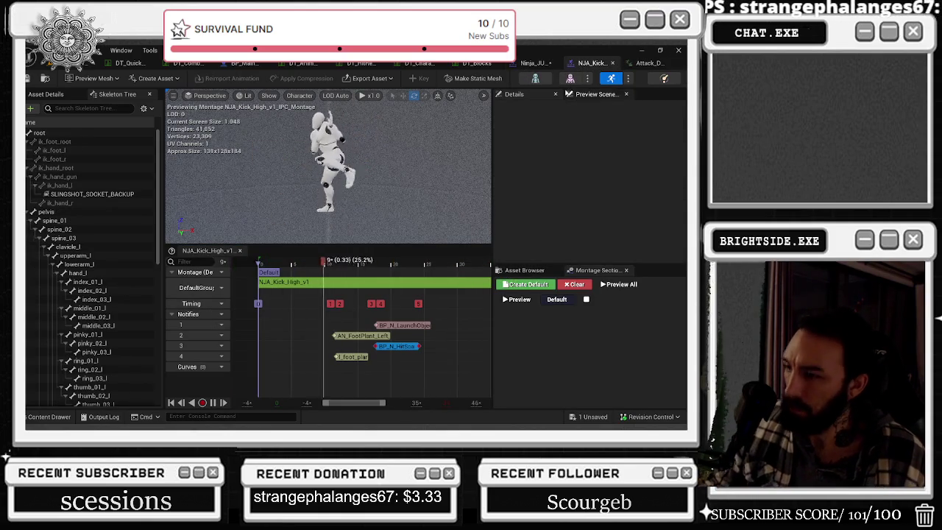
{"action": "left_click", "coordinate": [535, 63]}
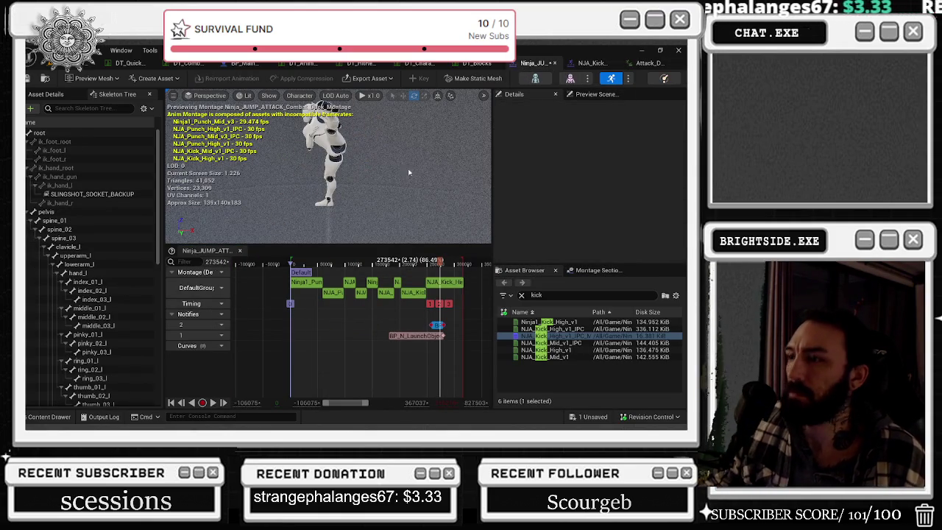
Return to the jump-attack montage and inspect its Ninja1_Punch_Mid_v3 segment.
{"action": "left_click", "coordinate": [478, 63]}
{"action": "left_click", "coordinate": [514, 64]}
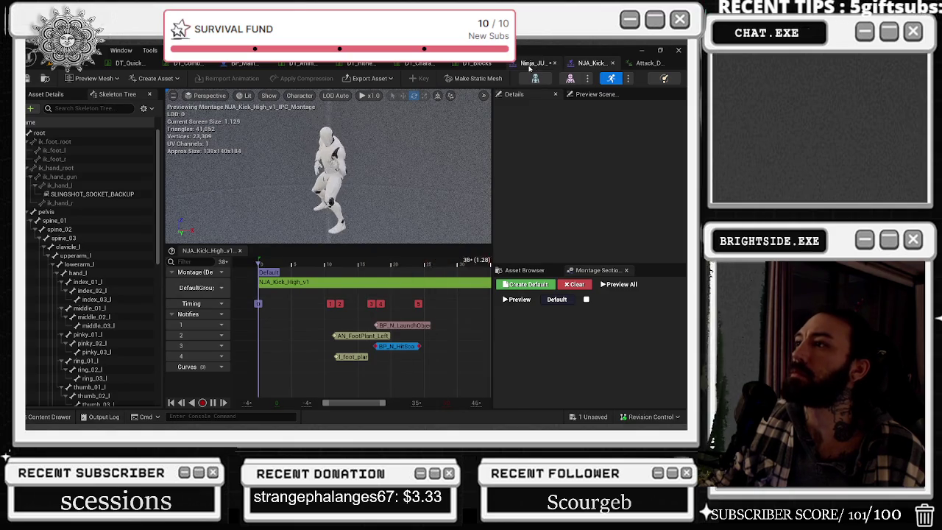
{"action": "left_click", "coordinate": [535, 63]}
{"action": "left_click", "coordinate": [307, 283]}
{"action": "mouse_move", "coordinate": [298, 263]}
{"action": "left_mouse_down"}
{"action": "mouse_move", "coordinate": [395, 261]}
{"action": "mouse_move", "coordinate": [315, 262]}
{"action": "left_mouse_up"}
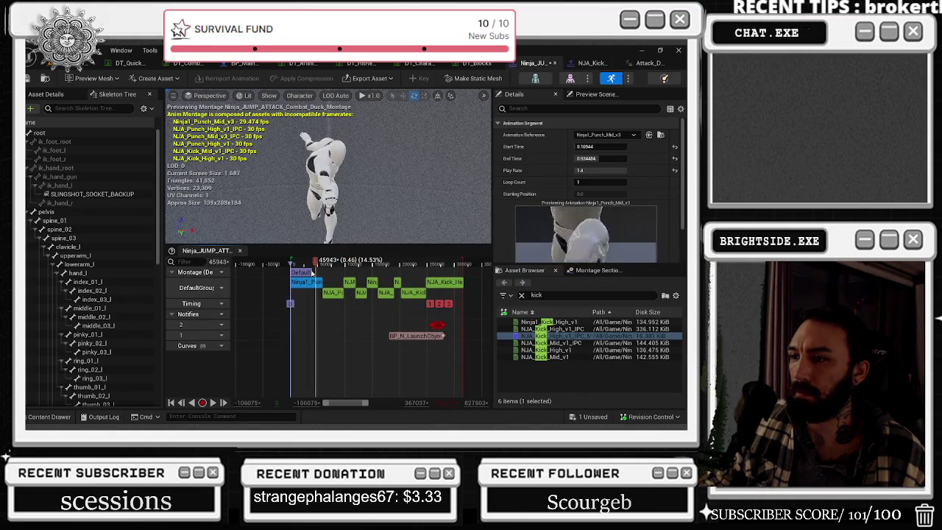
{"action": "right_click", "coordinate": [310, 284]}
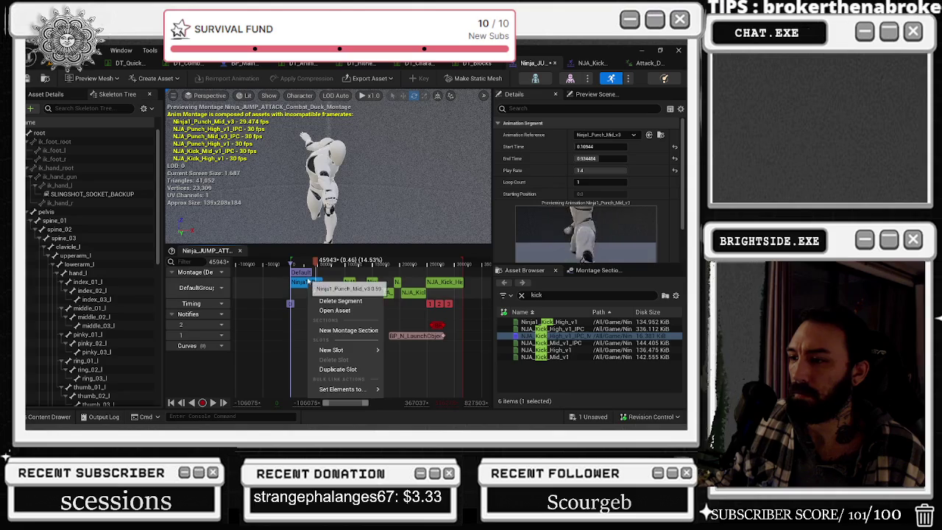
Search 'punch' in the Asset Browser and open Ninja1_Punch_Mid_v3.
{"action": "left_click", "coordinate": [530, 295]}
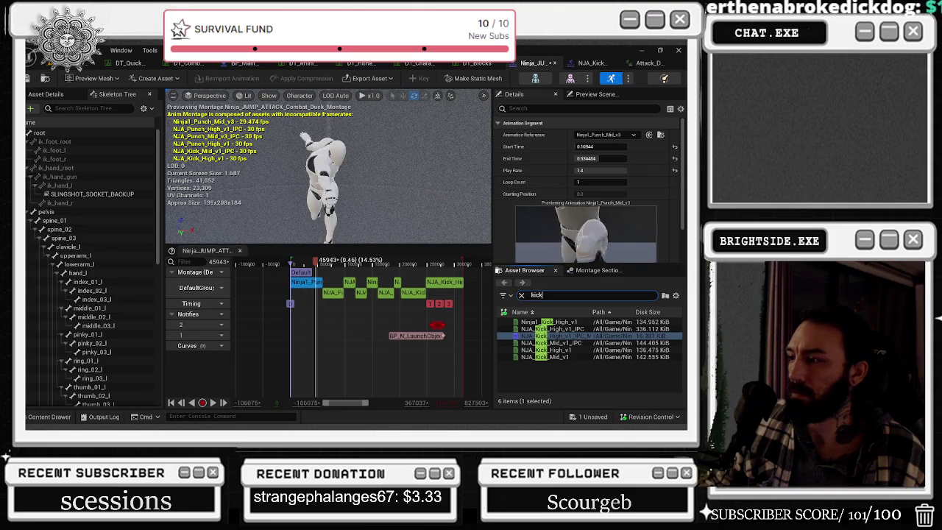
{"action": "type", "text": "punch"}
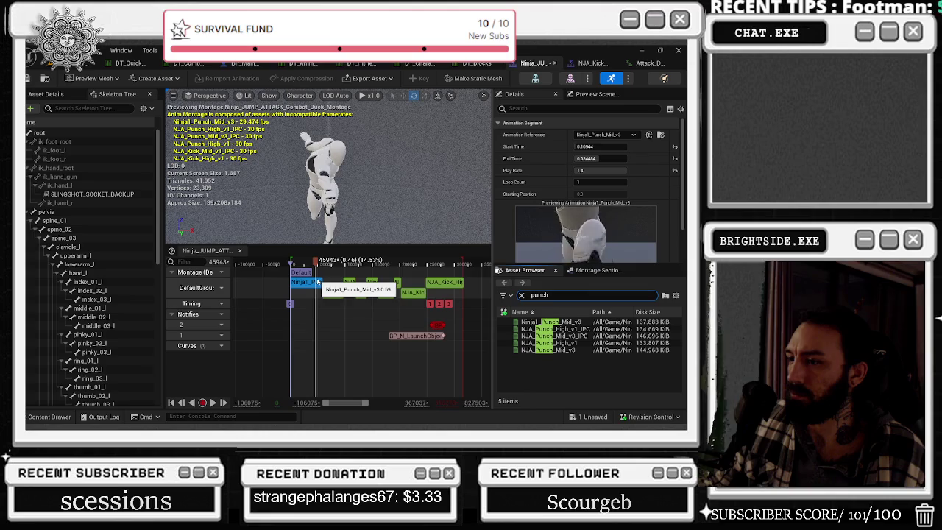
{"action": "left_click", "coordinate": [566, 322]}
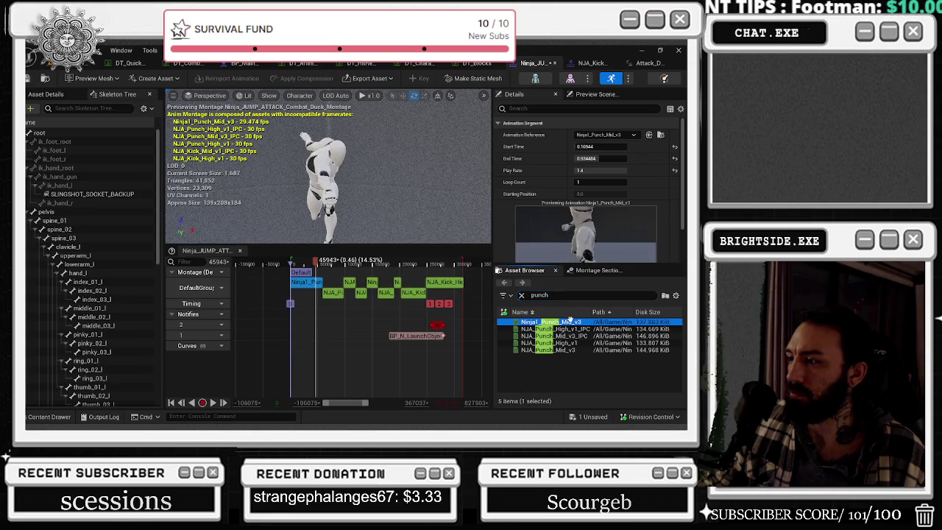
Paste the BP_N_HitScan and BP_N_AttackEnd notifies into Ninja1_Punch_Mid_v3 near frame 19.
{"action": "right_click", "coordinate": [572, 321]}
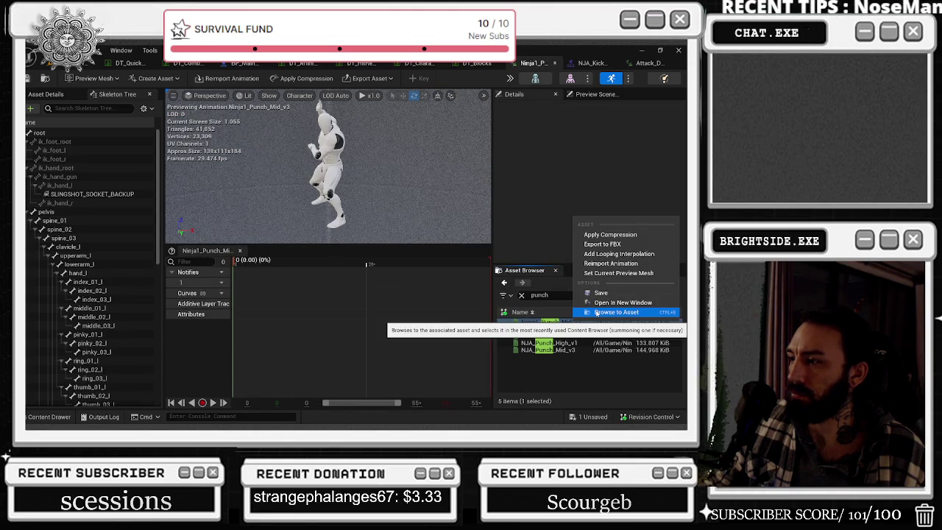
{"action": "left_click", "coordinate": [596, 312]}
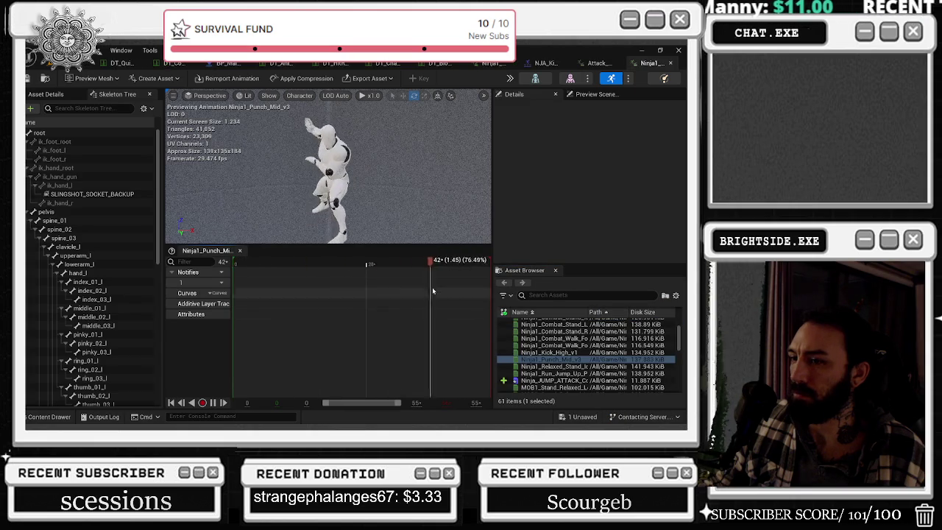
{"action": "key", "text": "ctrl+v"}
{"action": "mouse_move", "coordinate": [379, 259]}
{"action": "left_mouse_down"}
{"action": "mouse_move", "coordinate": [263, 260]}
{"action": "mouse_move", "coordinate": [324, 260]}
{"action": "left_mouse_up"}
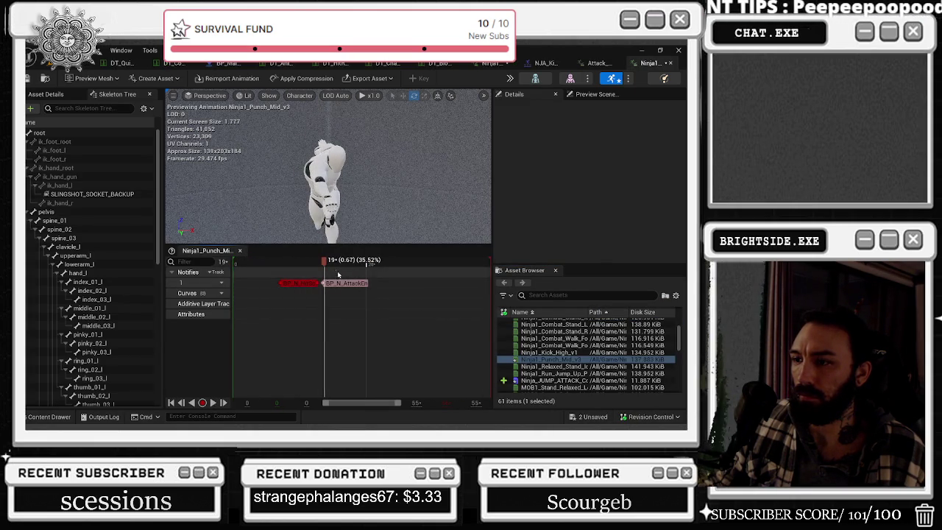
{"action": "left_click_drag", "start_coordinate": [273, 279], "coordinate": [375, 284]}
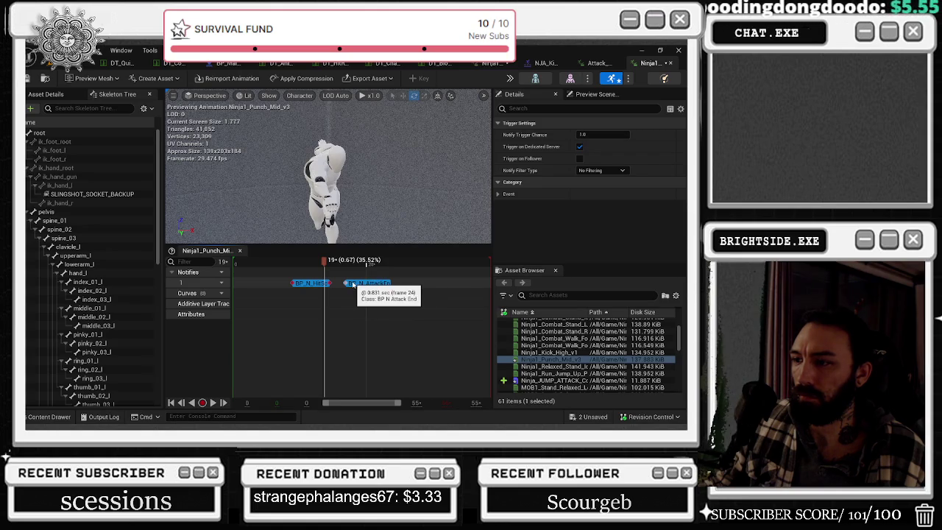
Preview the notify timing, then save Ninja1_Punch_Mid_v3 and close its editor.
{"action": "key", "text": "space"}
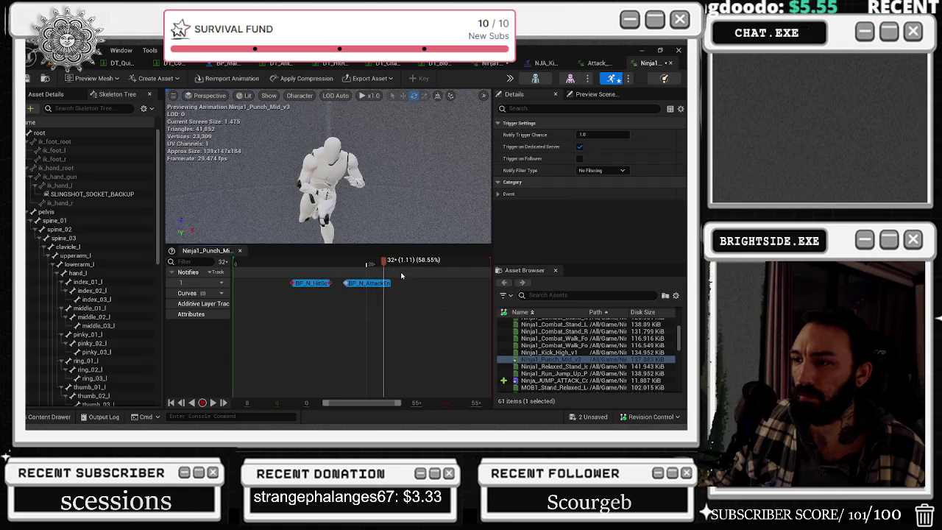
{"action": "mouse_move", "coordinate": [383, 261]}
{"action": "left_mouse_down"}
{"action": "mouse_move", "coordinate": [318, 265]}
{"action": "mouse_move", "coordinate": [398, 283]}
{"action": "left_mouse_up"}
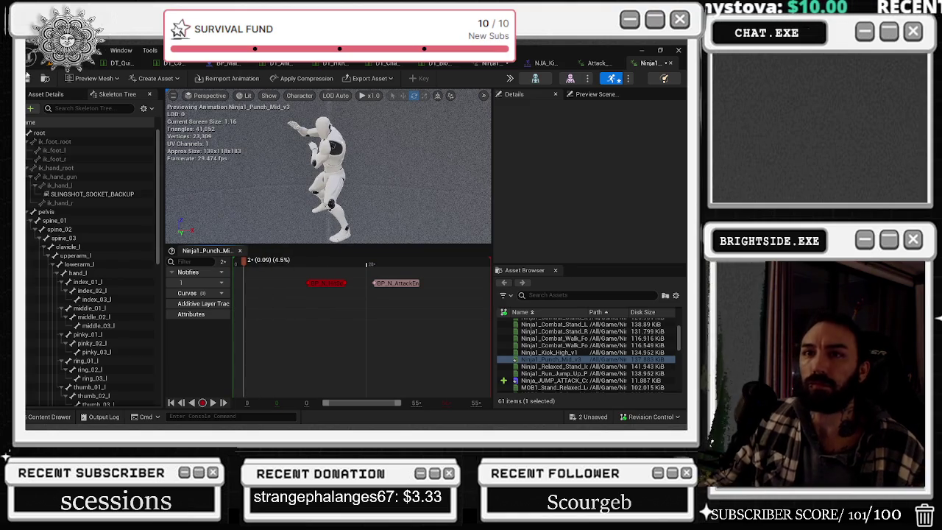
{"action": "key", "text": "ctrl+s"}
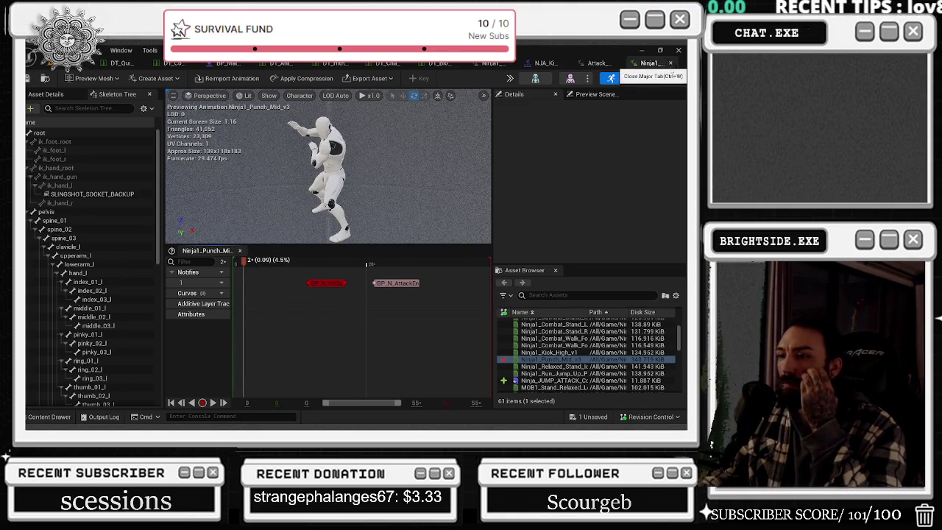
{"action": "left_click", "coordinate": [671, 64]}
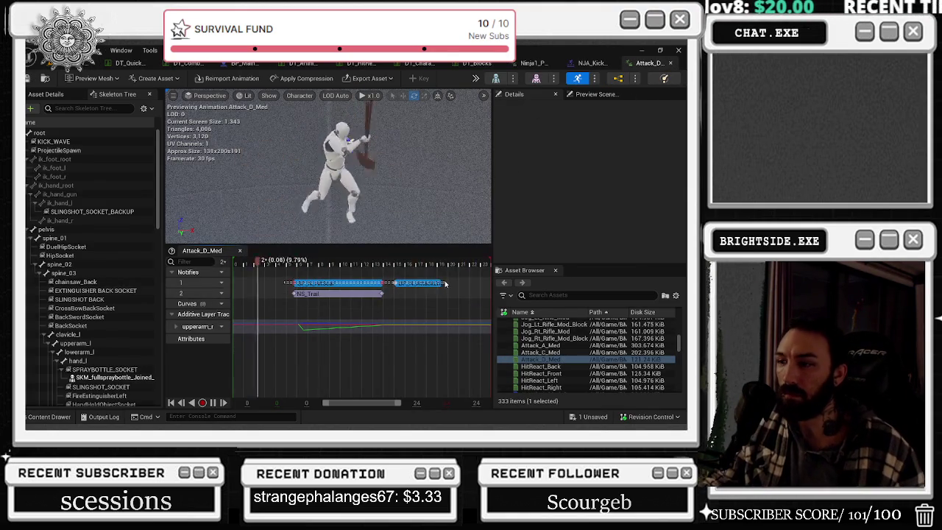
Close the Attack_D_Med and NJA_Kick_High editor tabs.
{"action": "left_click", "coordinate": [669, 63]}
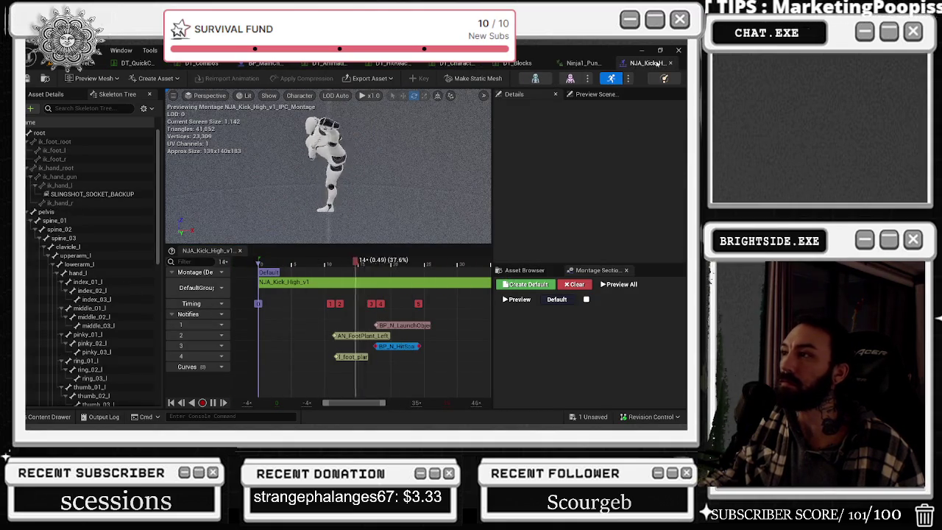
{"action": "left_click", "coordinate": [669, 64]}
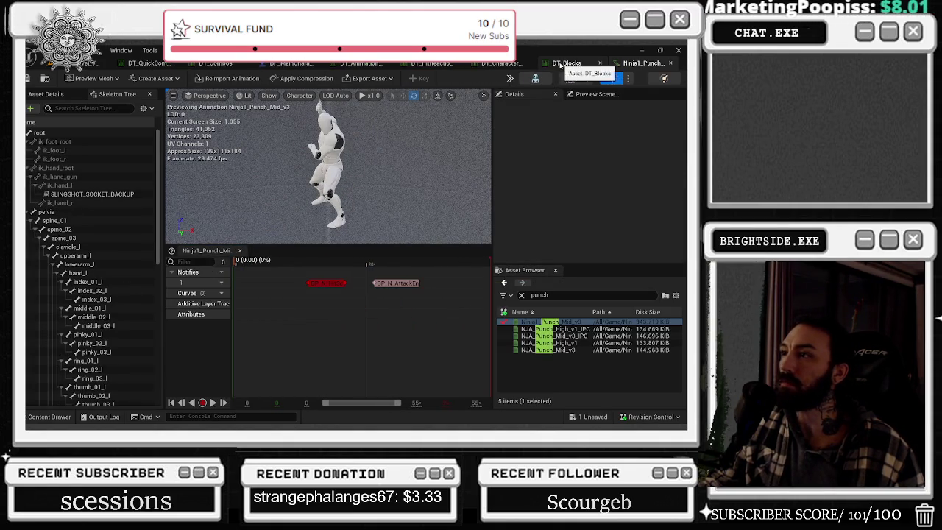
{"action": "left_click", "coordinate": [496, 65]}
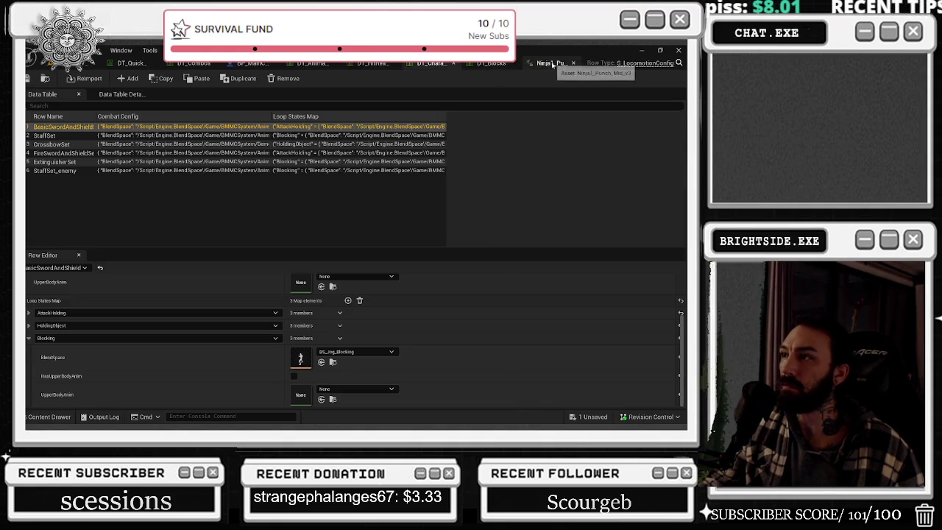
{"action": "left_click", "coordinate": [552, 64]}
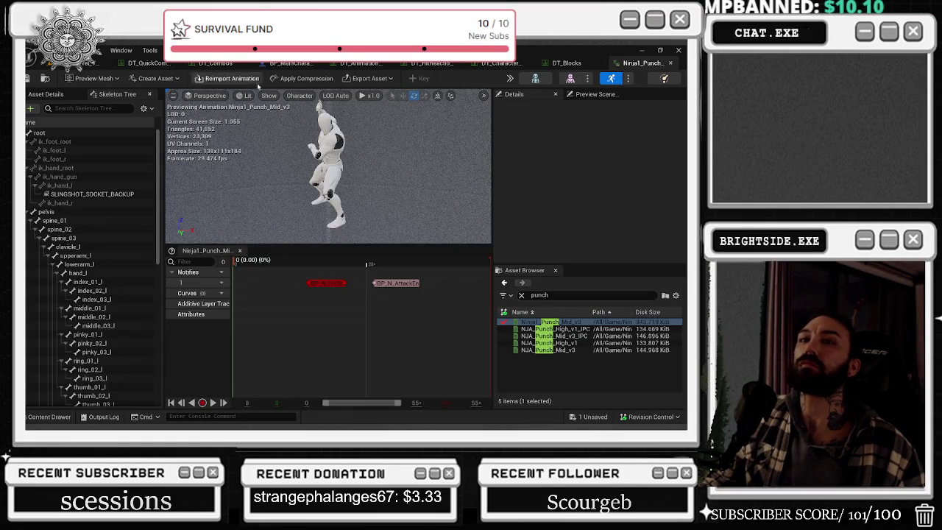
Open Ninja_JUMP_ATTACK_Combat_Duck_Montage from DT_Combos entry FC4 and select its NJA_Punch_High_v1_IPC segment.
{"action": "left_click", "coordinate": [45, 417]}
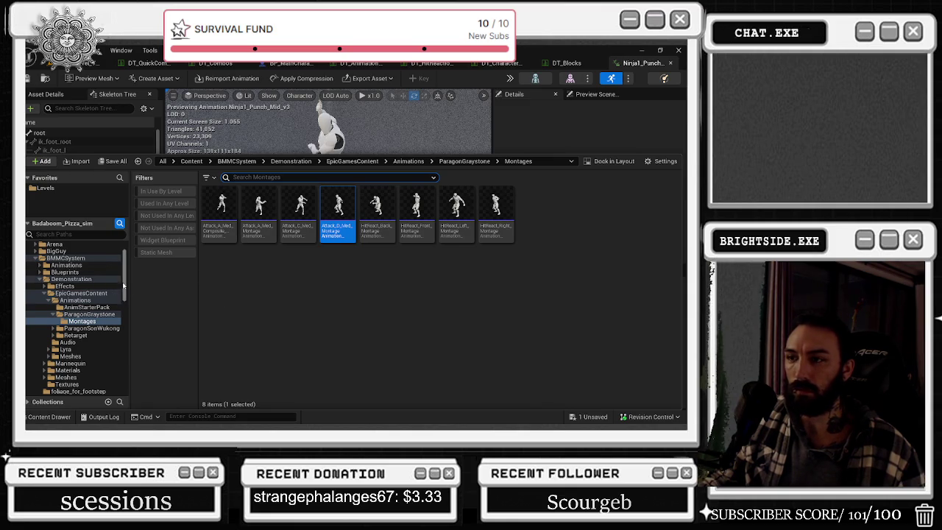
{"action": "left_click", "coordinate": [147, 63]}
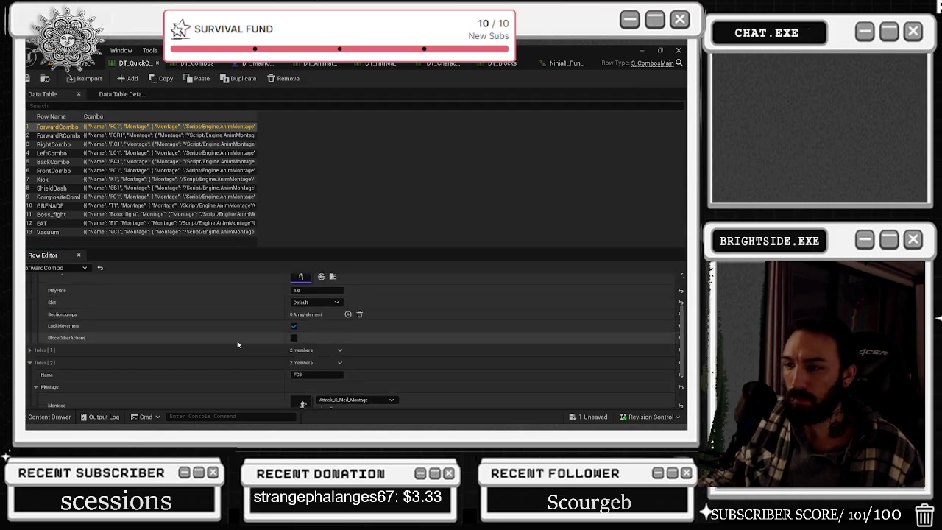
{"action": "left_click", "coordinate": [189, 63]}
{"action": "scroll", "coordinate": [228, 346], "scroll_direction": "down", "scroll_amount": 5}
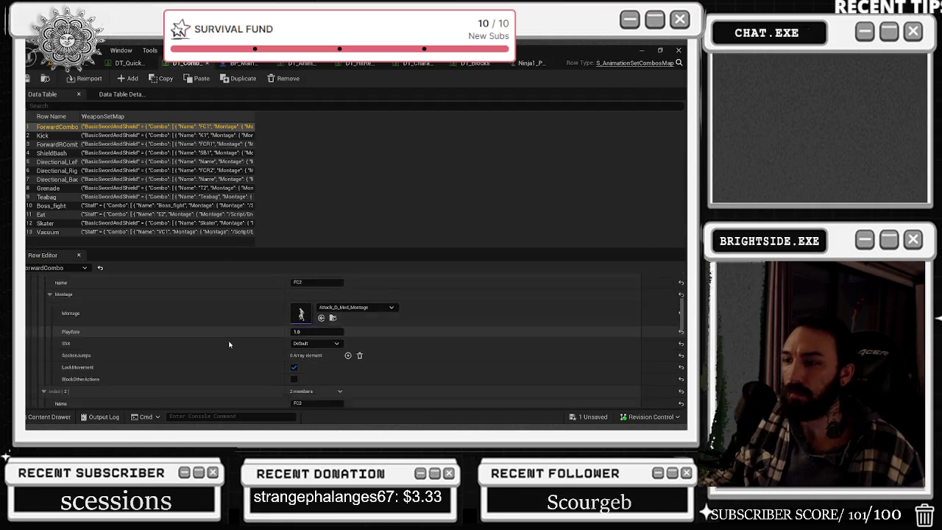
{"action": "scroll", "coordinate": [229, 352], "scroll_direction": "down", "scroll_amount": 6}
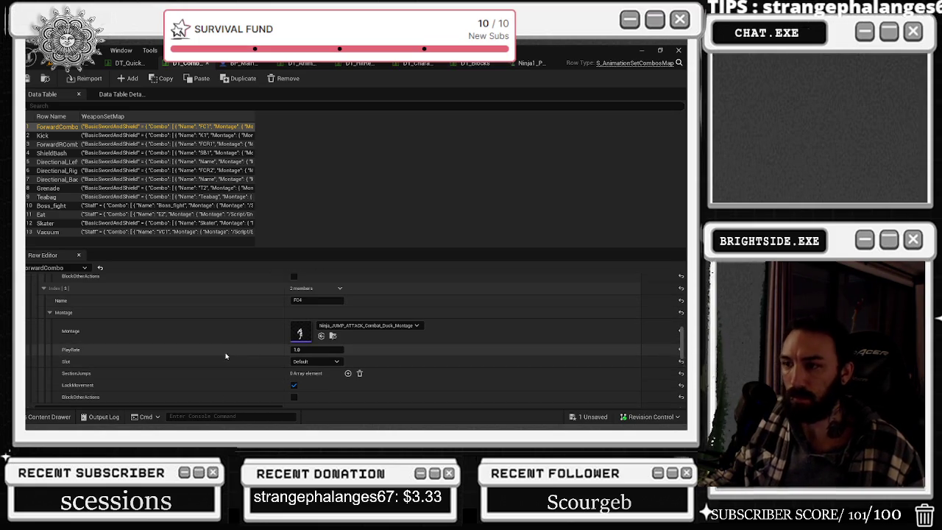
{"action": "double_click", "coordinate": [299, 333]}
{"action": "left_click", "coordinate": [298, 292]}
{"action": "left_click", "coordinate": [299, 292]}
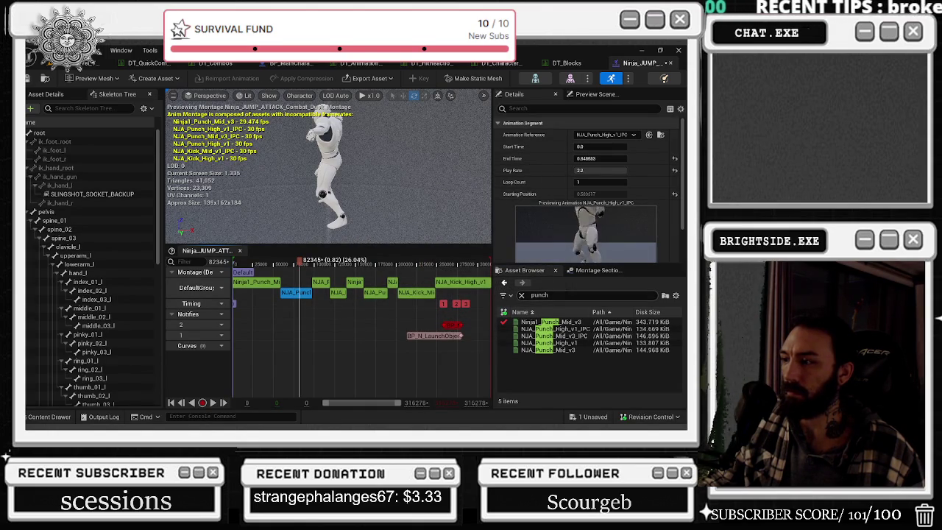
{"action": "mouse_move", "coordinate": [581, 336]}
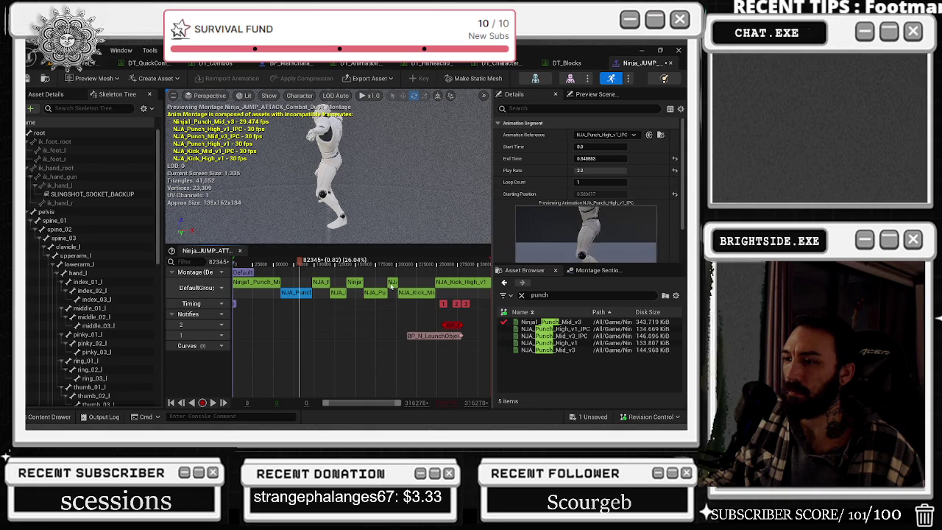
{"action": "right_click", "coordinate": [300, 296]}
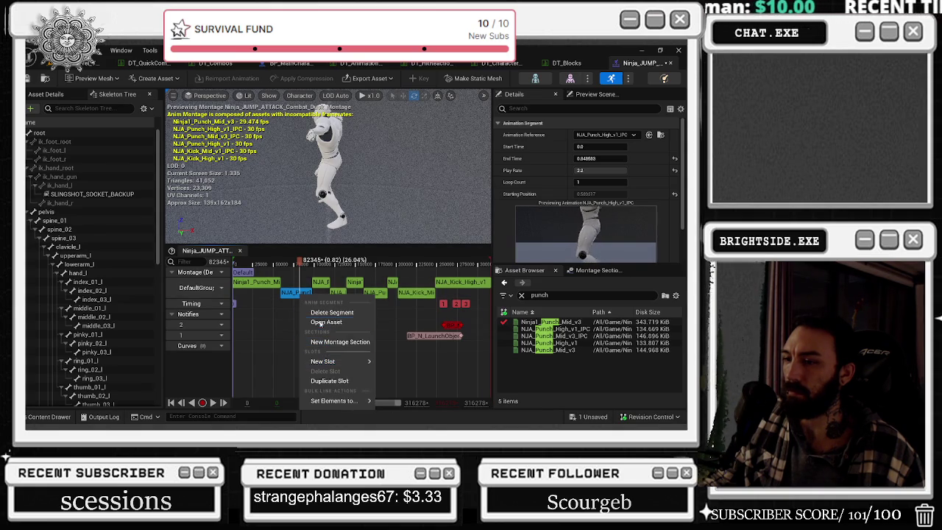
{"action": "left_click", "coordinate": [291, 303]}
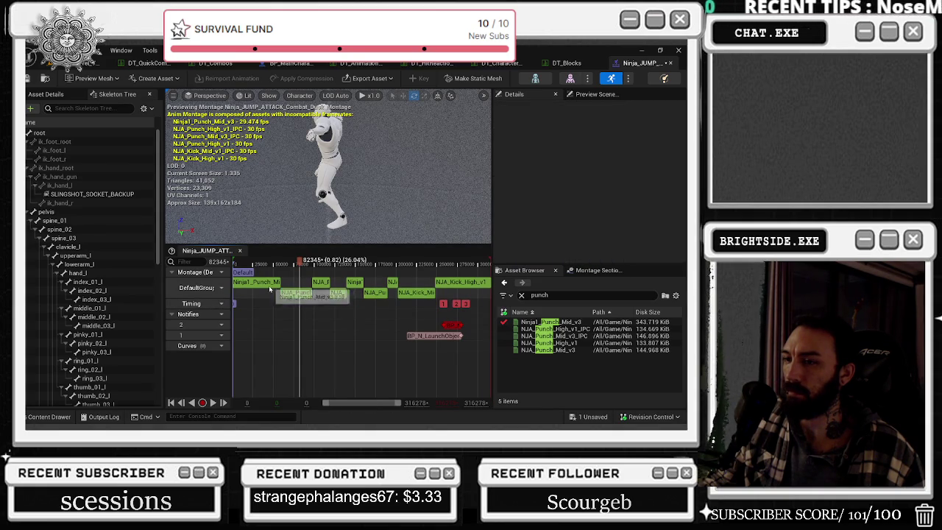